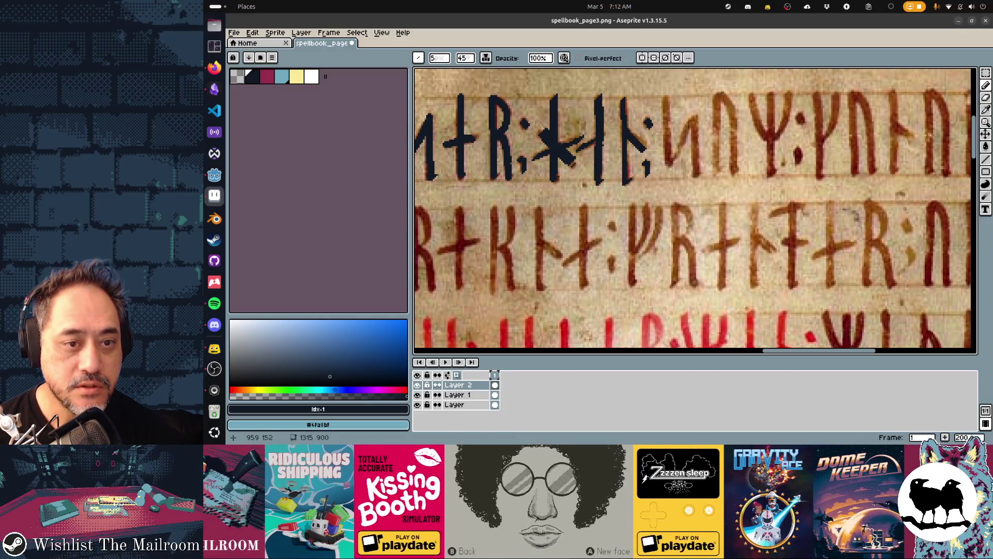
Step: Trace the next rune's vertical stroke and right side in navy, thickening the stem
left_click_drag(573, 162, 576, 163)
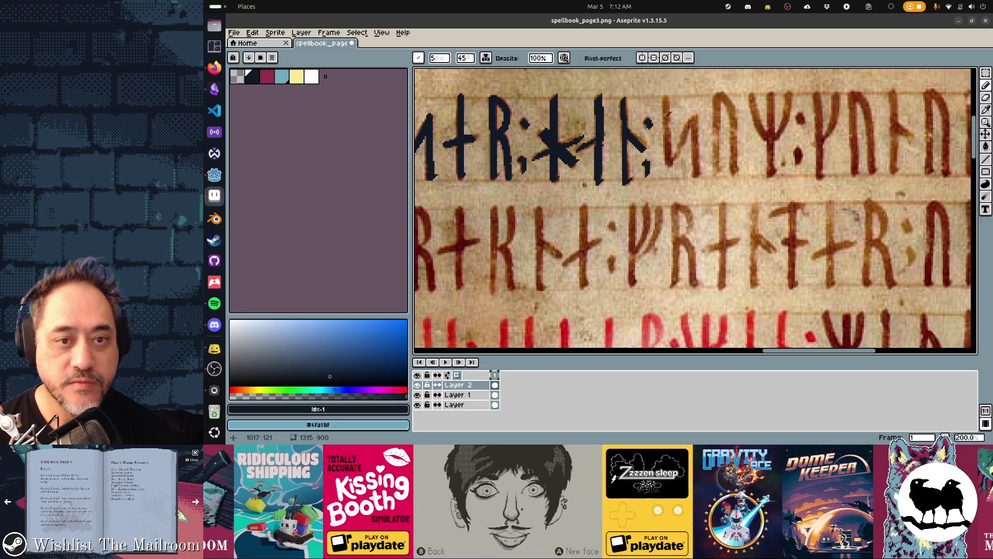
left_click_drag(666, 97, 666, 165)
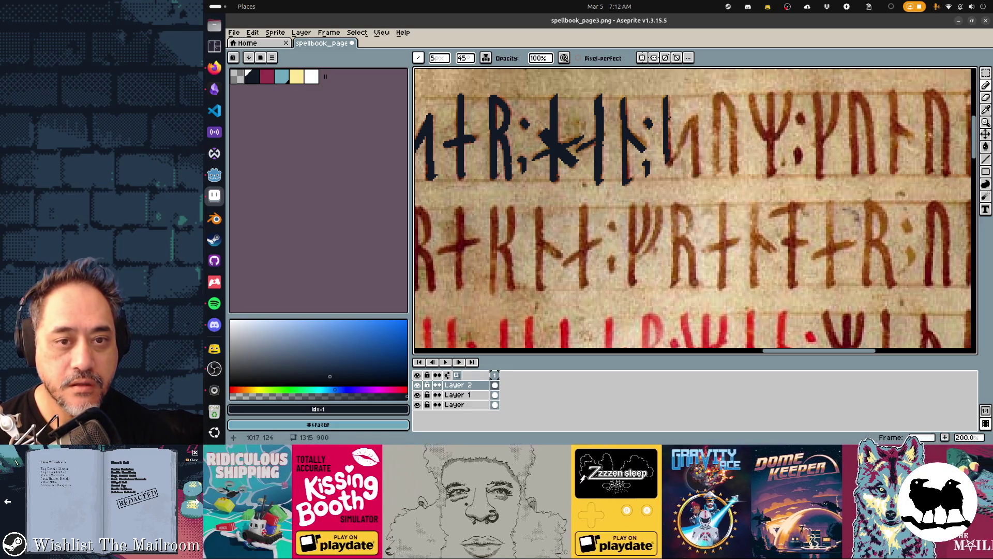
mouse_move(669, 107)
left_mouse_down()
mouse_move(669, 144)
mouse_move(695, 118)
mouse_move(678, 155)
left_mouse_up()
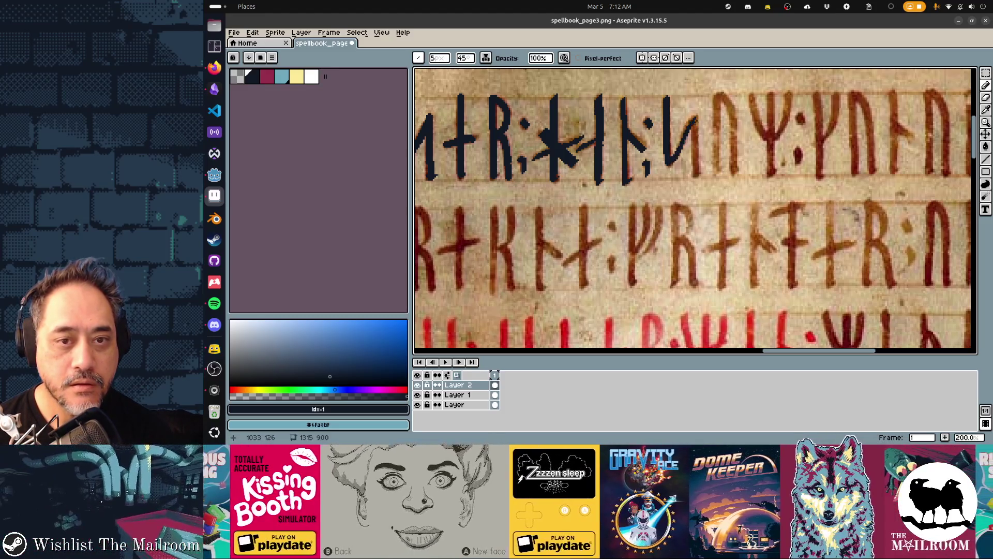
left_click_drag(696, 118, 698, 180)
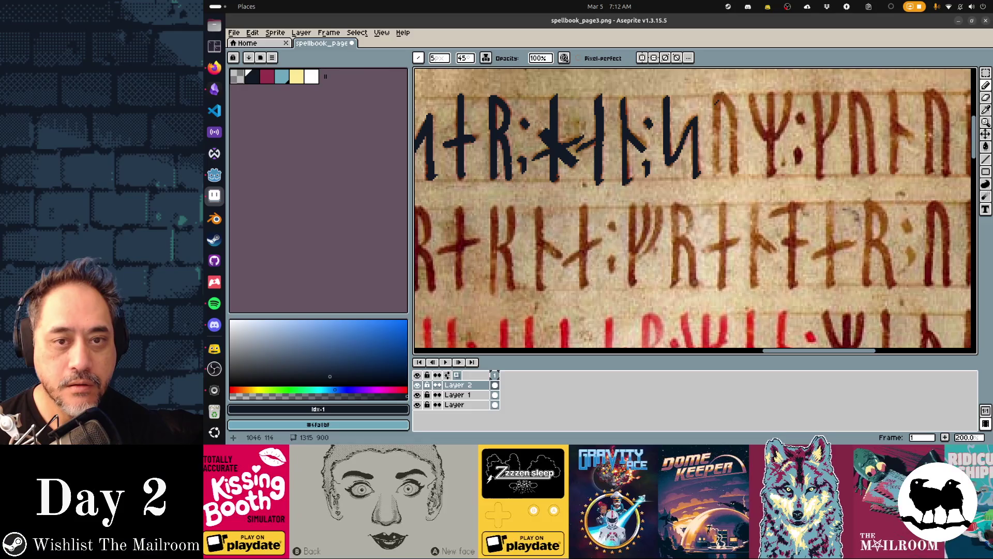
Step: Enlarge the brush to 6px and try a 60° brush angle on the next stem, undoing both attempts
key("plus")
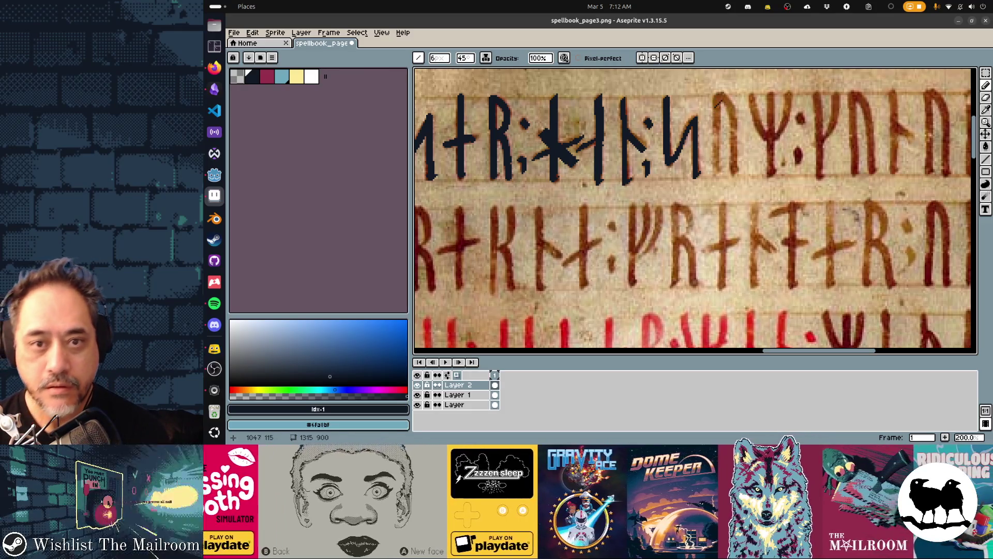
left_click_drag(717, 95, 717, 174)
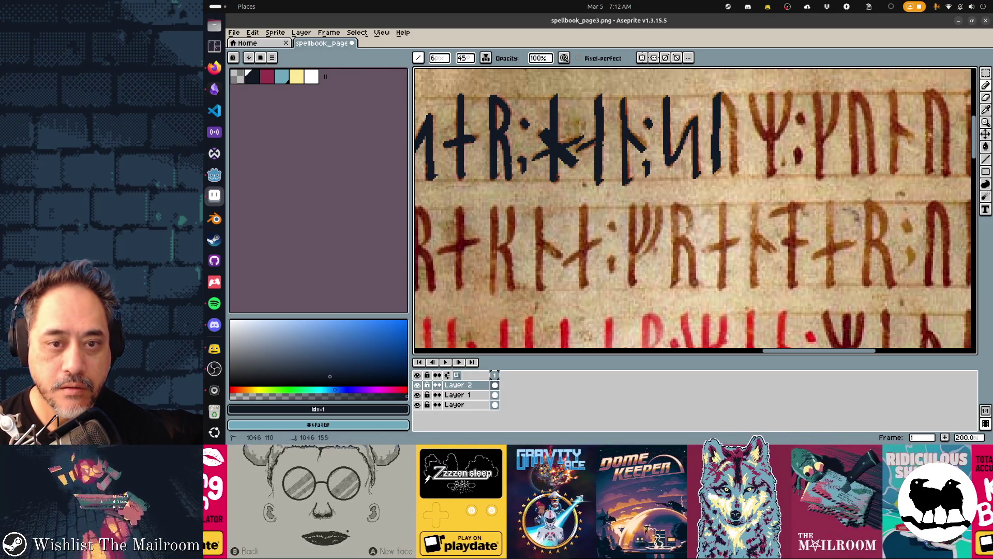
key("ctrl+z")
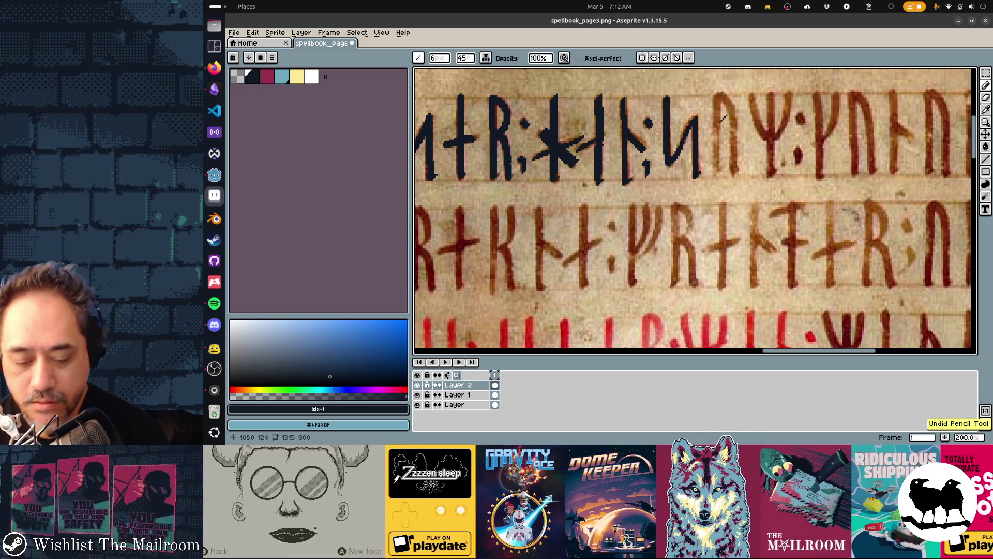
left_click(464, 58)
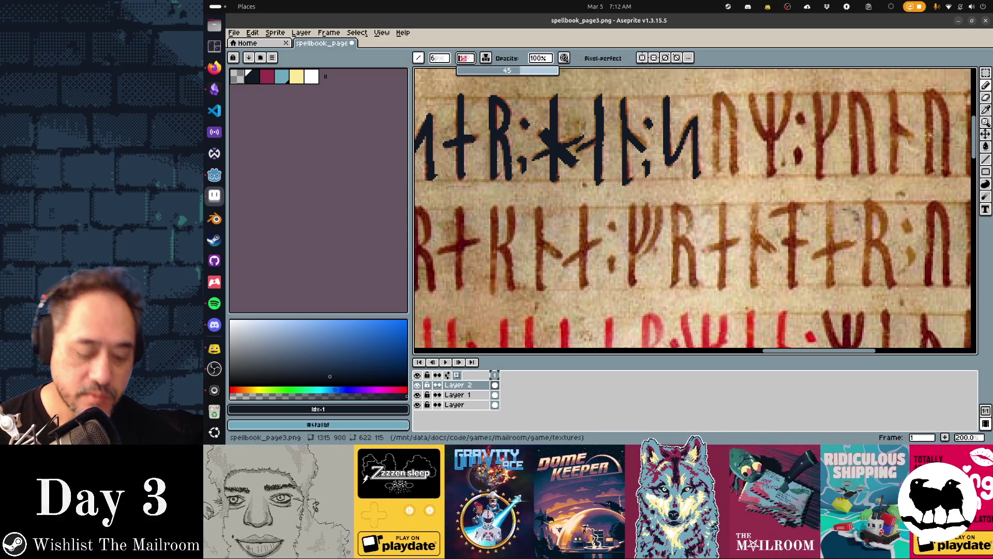
type("60")
key("Tab")
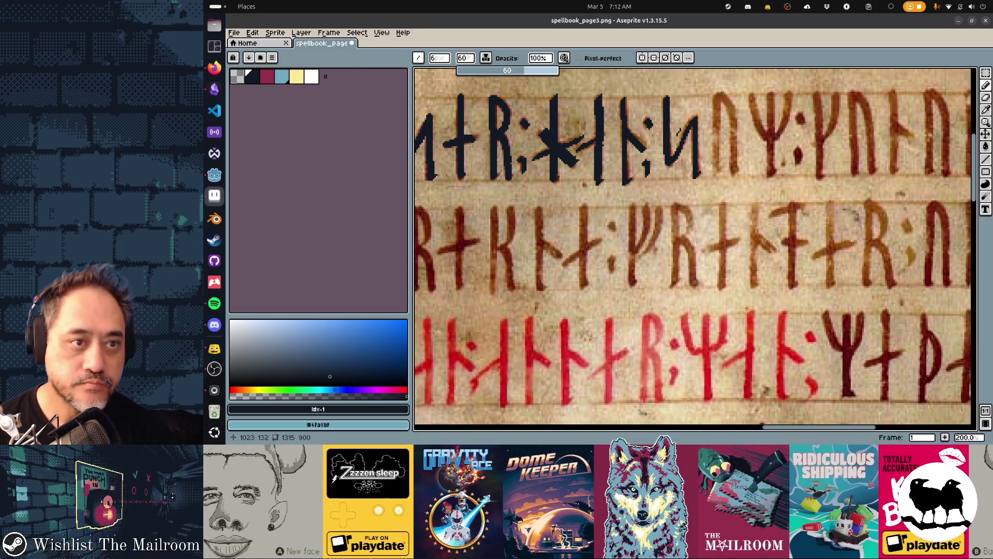
left_click(718, 99)
left_click_drag(717, 97, 718, 135)
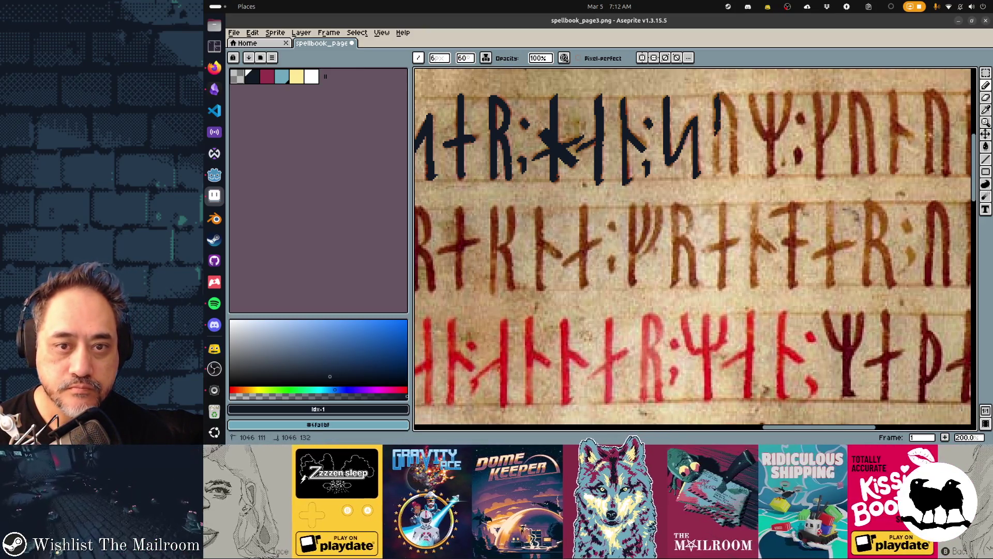
key("ctrl+z")
Step: Try the stem at a 50° brush angle, undoing both strokes
left_click(465, 58)
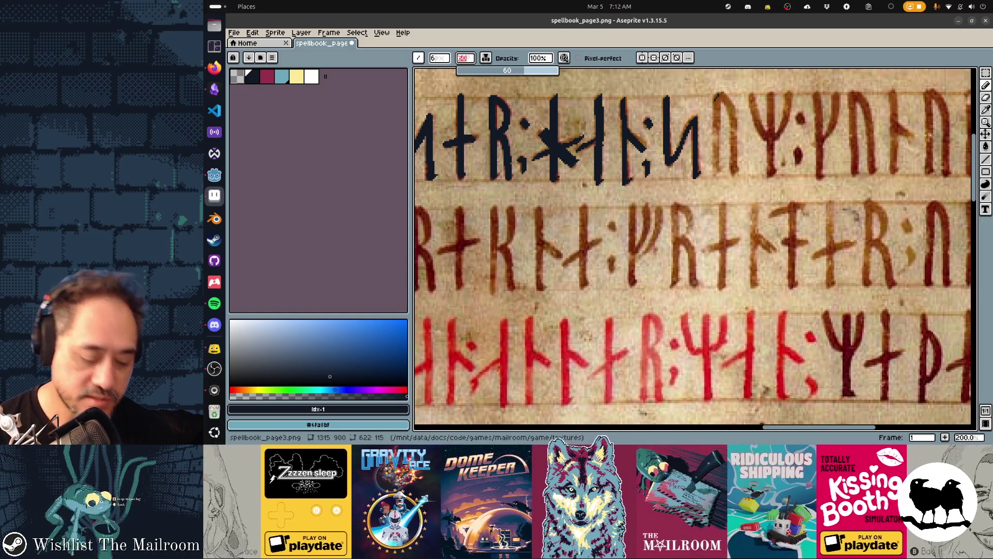
type("50")
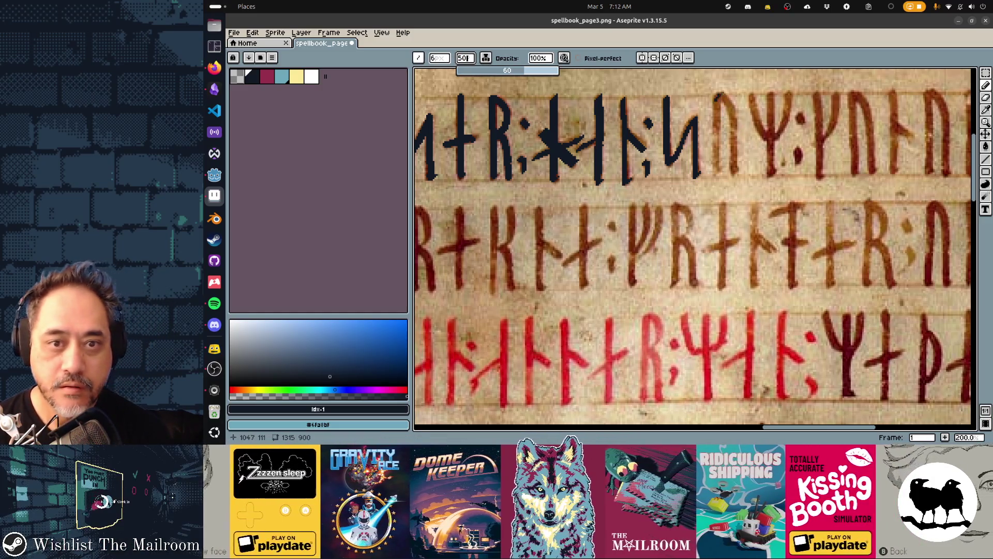
left_click_drag(718, 93, 718, 166)
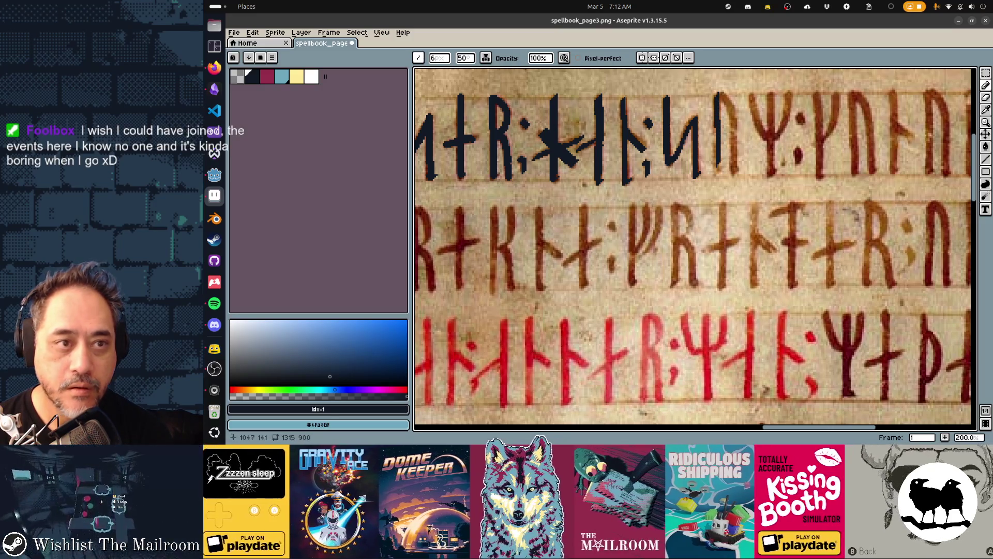
key("ctrl+z")
left_click_drag(717, 93, 718, 166)
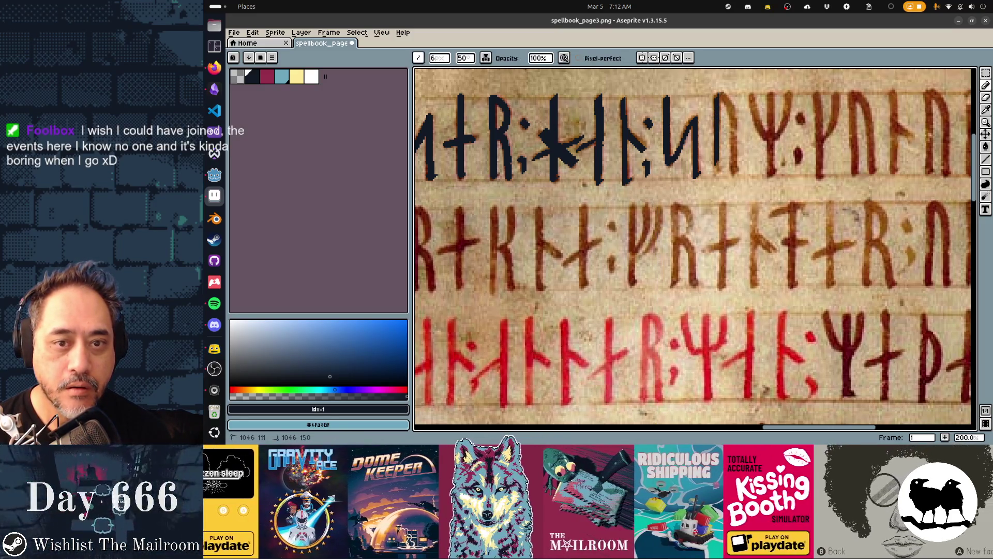
key("ctrl+z")
Step: Return the brush angle to 45° and trace the n rune's stem and right part
left_click(465, 58)
type("45")
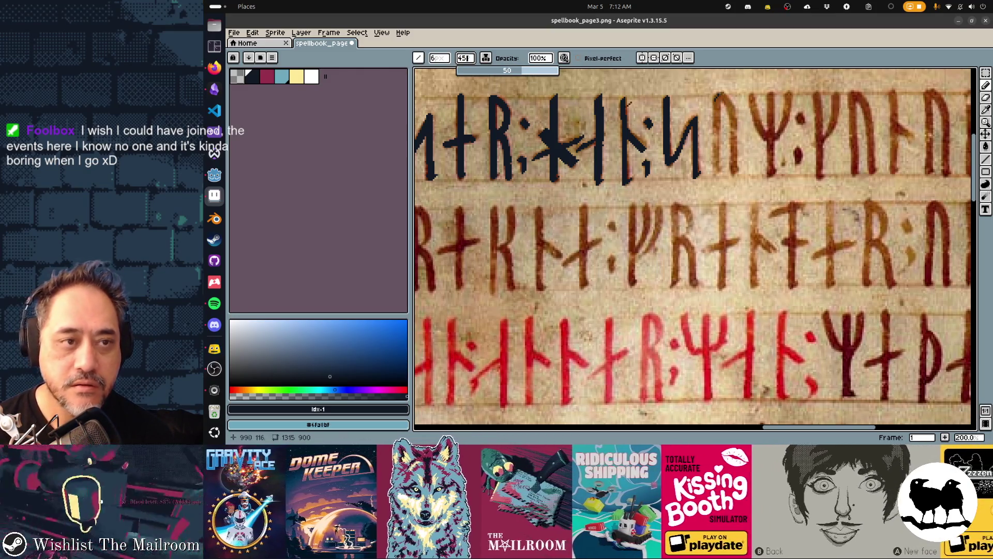
left_click_drag(718, 94, 718, 176)
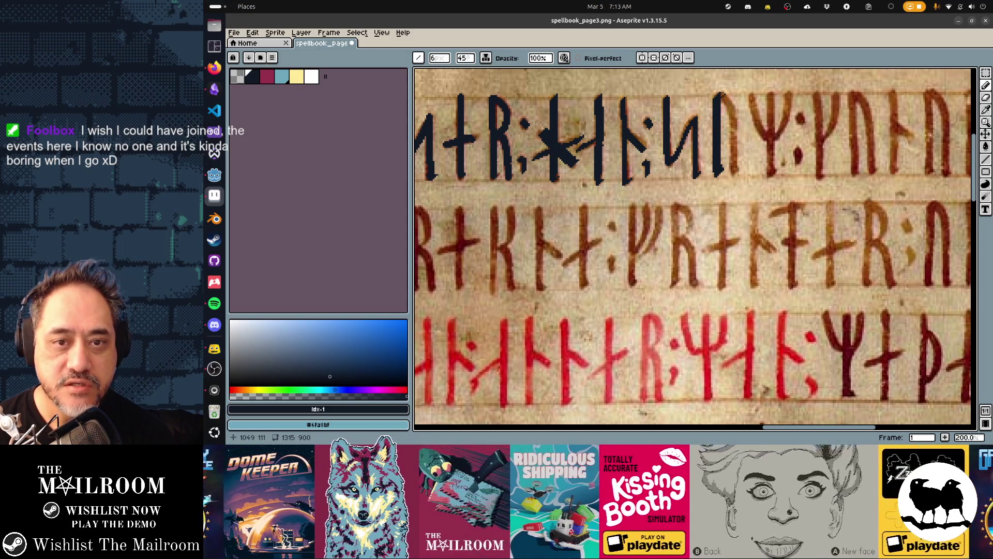
left_click_drag(721, 93, 736, 175)
Step: Trace both arms of the Y rune, the two colon dots and the following stem
left_click_drag(750, 93, 770, 140)
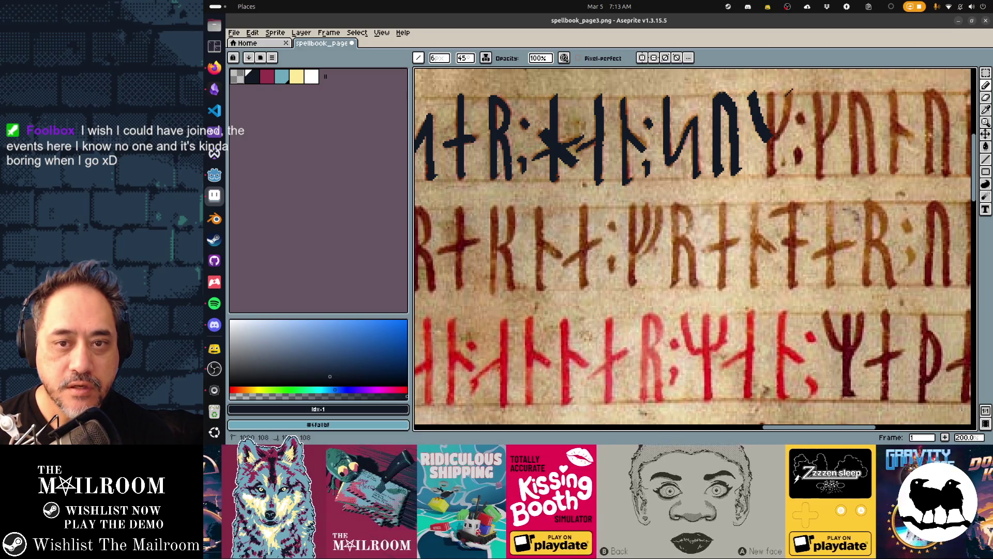
mouse_move(789, 92)
left_mouse_down()
mouse_move(776, 137)
mouse_move(771, 93)
mouse_move(776, 173)
left_mouse_up()
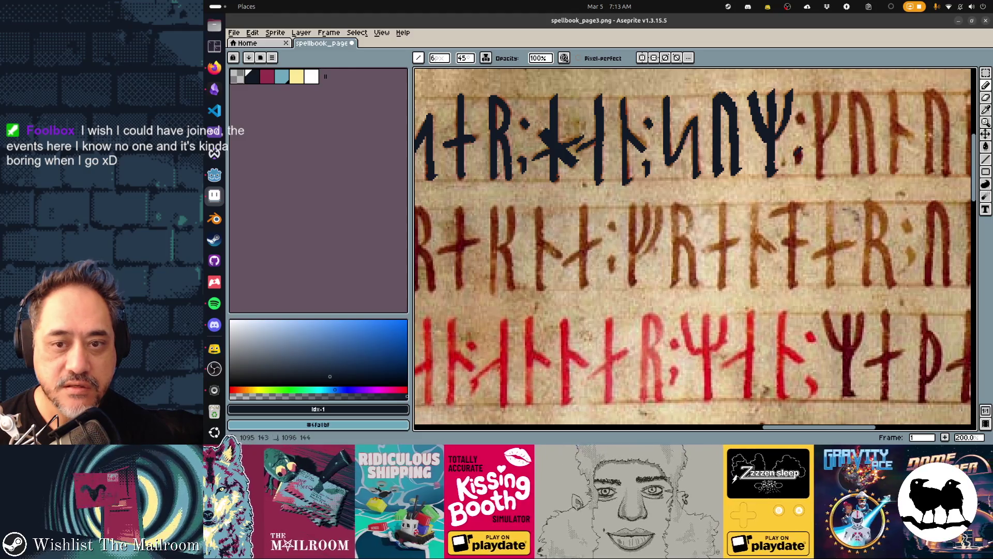
left_click(799, 153)
left_click(801, 119)
mouse_move(816, 91)
left_mouse_down()
mouse_move(820, 166)
mouse_move(833, 161)
left_mouse_up()
mouse_move(828, 119)
left_mouse_down()
mouse_move(830, 135)
mouse_move(838, 84)
left_mouse_up()
scroll(778, 176, "down", 1)
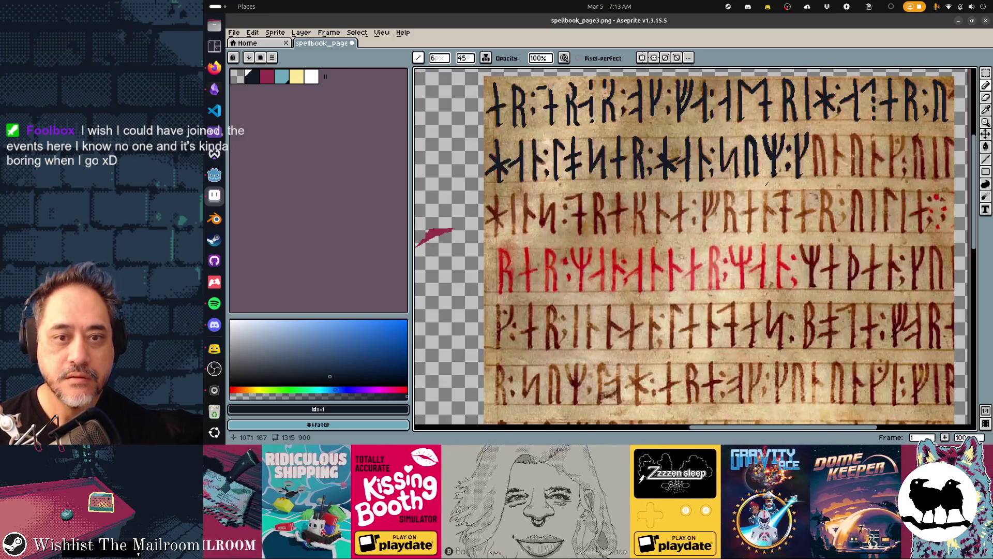
scroll(717, 216, "up", 1)
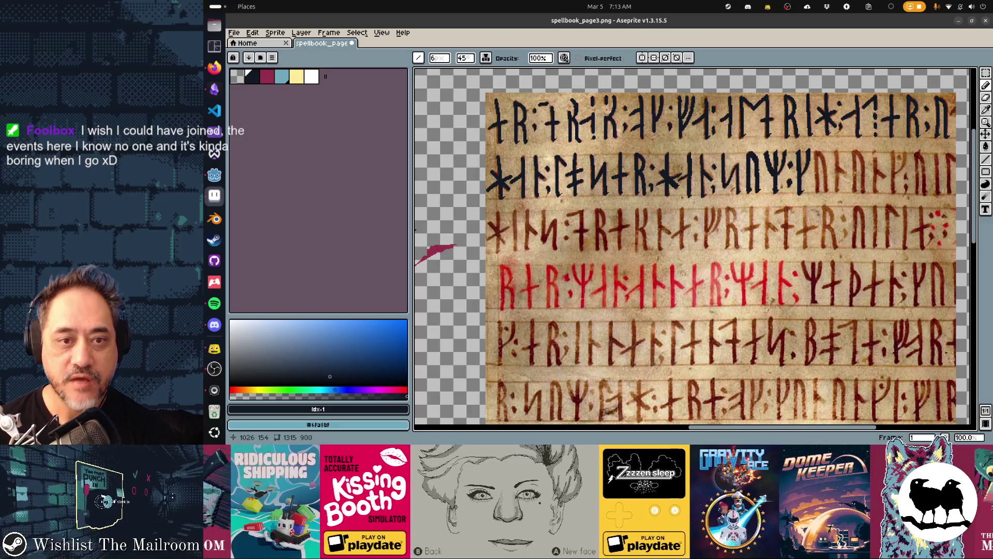
scroll(807, 152, "up", 1)
scroll(807, 152, "right", 3)
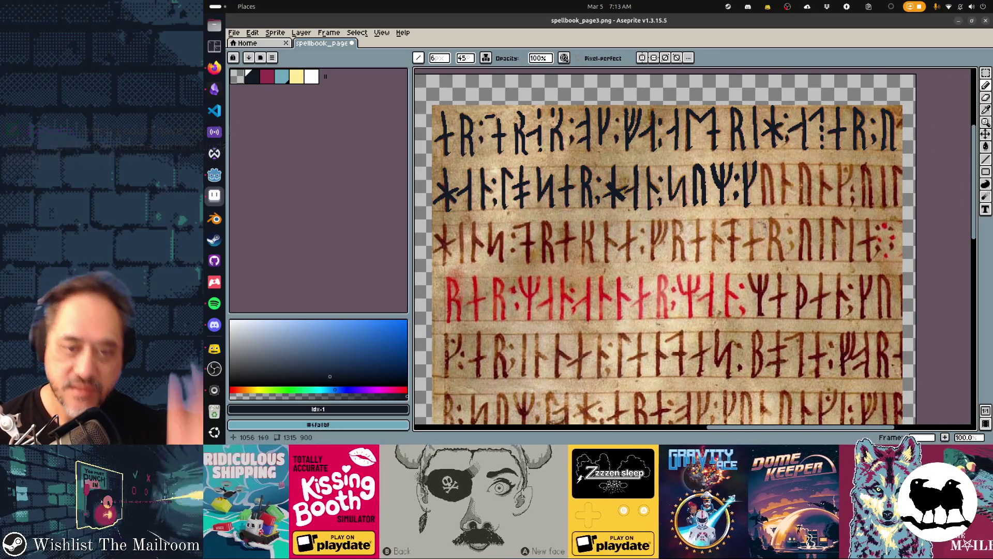
scroll(770, 142, "right", 2)
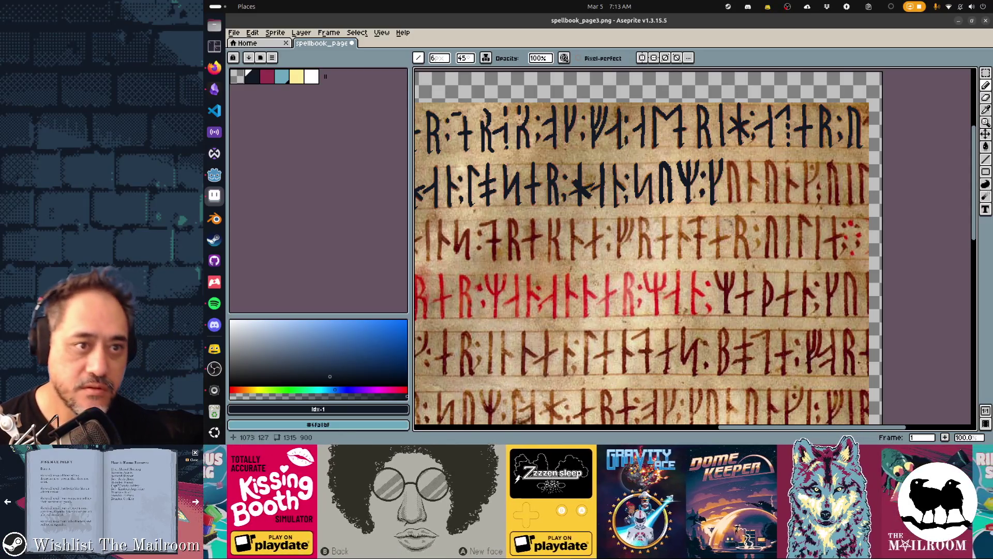
key("e")
mouse_move(666, 162)
left_mouse_down()
mouse_move(666, 199)
mouse_move(681, 176)
mouse_move(711, 176)
mouse_move(724, 156)
left_mouse_up()
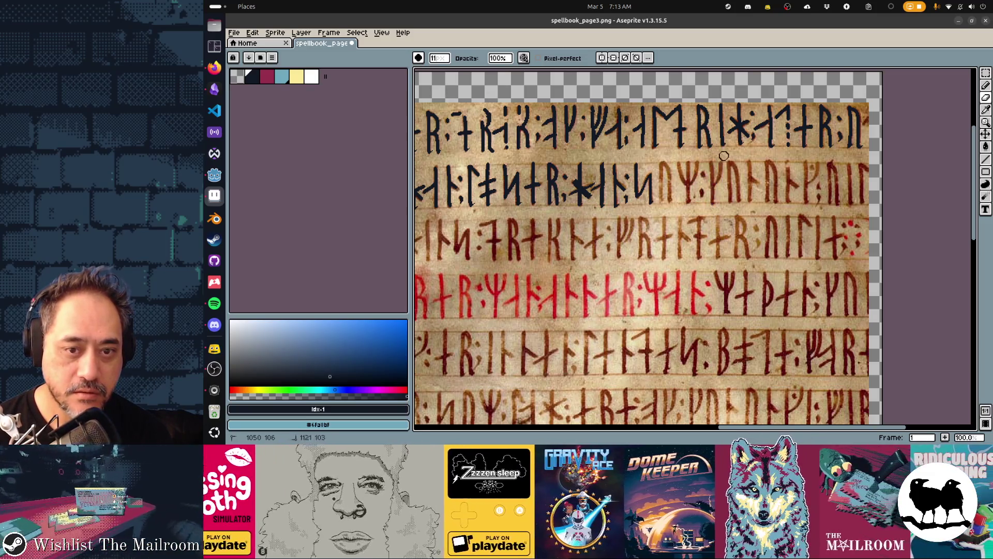
key("b")
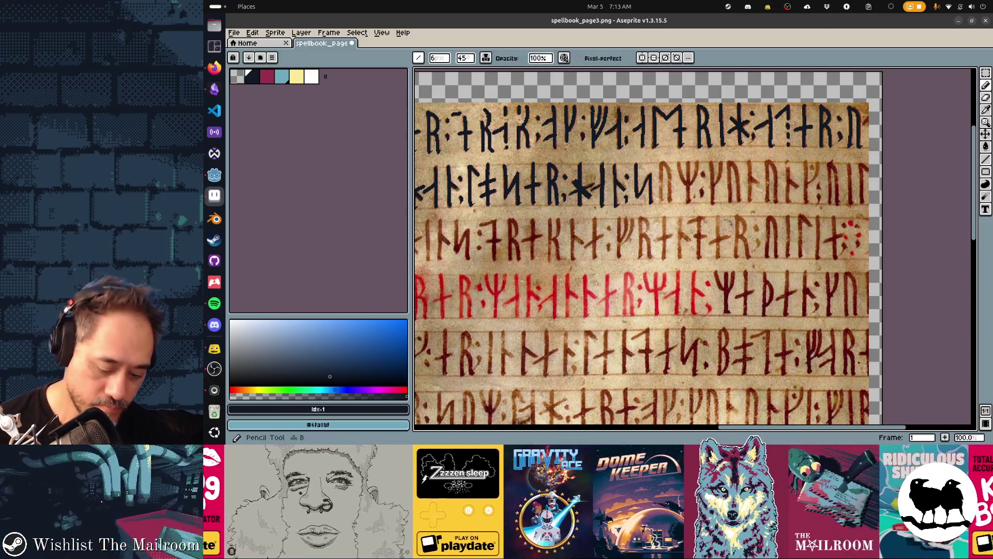
key("minus")
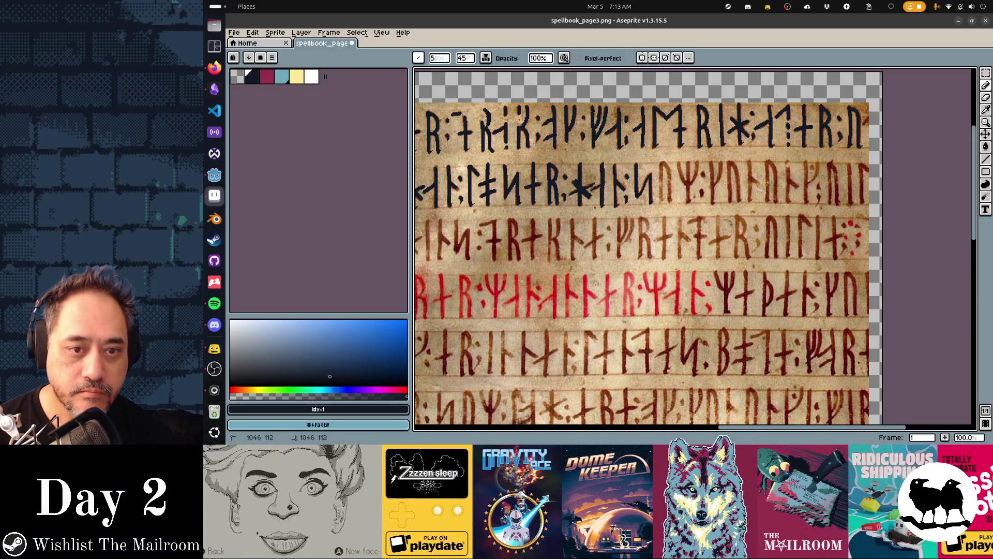
key("ctrl+z")
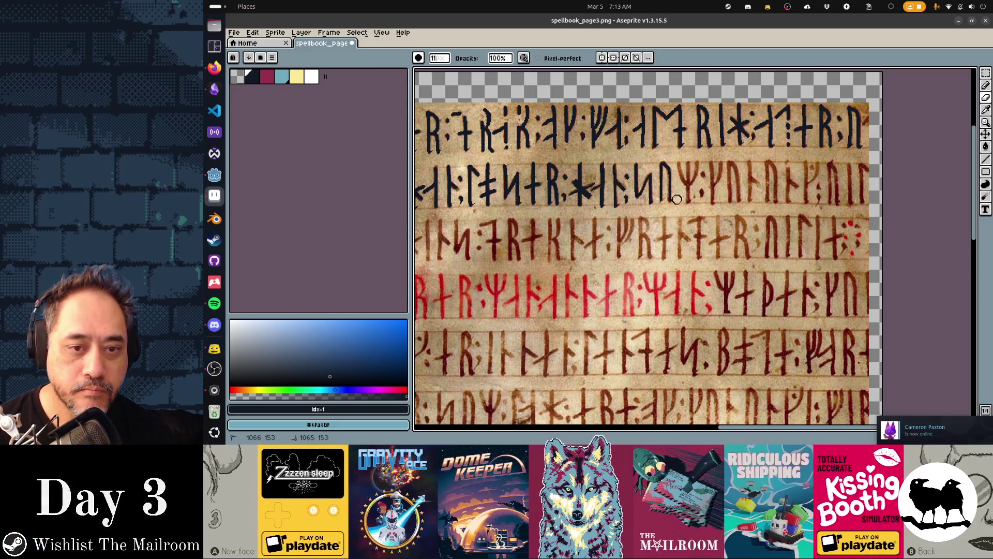
key("b")
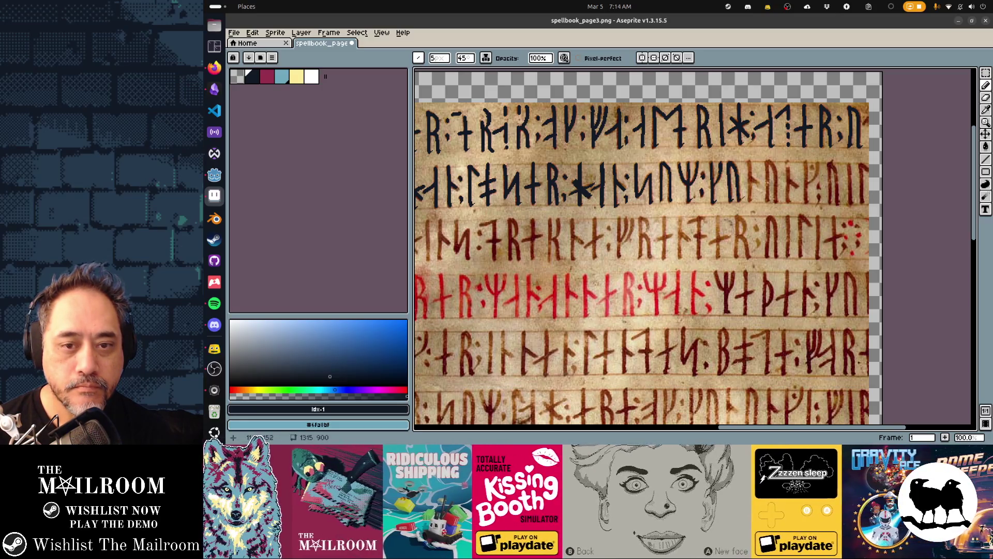
Step: Enlarge the brush to 6px and trace a stem on the next line, then undo it
scroll(800, 201, "up", 2)
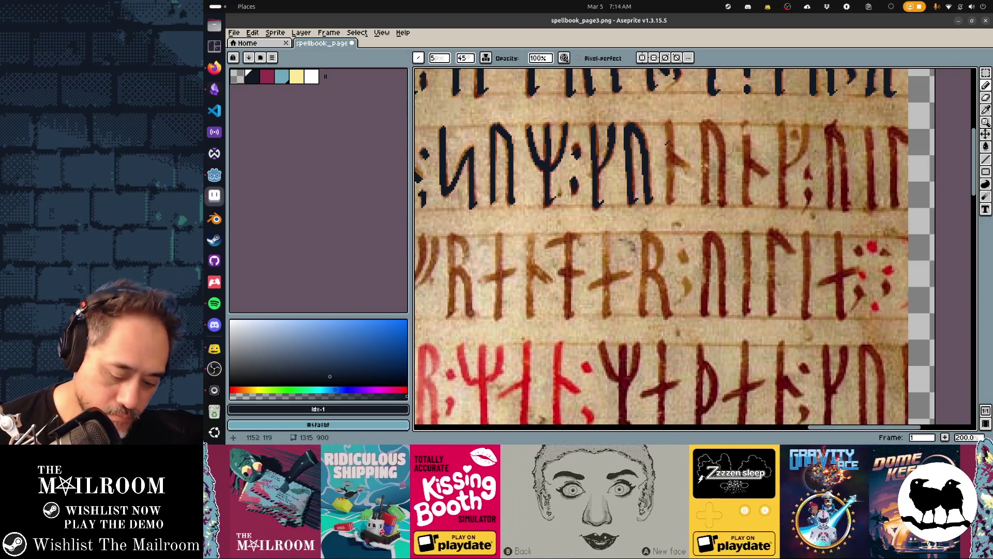
key("plus")
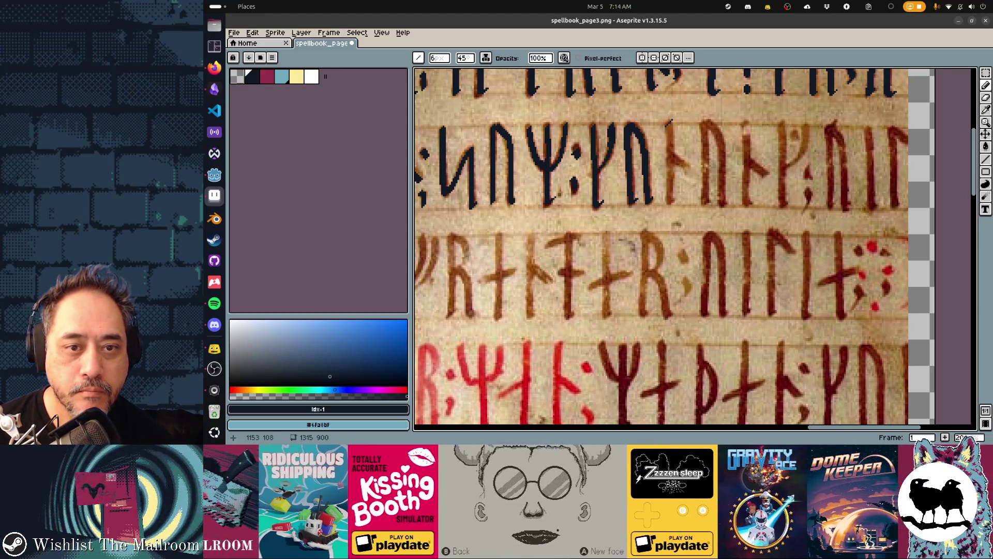
left_click_drag(669, 127, 671, 190)
key("ctrl+z")
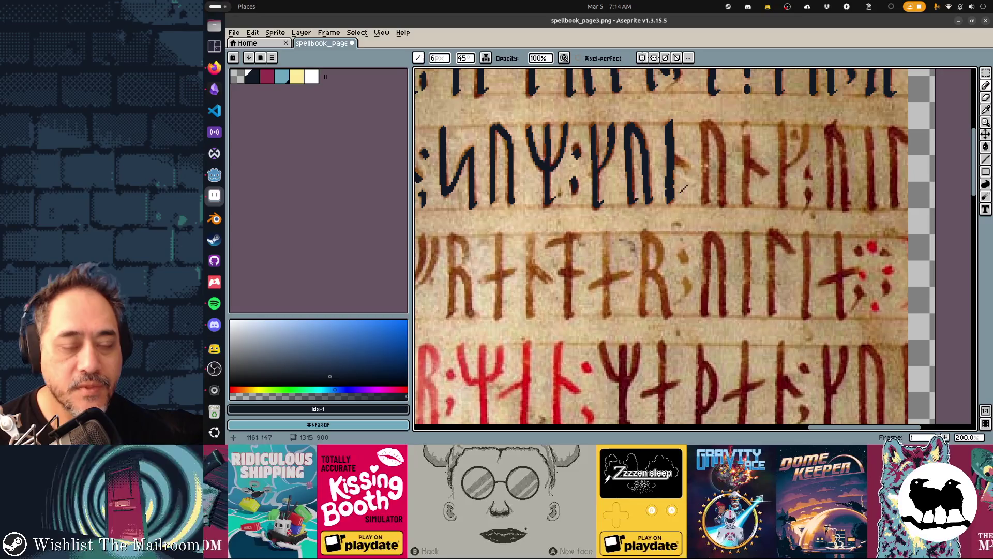
Step: Set the brush angle to 8 and trace a rune stem, then undo the misplaced stroke
left_click(464, 58)
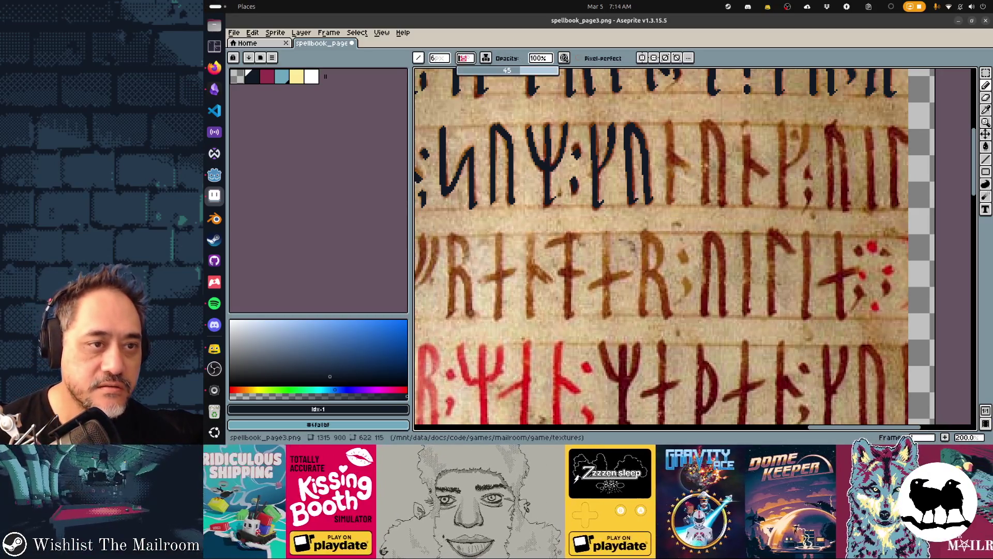
type("48")
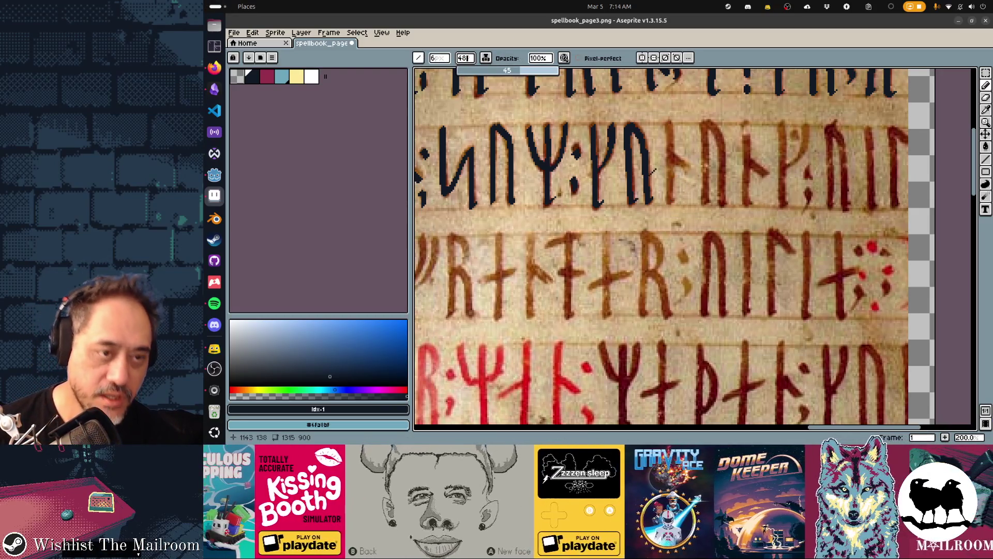
left_click_drag(705, 120, 707, 205)
key("ctrl+z")
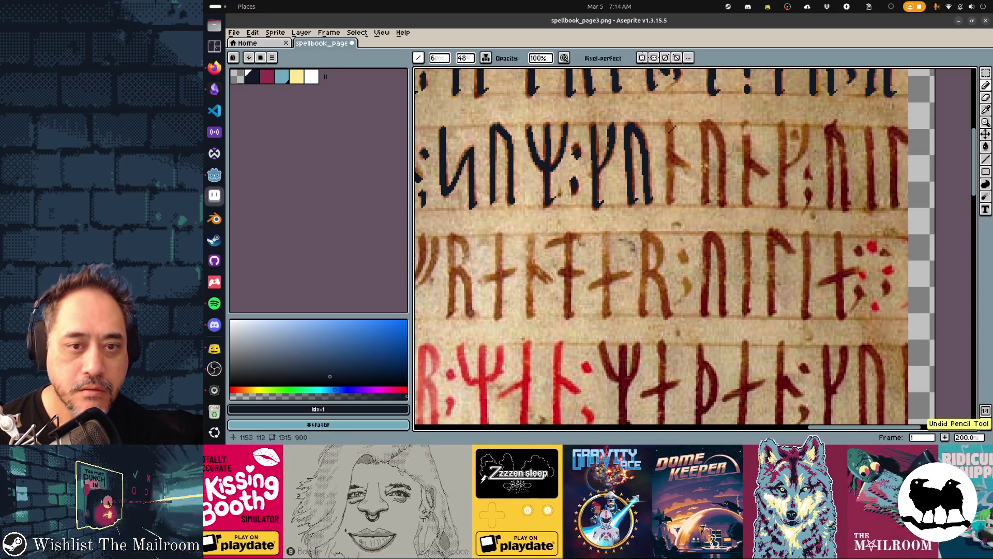
Step: Change the brush angle to 50, trace two rune stems, then undo both
left_click(465, 58)
type("5")
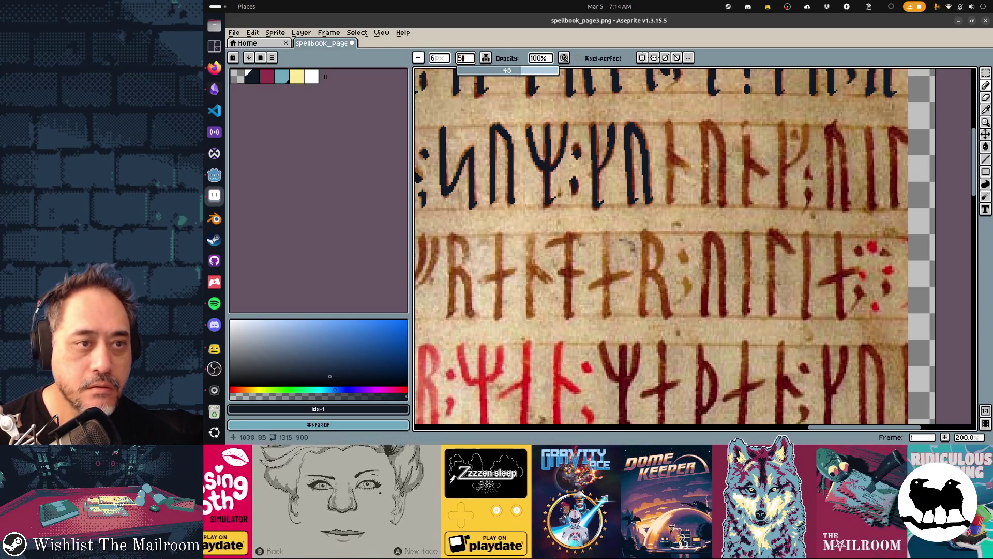
type("0")
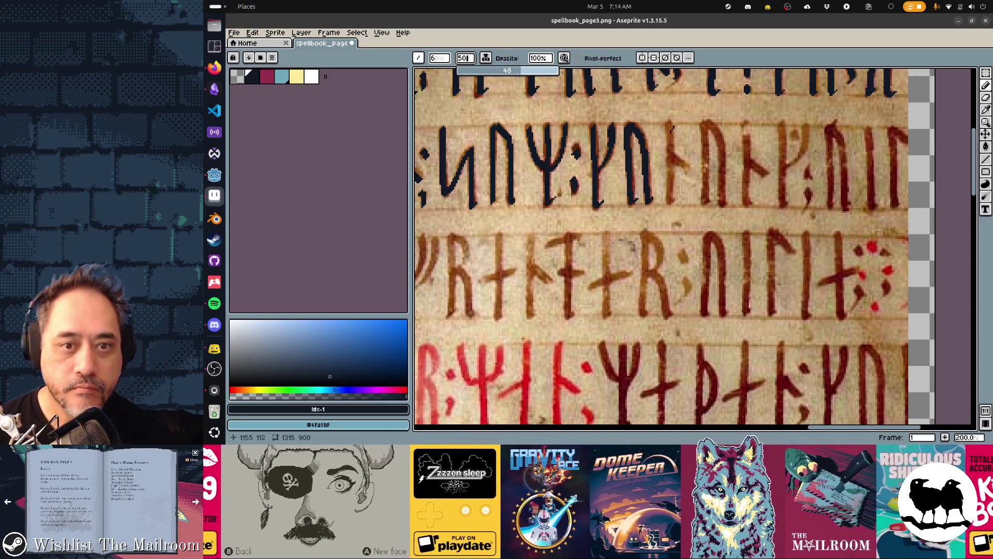
mouse_move(668, 124)
left_mouse_down()
mouse_move(670, 197)
mouse_move(686, 156)
left_mouse_up()
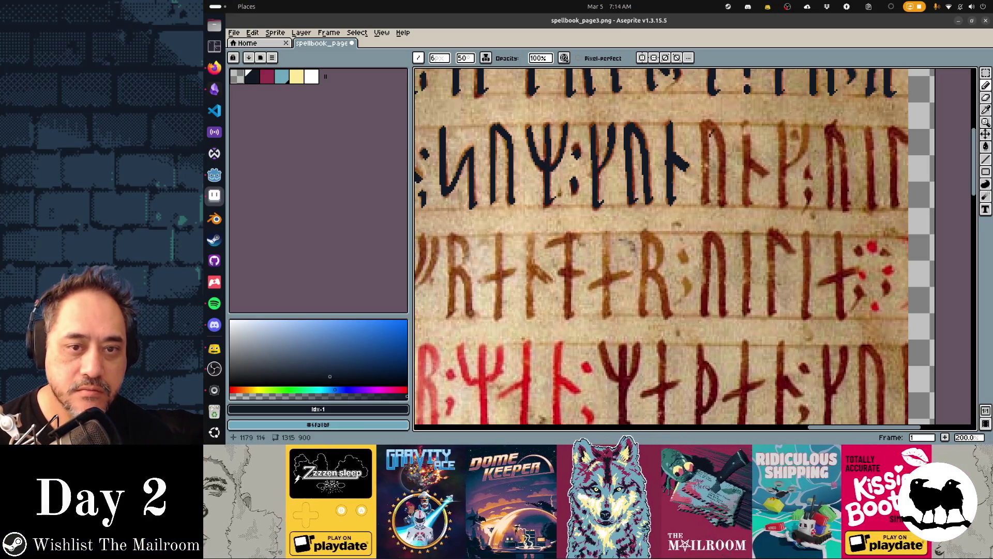
left_click_drag(703, 122, 708, 205)
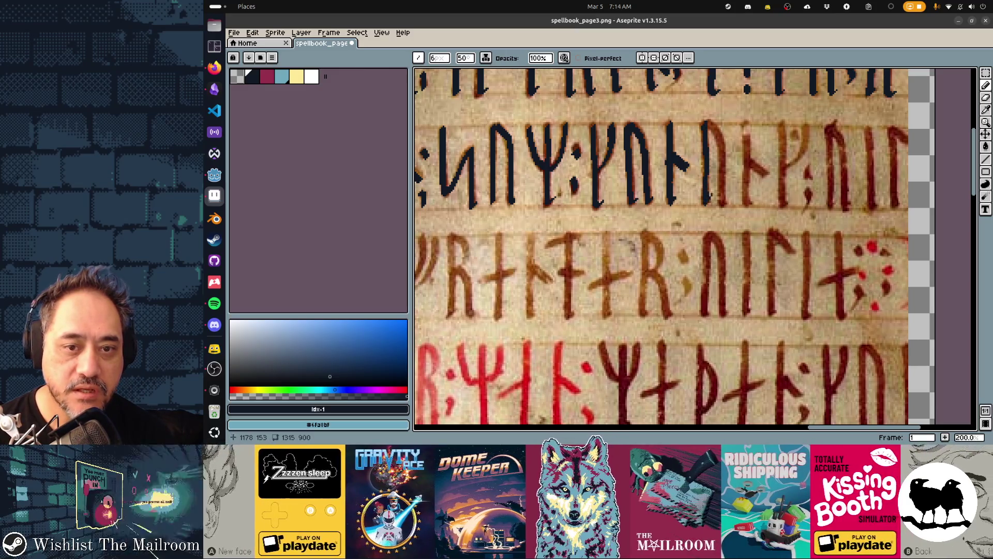
key("ctrl+z")
key("ctrl+z")
key("ctrl+z")
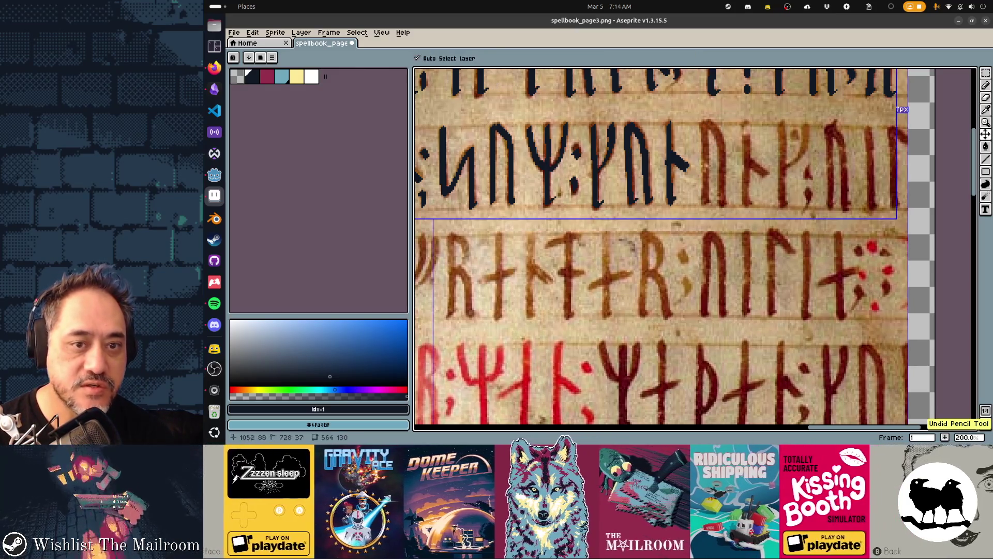
key("ctrl+z")
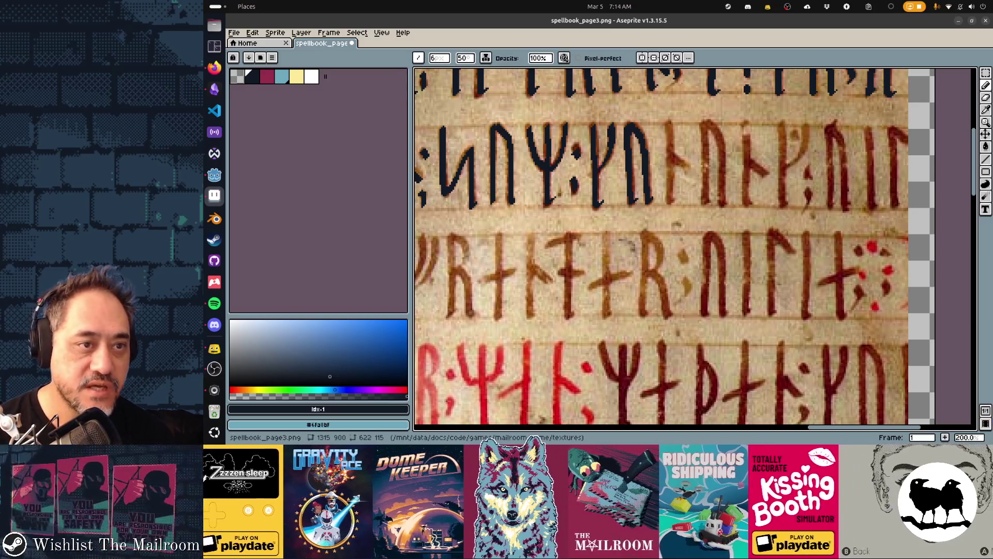
Step: Set a 45° angle and 5px brush, then trace the rune stem and diagonal branch
left_click(464, 58)
type("45")
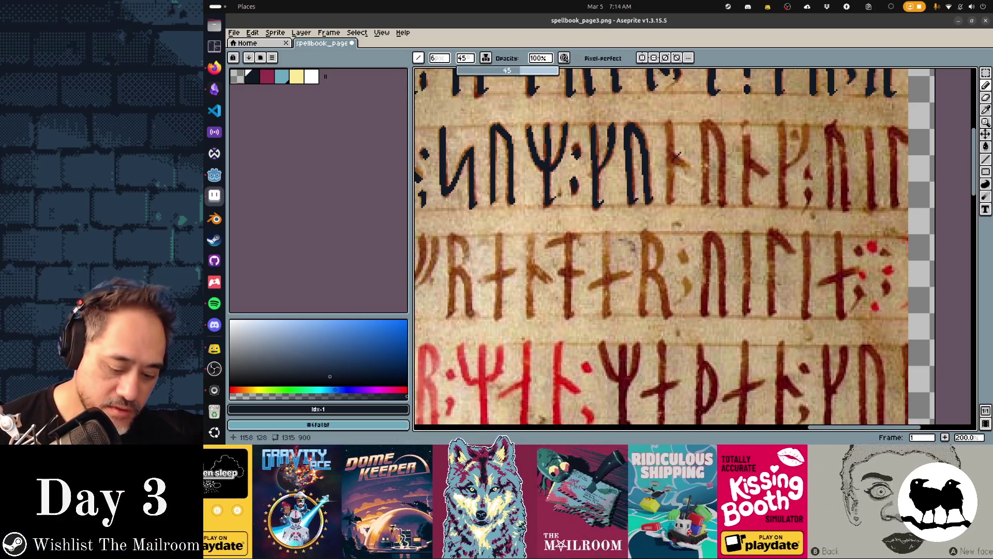
key("minus")
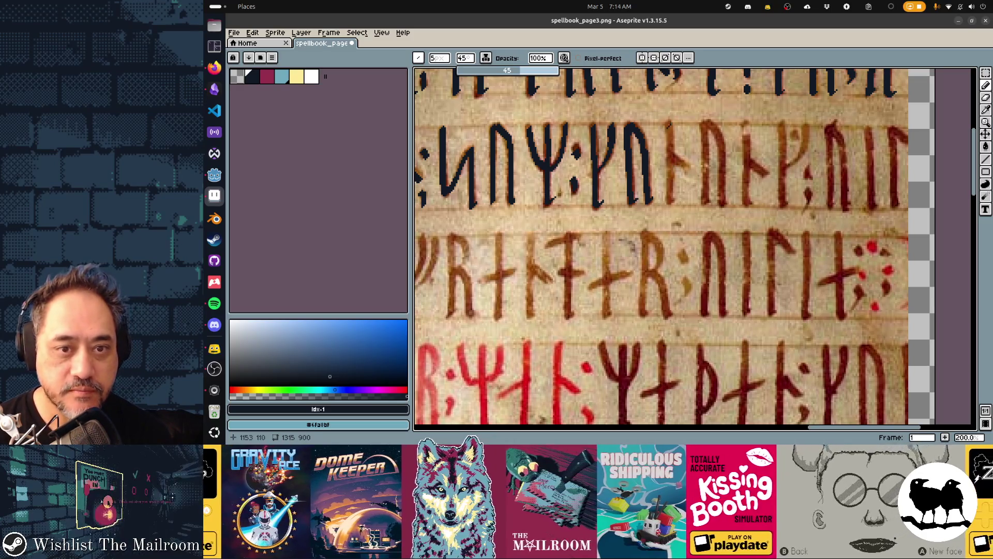
left_click_drag(668, 121, 670, 195)
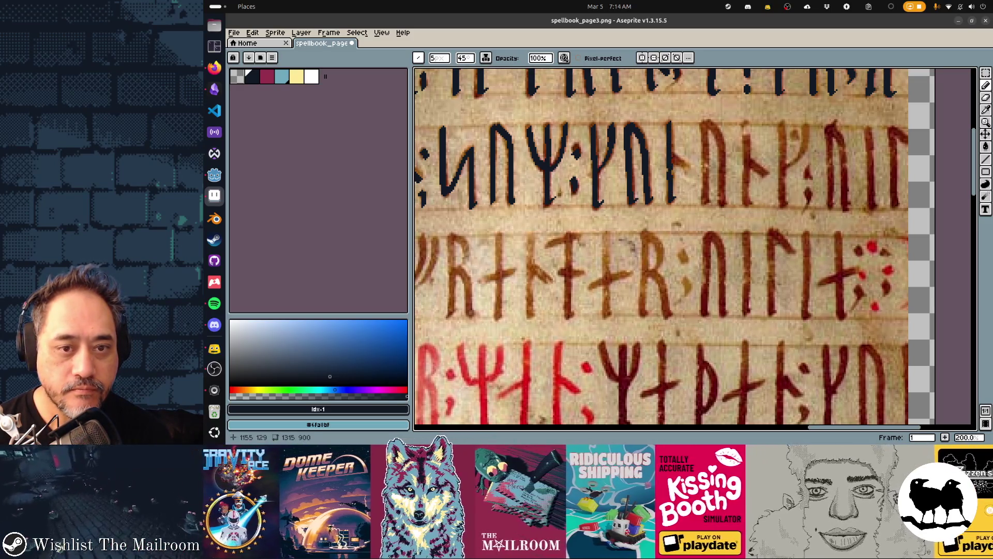
left_click_drag(671, 153, 689, 170)
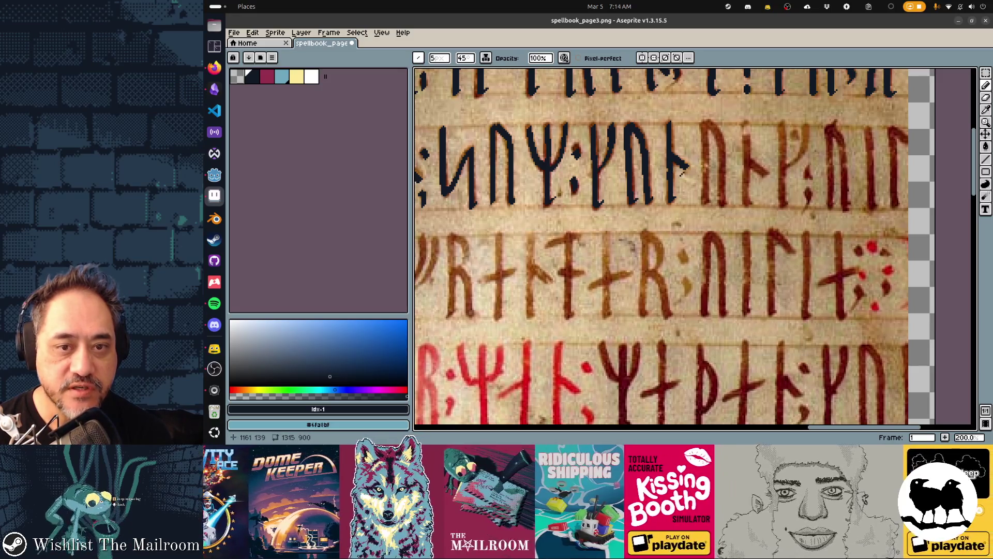
Step: Trace the next three rune stems and a short stroke in navy
left_click_drag(706, 125, 706, 197)
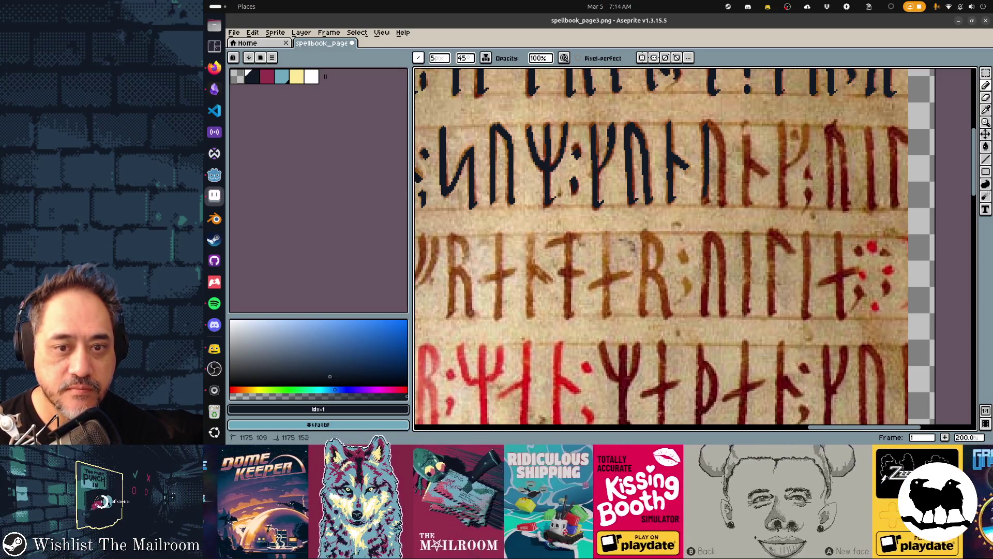
left_click_drag(715, 127, 725, 205)
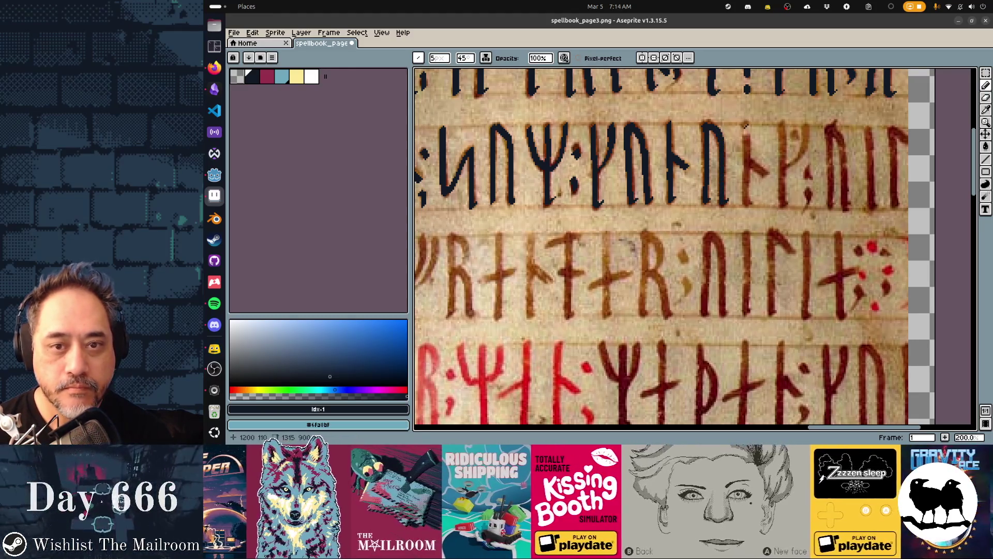
left_click_drag(747, 122, 748, 205)
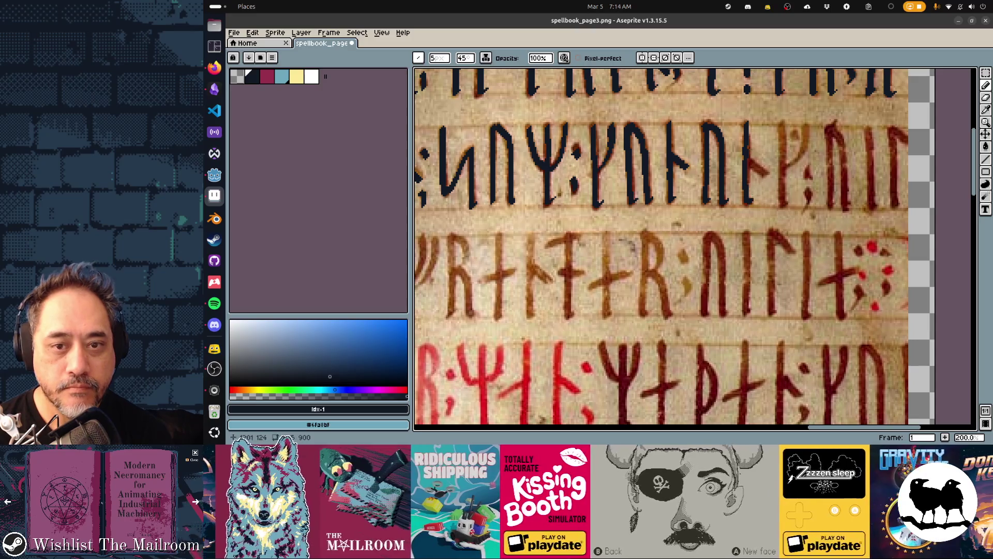
left_click_drag(749, 143, 748, 180)
Step: Turn on Pixel-perfect and trace the next rune's stem and diagonal stroke
left_click(578, 58)
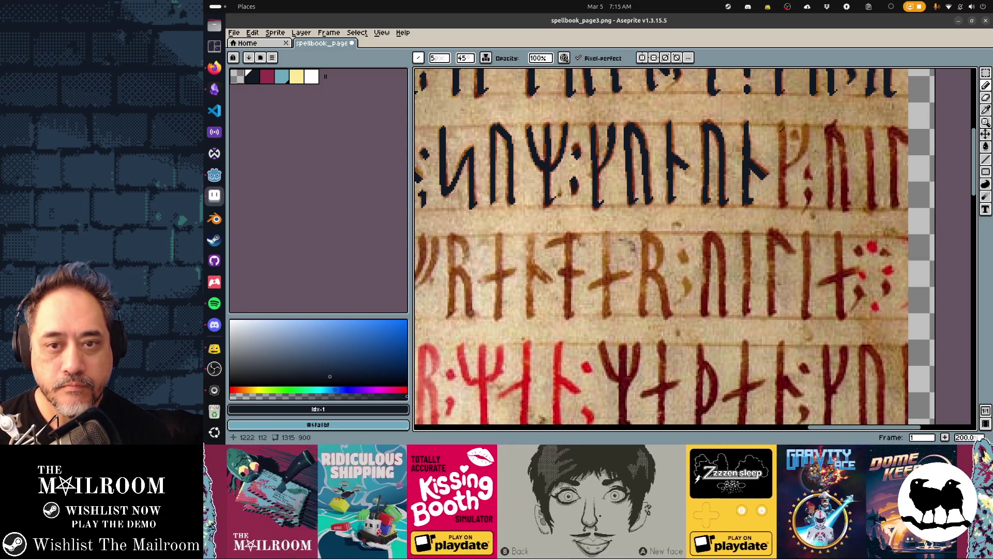
left_click_drag(782, 122, 782, 203)
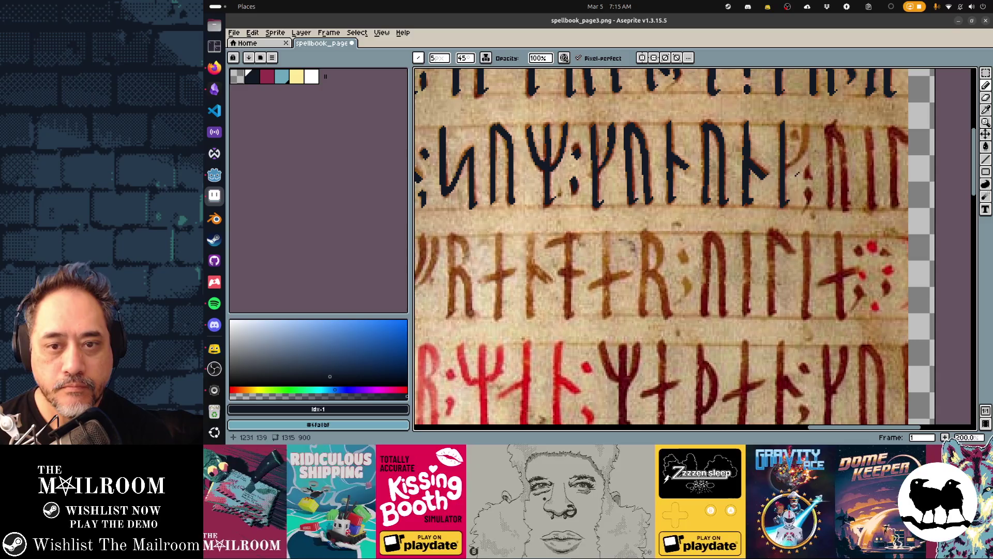
mouse_move(787, 169)
left_mouse_down()
mouse_move(809, 125)
mouse_move(794, 140)
mouse_move(809, 179)
mouse_move(805, 215)
left_mouse_up()
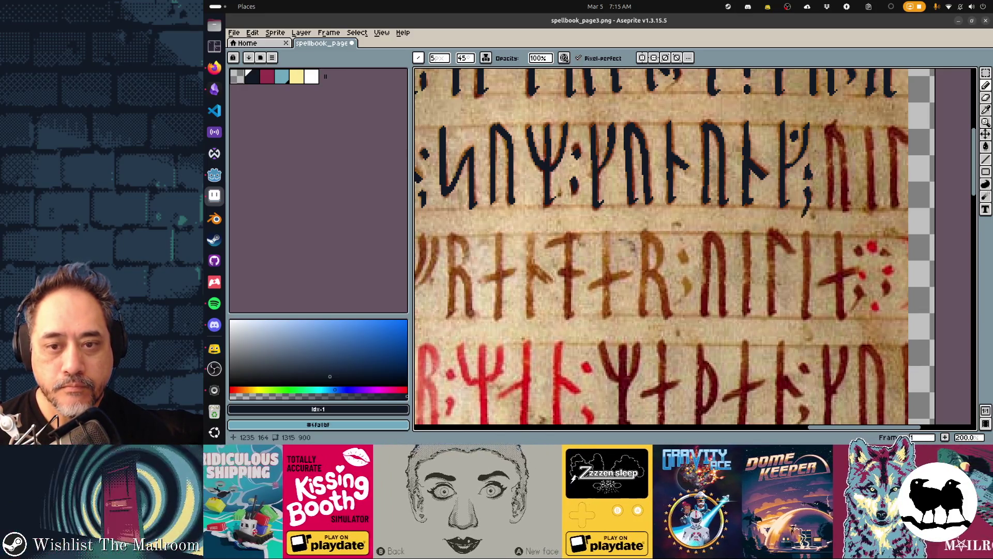
Step: Trace the final n-shaped rune's strokes and last vertical bar at the line's end
scroll(673, 245, "right", 3)
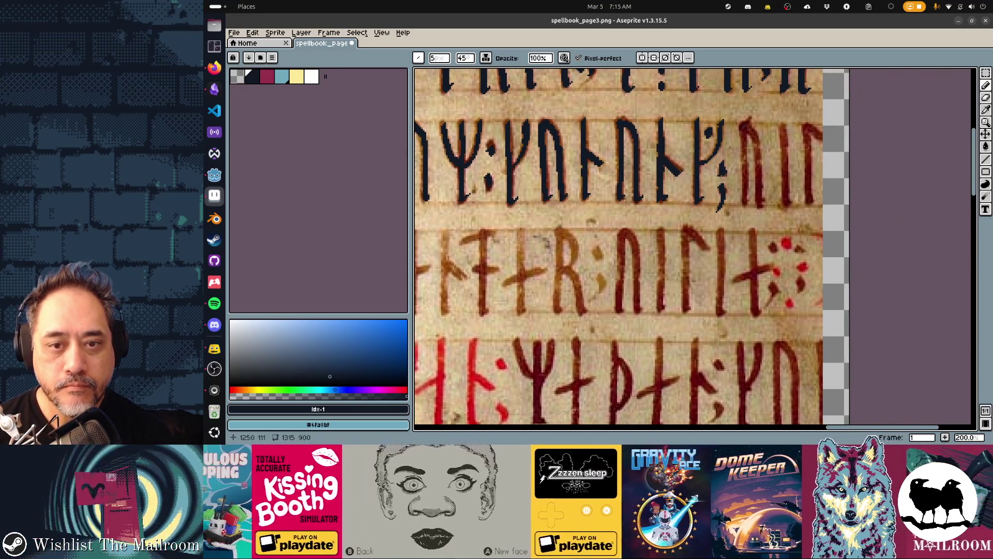
left_click_drag(743, 137, 744, 175)
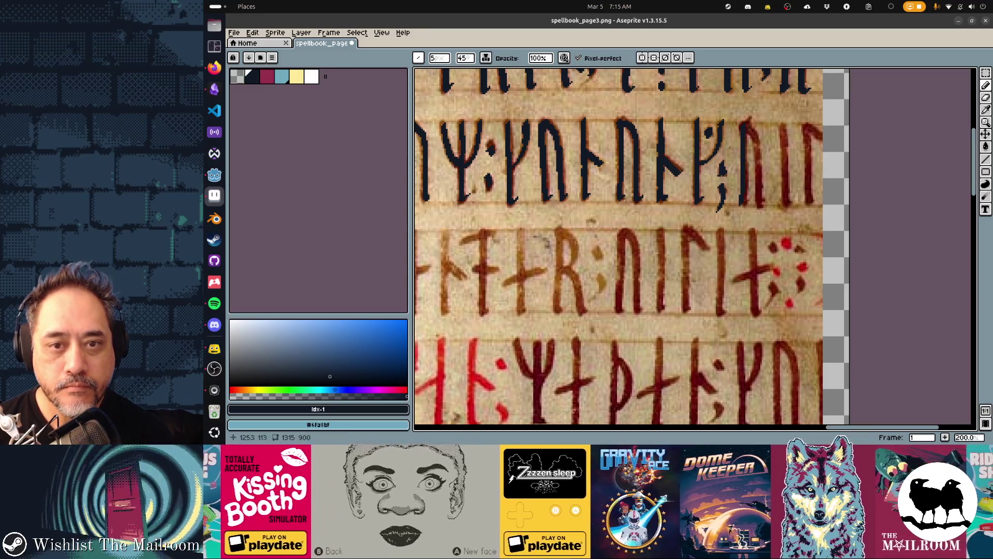
left_click_drag(747, 126, 759, 165)
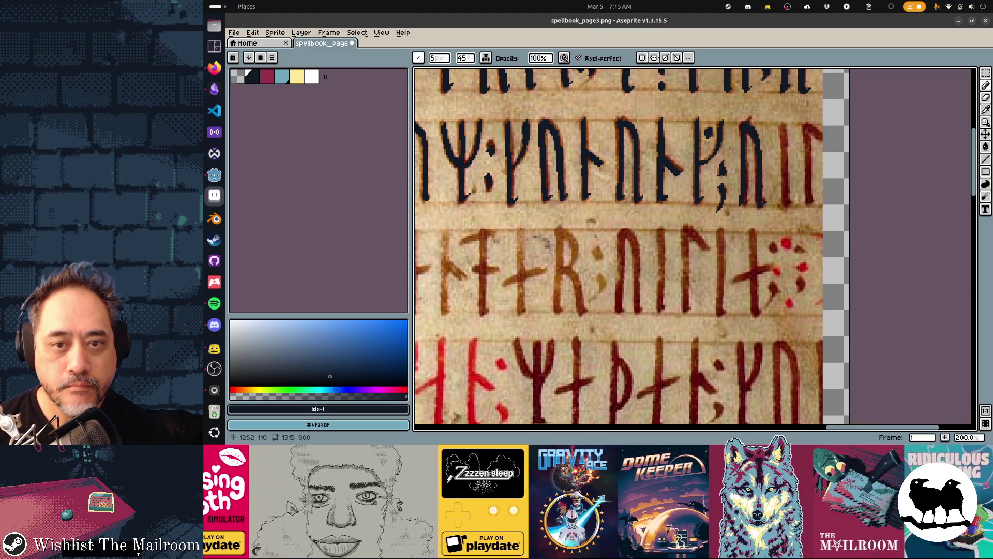
scroll(655, 143, "right", 3)
scroll(655, 144, "down", 1)
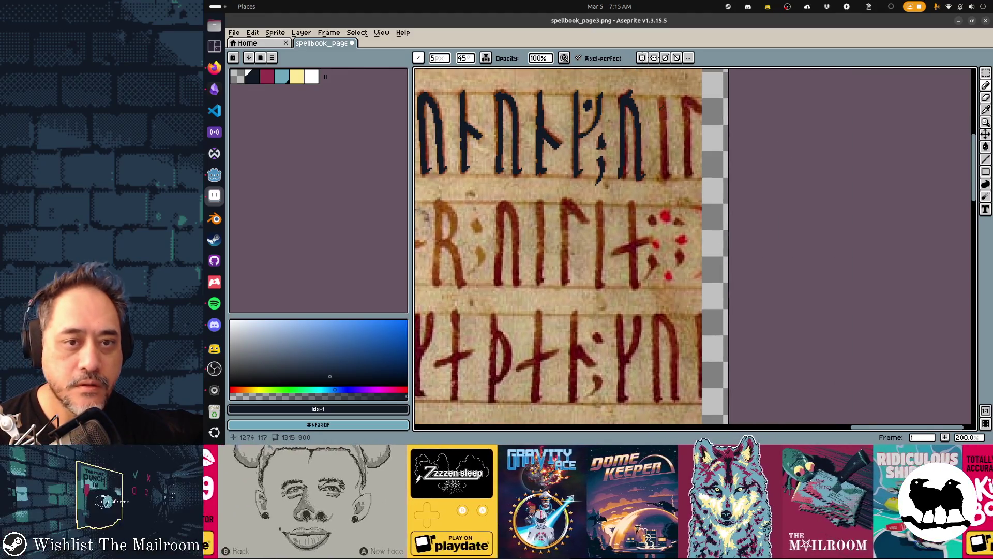
left_click_drag(661, 95, 662, 145)
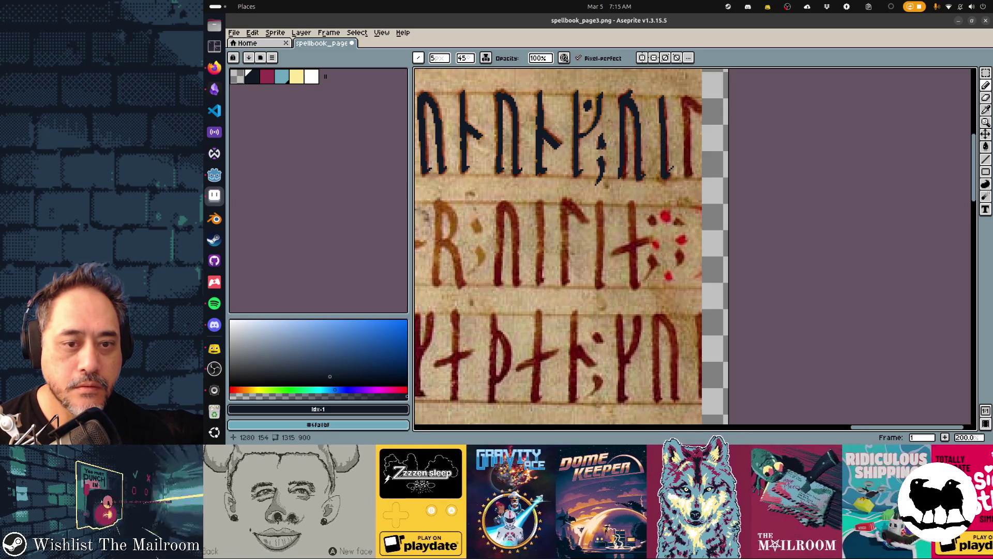
scroll(671, 168, "up", 3)
scroll(671, 171, "down", 3)
scroll(671, 176, "left", 3)
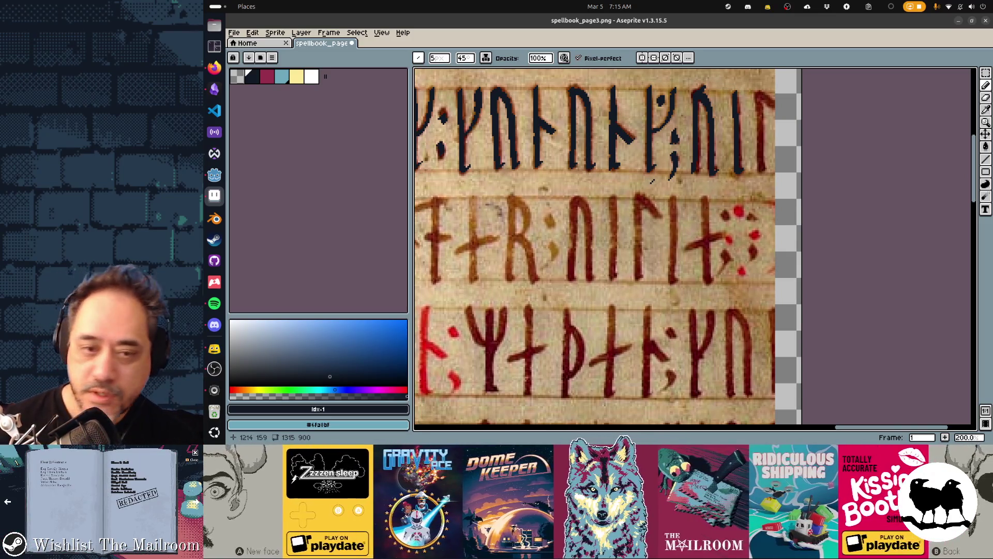
Step: Extend the current navy rune with downward, diagonal and up-right strokes
scroll(651, 181, "down", 5)
scroll(632, 160, "left", 3)
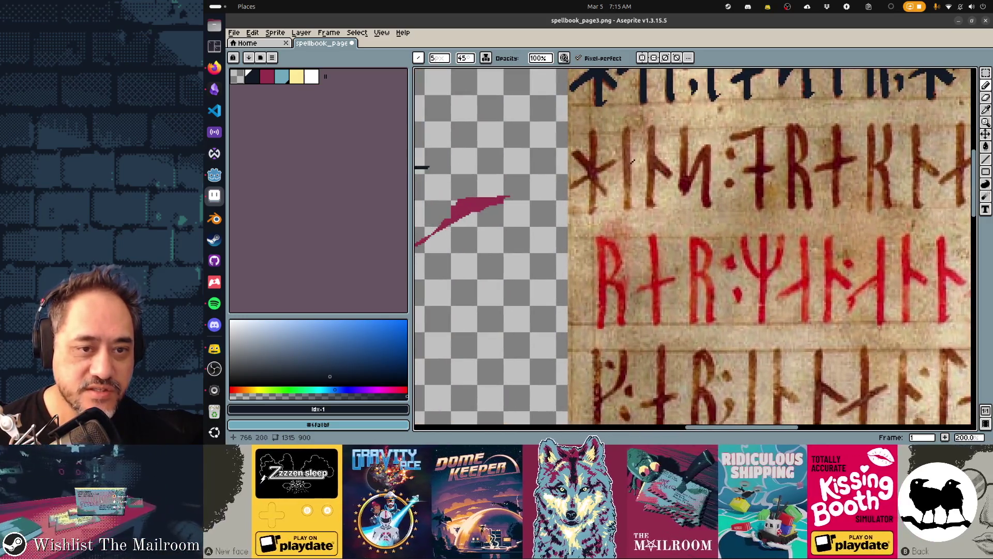
scroll(611, 158, "right", 1)
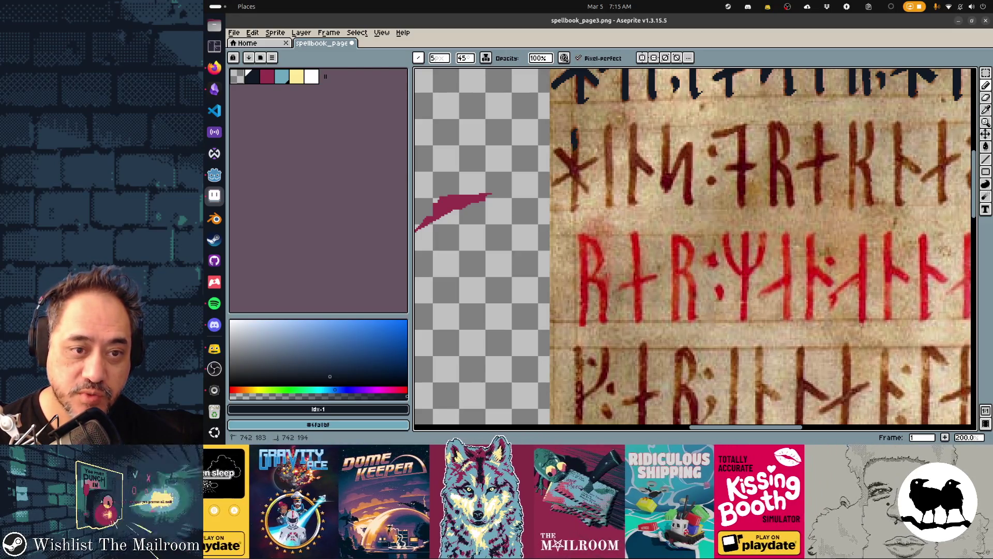
left_click_drag(574, 171, 574, 213)
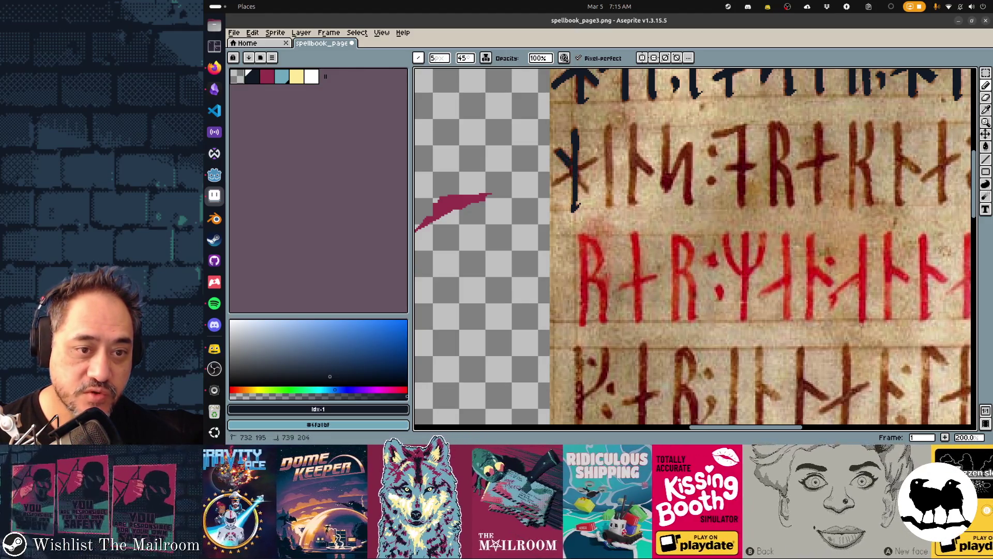
left_click_drag(577, 175, 590, 194)
mouse_move(565, 180)
left_mouse_down()
mouse_move(598, 159)
mouse_move(609, 205)
left_mouse_up()
Step: Trace the next brown runes' stems, diagonal and right vertical strokes in navy
left_click_drag(610, 130, 610, 148)
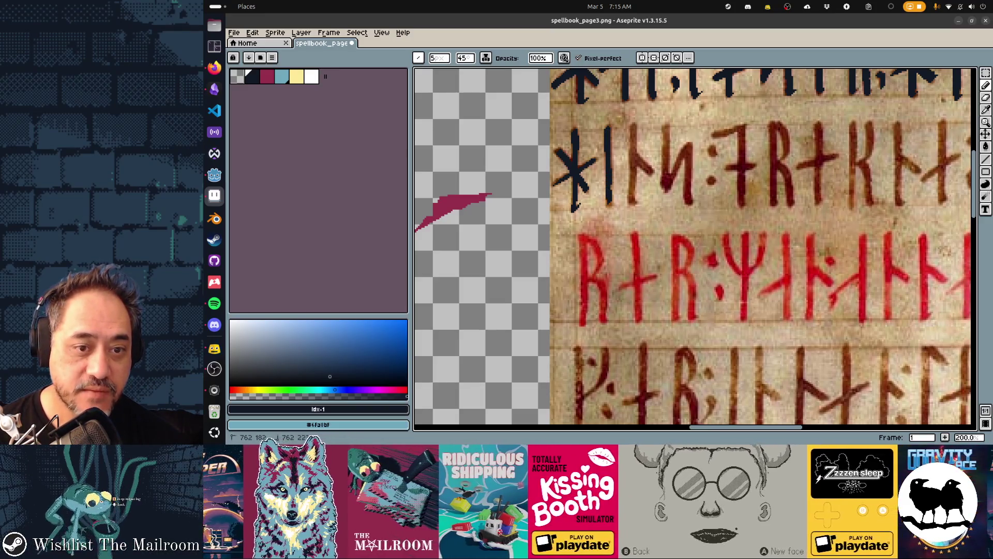
left_click_drag(610, 202, 609, 207)
left_click_drag(633, 126, 634, 207)
left_click_drag(637, 153, 652, 175)
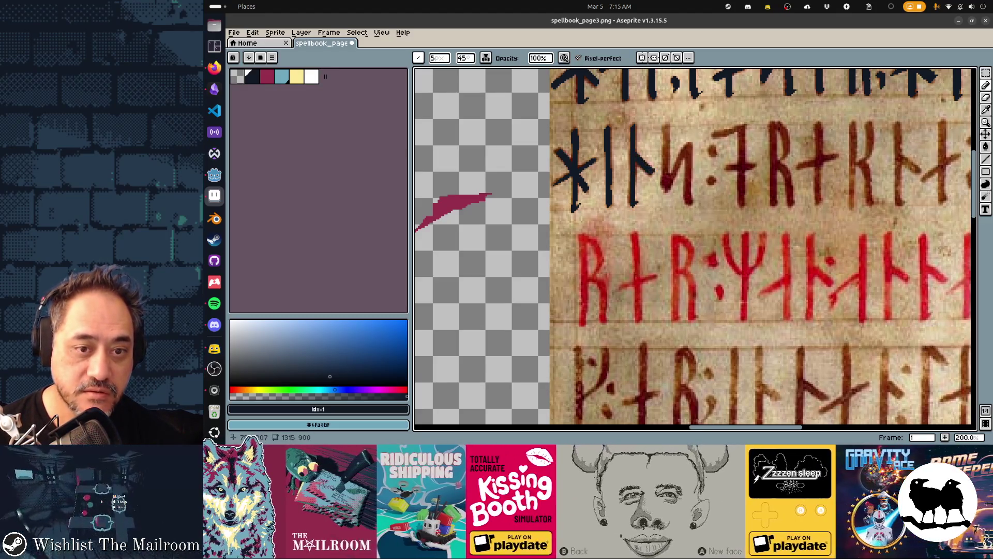
mouse_move(664, 140)
left_mouse_down()
mouse_move(666, 193)
mouse_move(687, 149)
mouse_move(686, 194)
left_mouse_up()
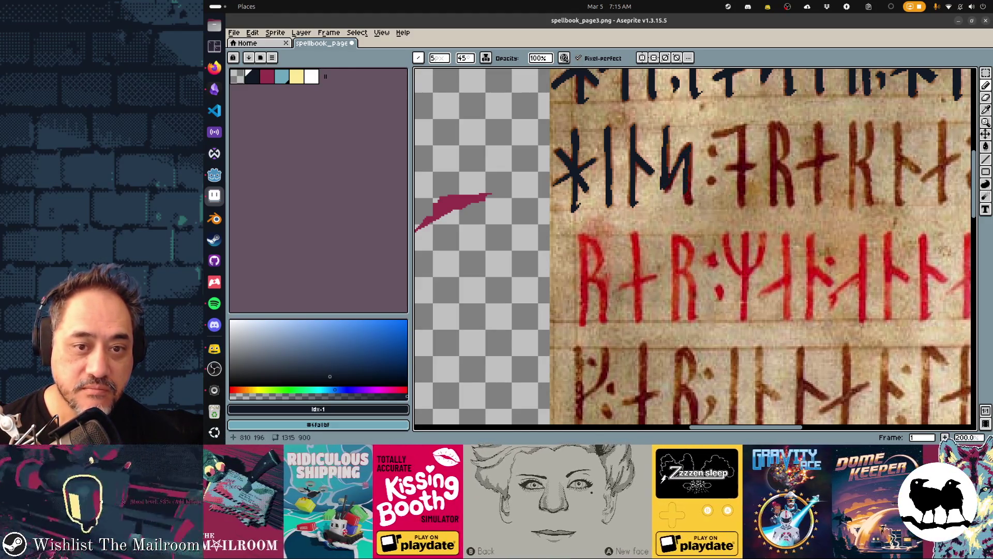
left_click_drag(690, 152, 690, 182)
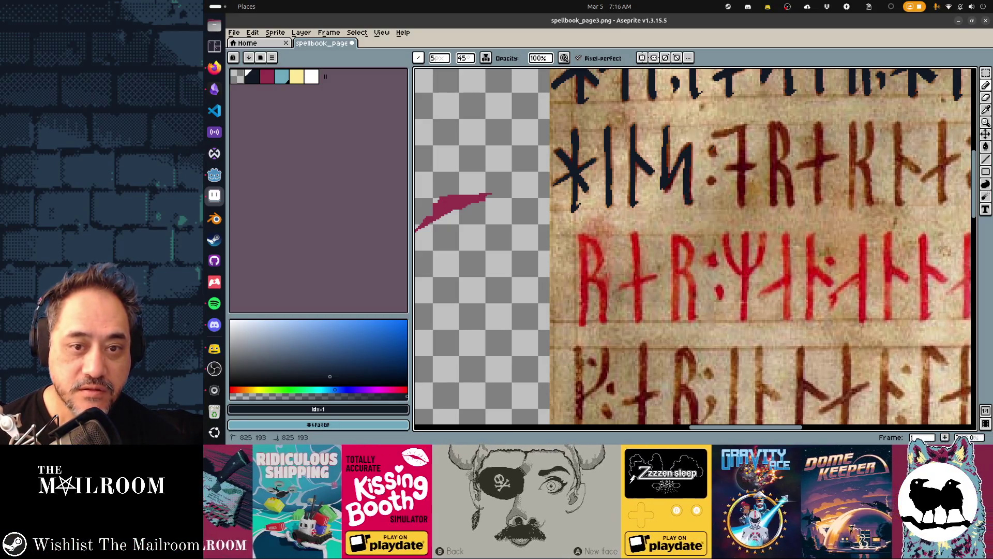
Step: Paint the colon dots, the 7-shaped rune's top bar and the cross rune
left_click(713, 150)
left_click(711, 181)
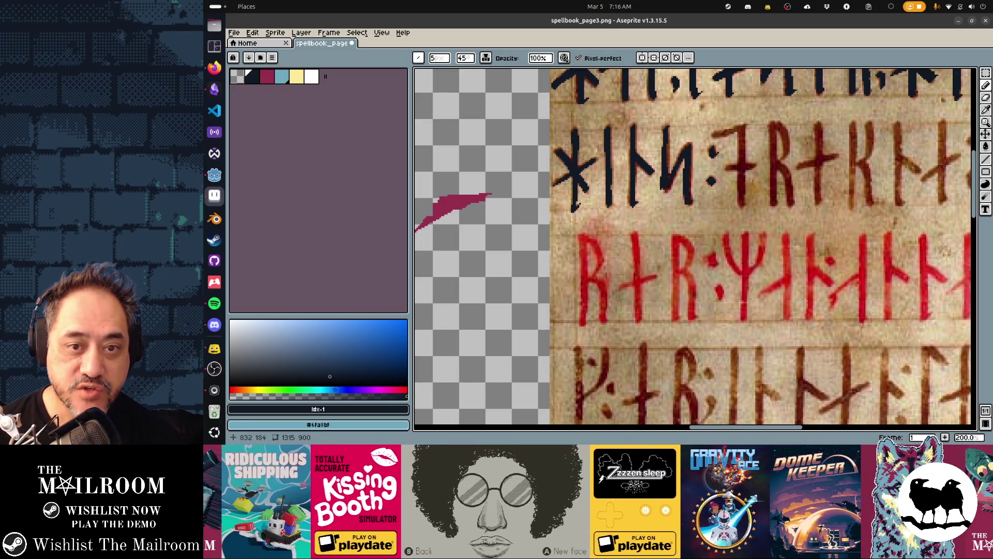
mouse_move(715, 135)
left_mouse_down()
mouse_move(742, 126)
mouse_move(741, 157)
left_mouse_up()
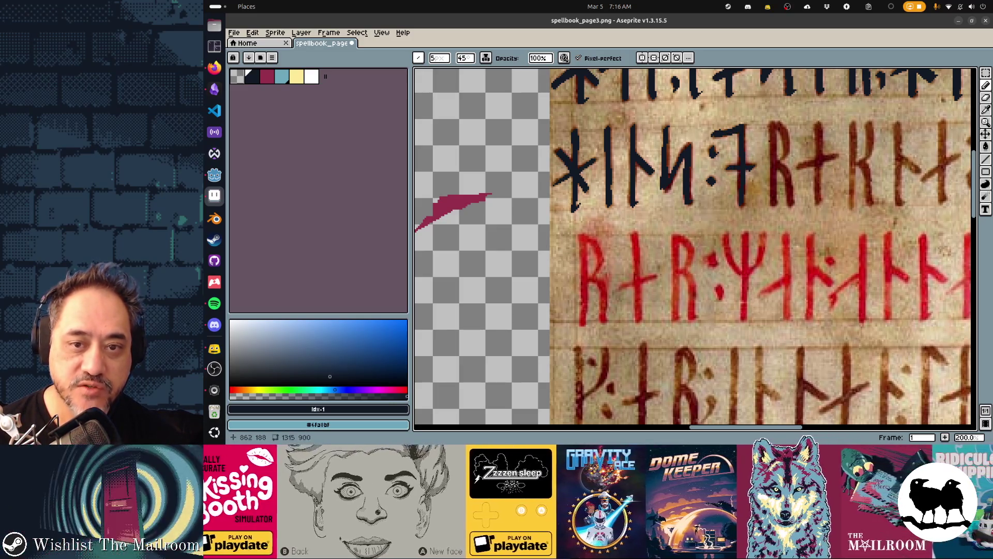
scroll(695, 246, "right", 3)
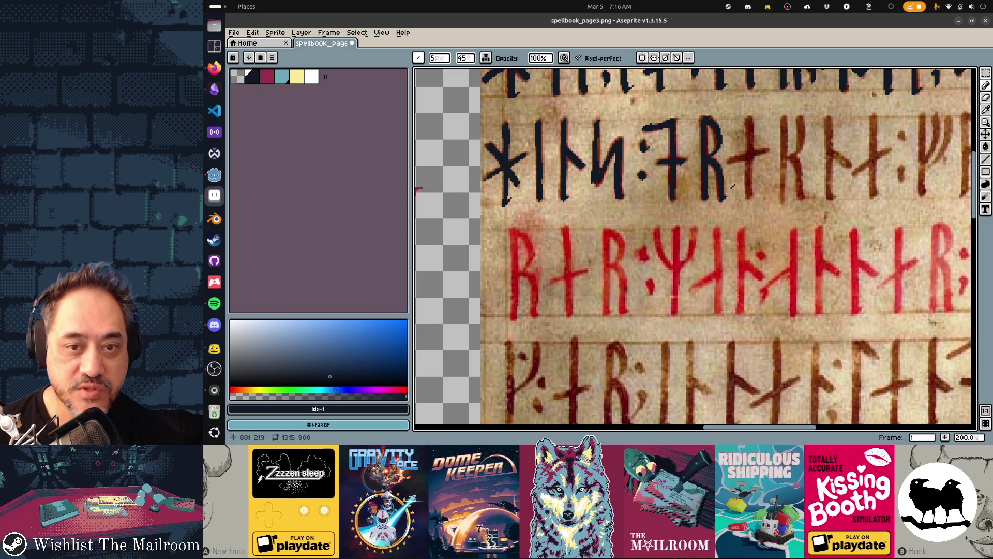
left_click_drag(736, 161, 757, 155)
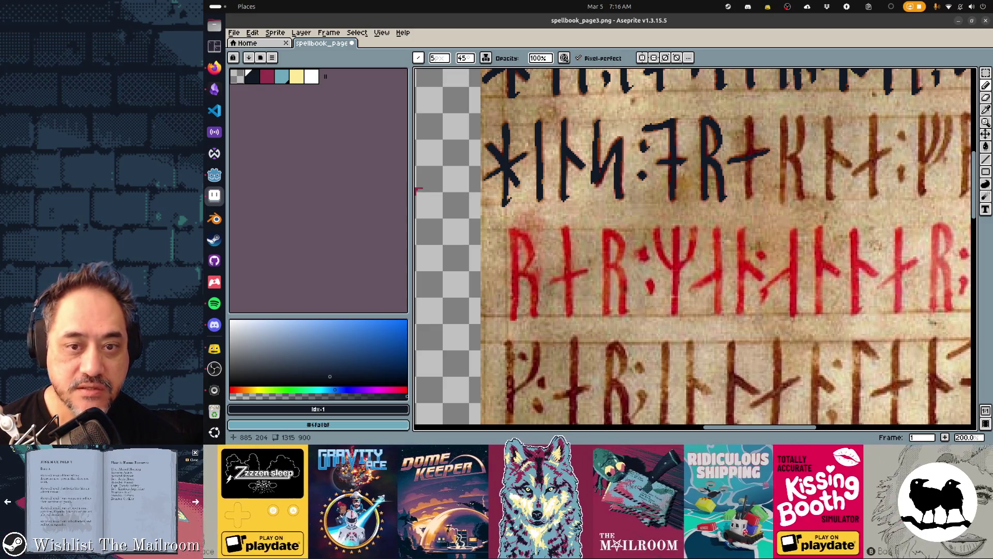
left_click_drag(749, 120, 753, 195)
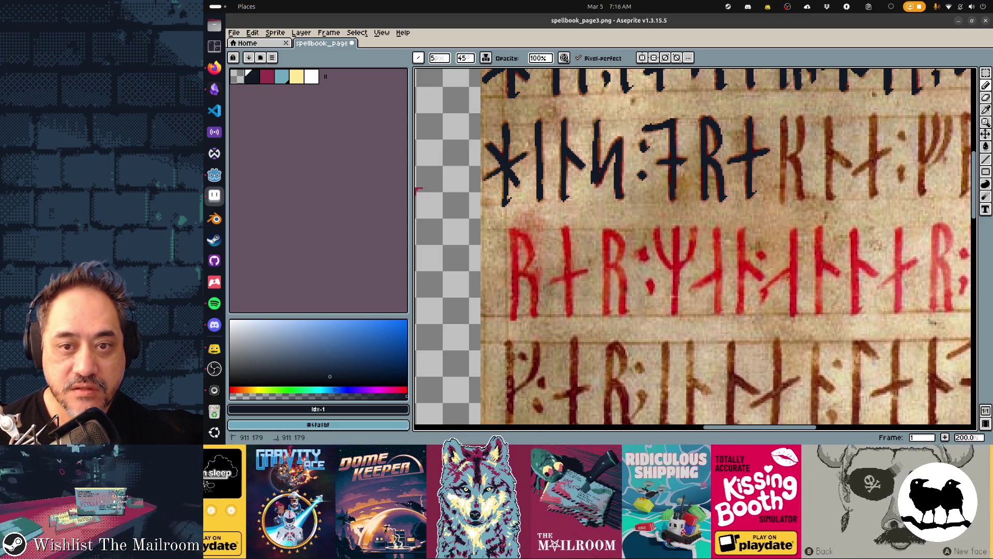
Step: Trace the K rune's vertical bar and both right arms
left_click_drag(784, 119, 785, 204)
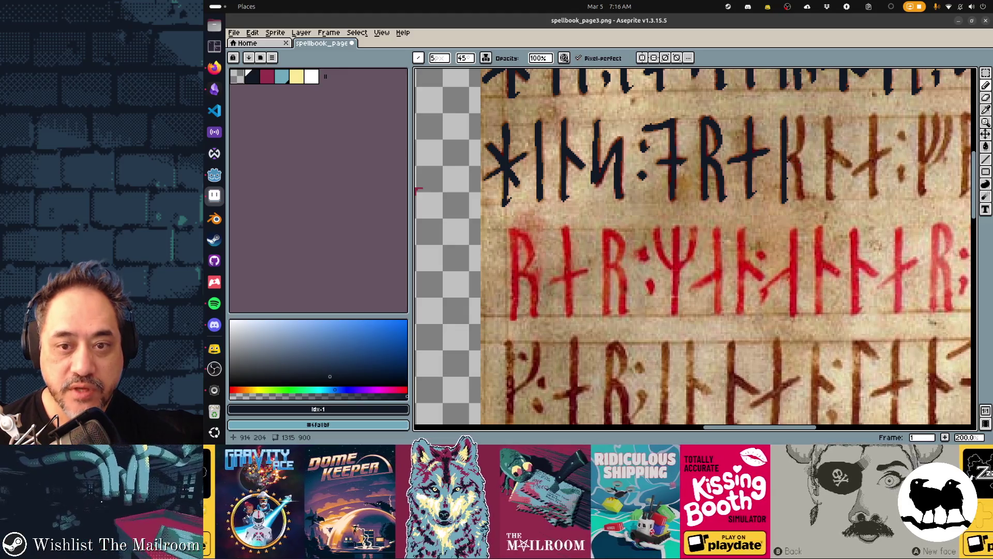
left_click_drag(795, 157, 800, 117)
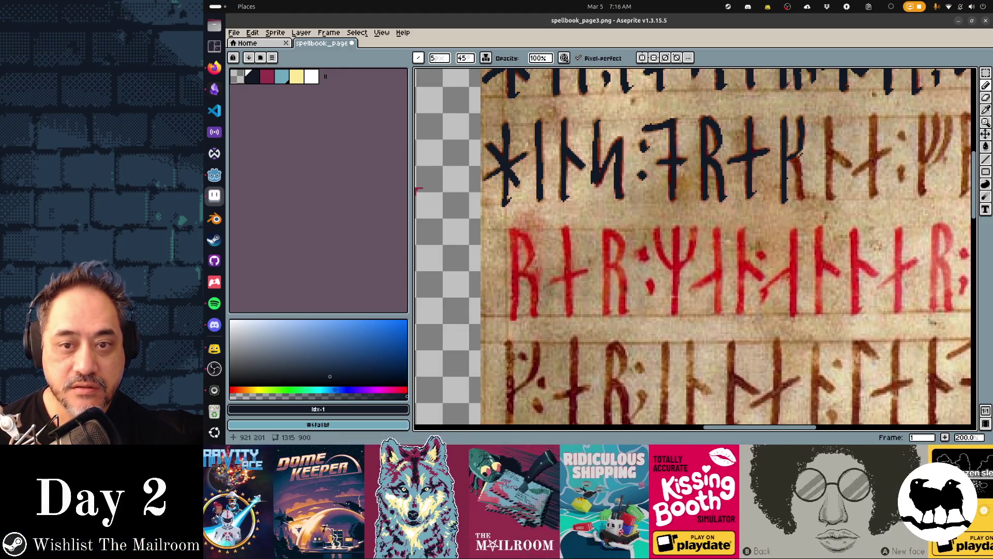
left_click_drag(794, 157, 808, 201)
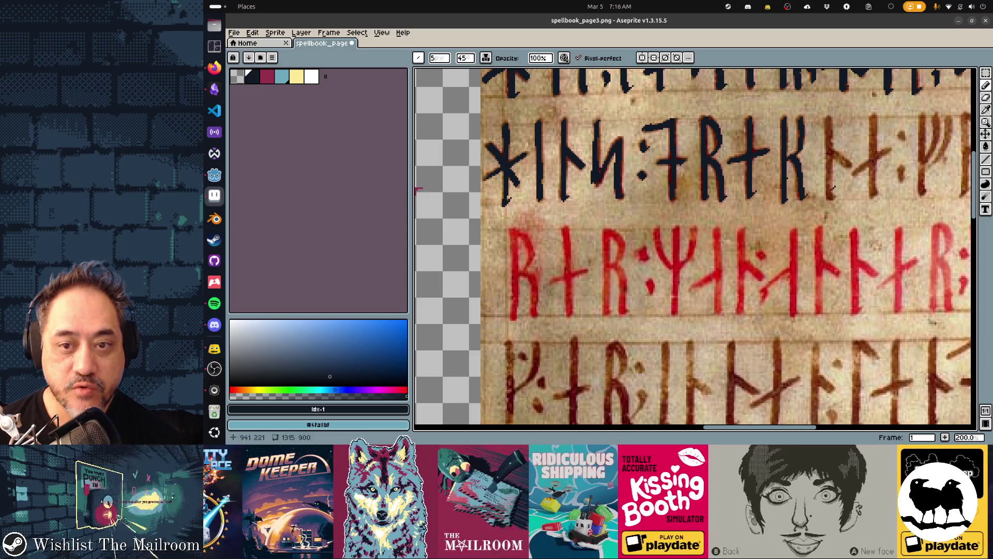
left_click_drag(749, 189, 619, 177)
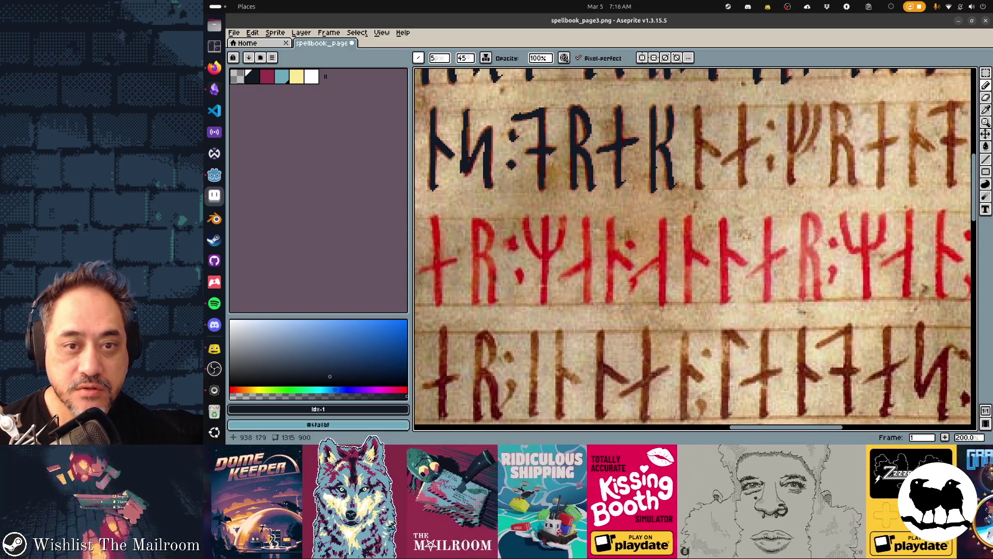
Step: Trace the next bars, K arm, colon dots and the Ψ rune's right arm
left_click_drag(698, 105, 700, 189)
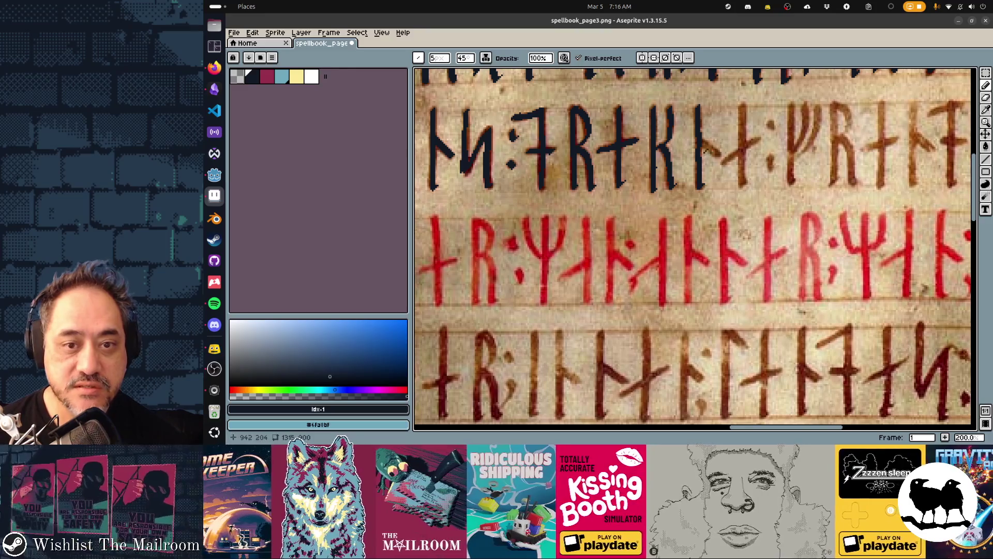
mouse_move(702, 137)
left_mouse_down()
mouse_move(717, 156)
mouse_move(755, 140)
left_mouse_up()
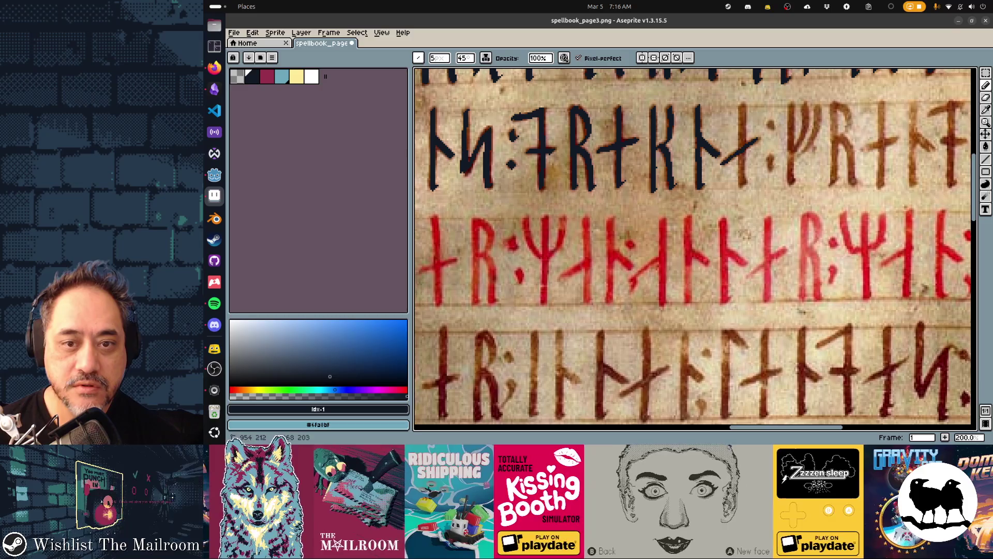
mouse_move(742, 106)
left_mouse_down()
mouse_move(745, 185)
mouse_move(773, 166)
left_mouse_up()
mouse_move(770, 122)
left_mouse_down()
mouse_move(791, 146)
mouse_move(790, 183)
mouse_move(806, 103)
left_mouse_up()
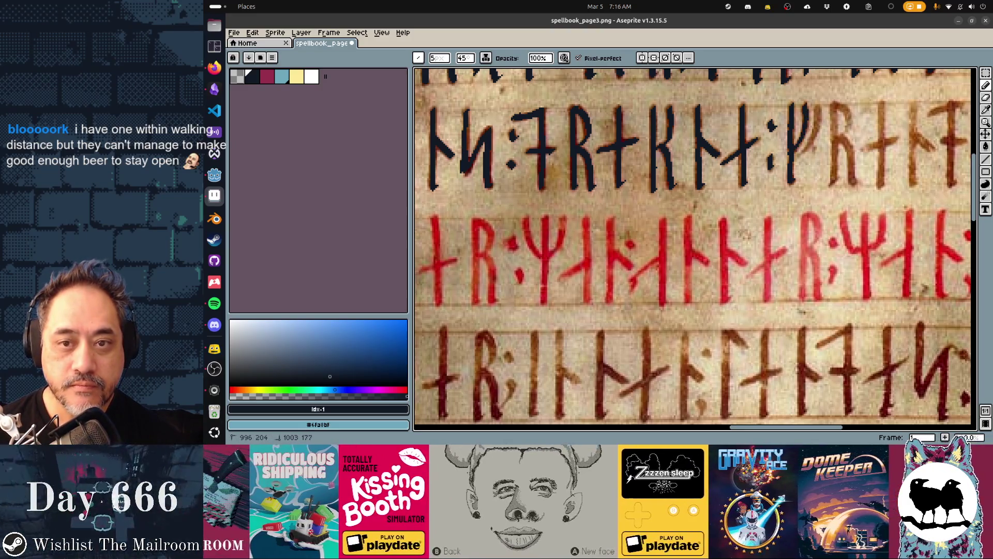
mouse_move(801, 151)
left_mouse_down()
mouse_move(794, 163)
mouse_move(818, 106)
mouse_move(810, 146)
mouse_move(768, 120)
mouse_move(678, 113)
mouse_move(654, 98)
mouse_move(658, 164)
left_mouse_up()
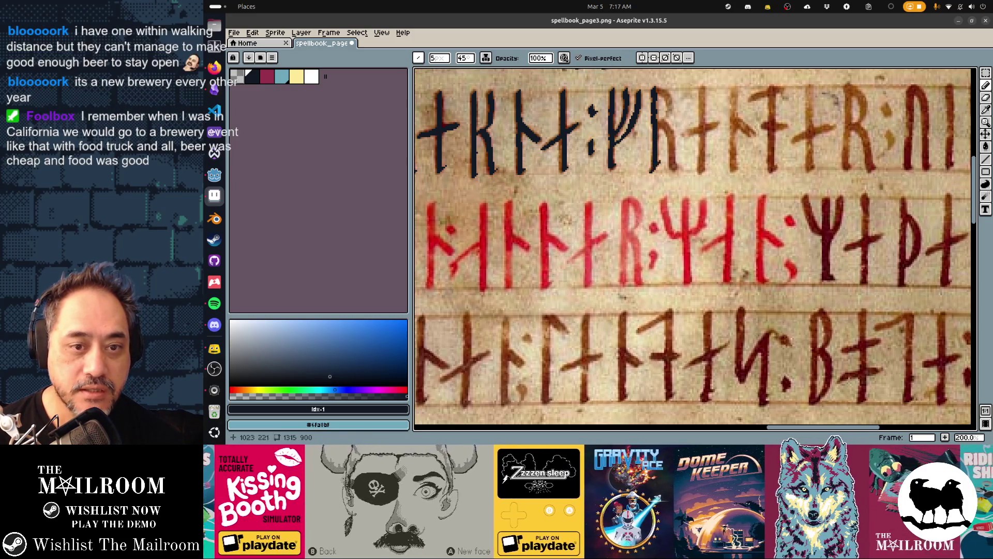
Step: Trace the R rune's bowl, following stems, a diagonal arm and crossbars
mouse_move(658, 89)
left_mouse_down()
mouse_move(669, 106)
mouse_move(657, 125)
mouse_move(671, 133)
mouse_move(680, 170)
mouse_move(691, 134)
mouse_move(716, 124)
left_mouse_up()
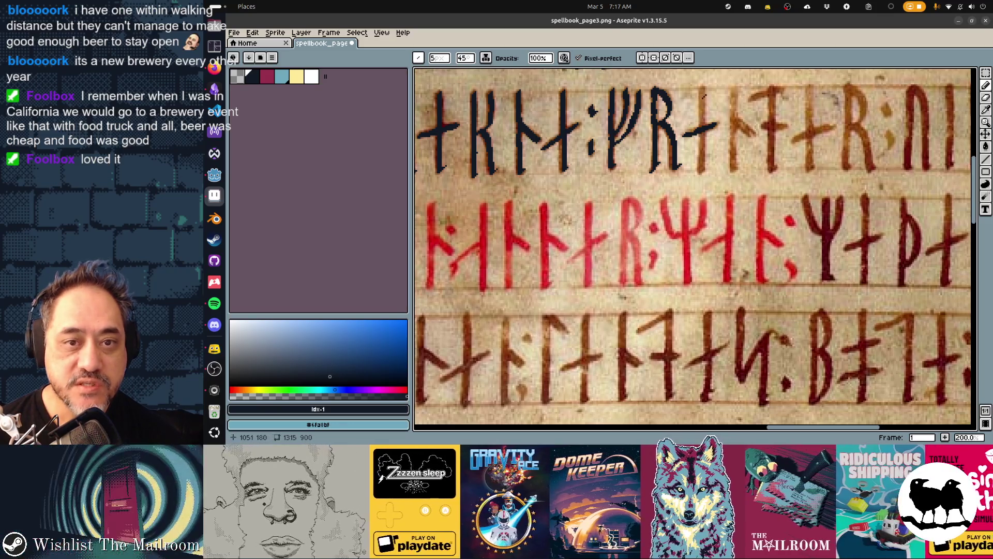
left_click_drag(702, 89, 703, 129)
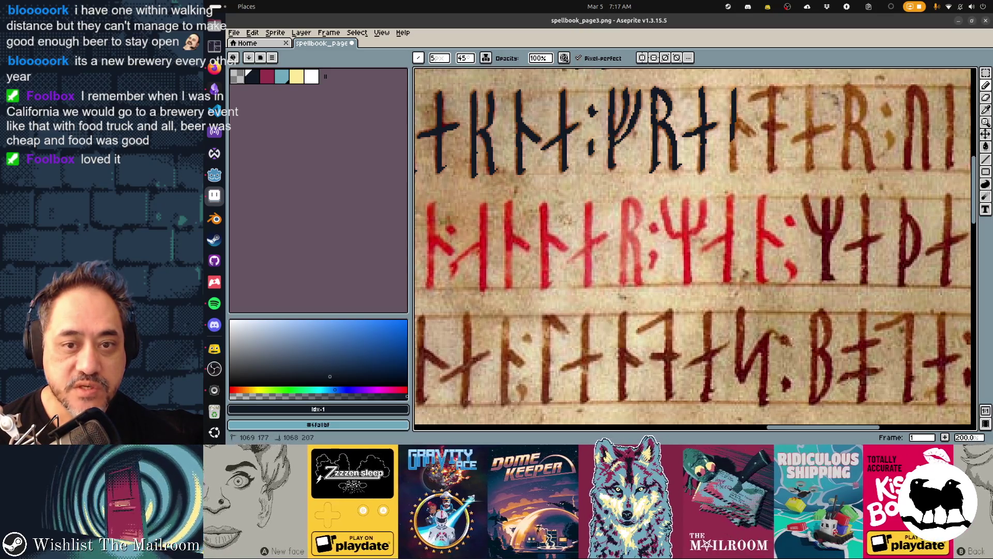
mouse_move(732, 137)
left_mouse_down()
mouse_move(734, 172)
mouse_move(668, 182)
left_mouse_up()
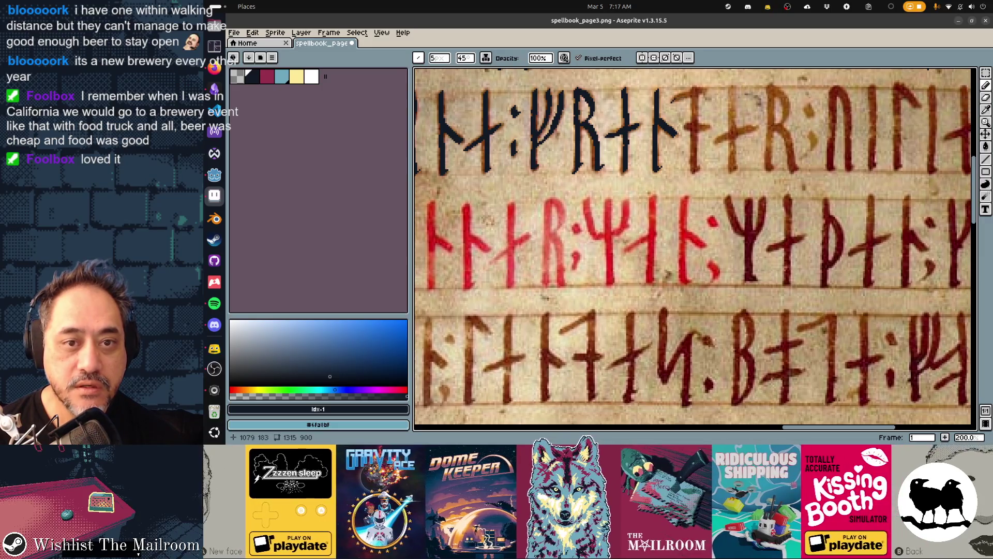
mouse_move(677, 100)
left_mouse_down()
mouse_move(703, 90)
mouse_move(696, 172)
left_mouse_up()
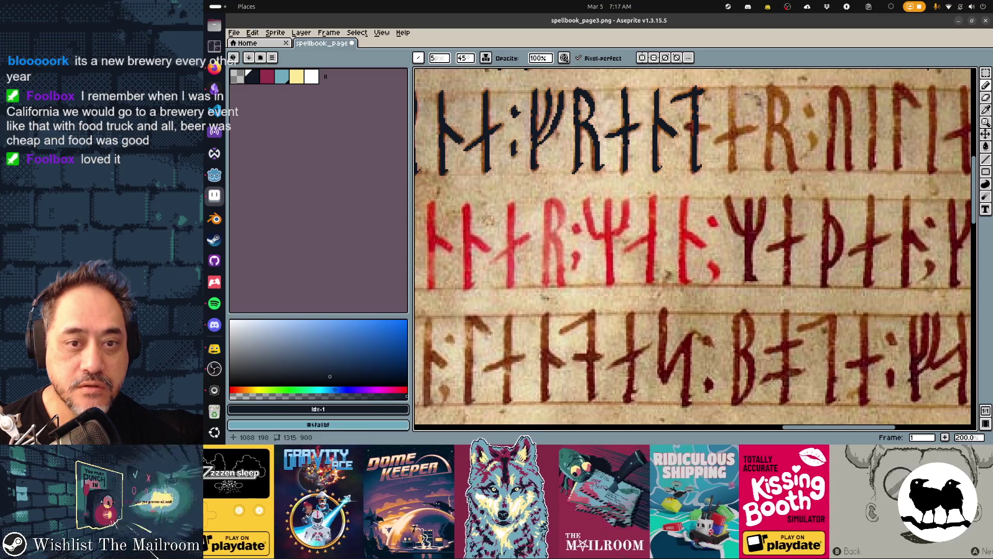
mouse_move(683, 126)
left_mouse_down()
mouse_move(709, 130)
mouse_move(678, 108)
left_mouse_up()
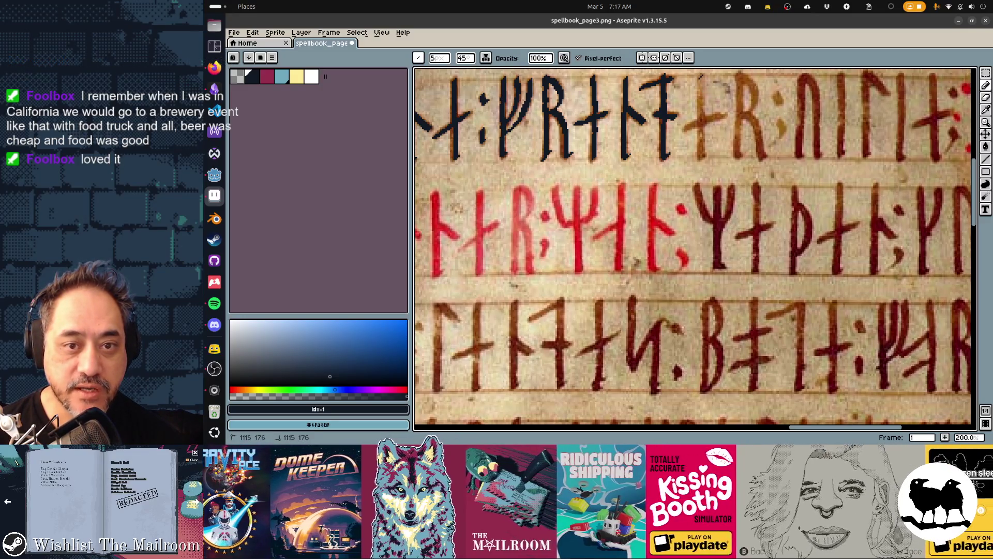
left_click_drag(701, 76, 703, 158)
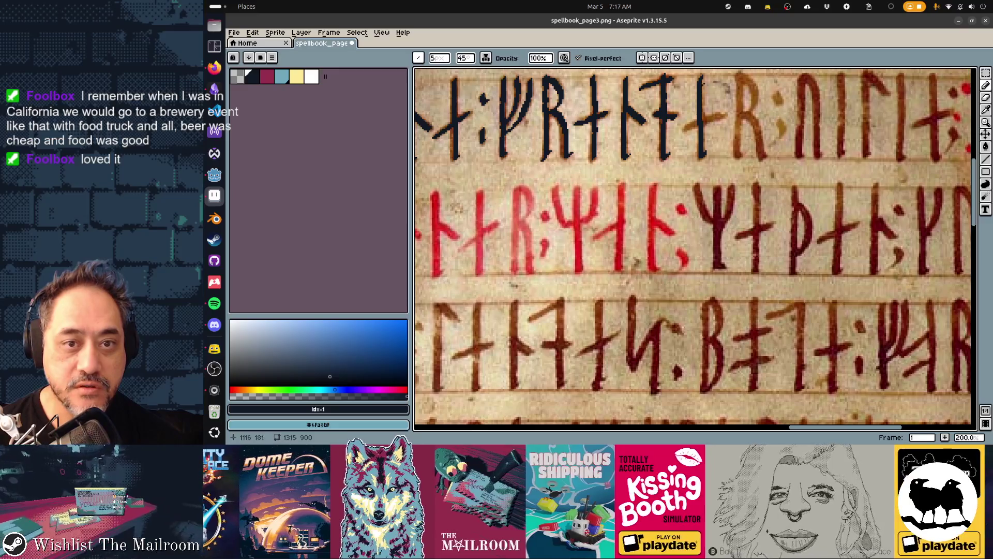
left_click_drag(684, 125, 722, 116)
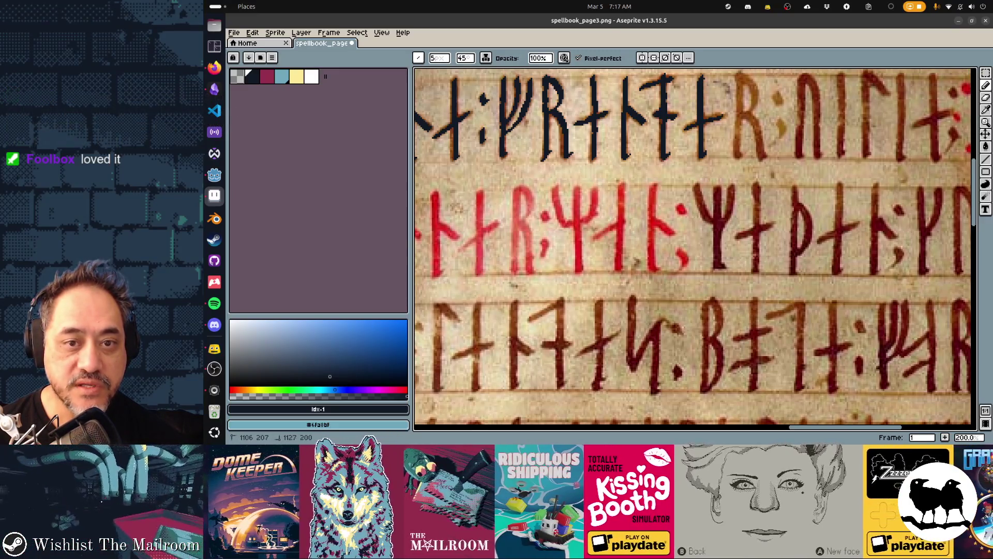
Step: Trace the next R rune's stem, diagonal leg and bowl
scroll(701, 147, "right", 2)
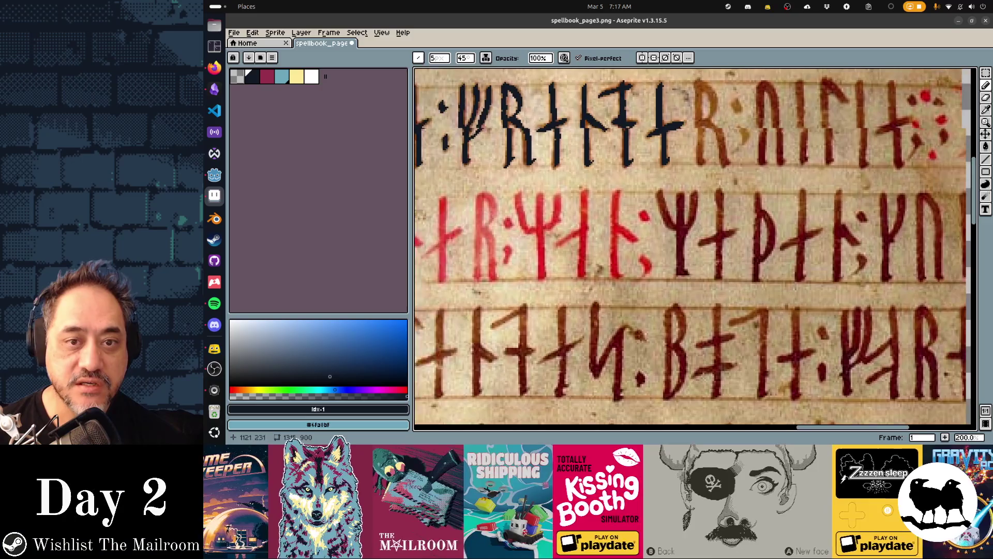
scroll(683, 143, "right", 3)
left_click_drag(646, 87, 648, 164)
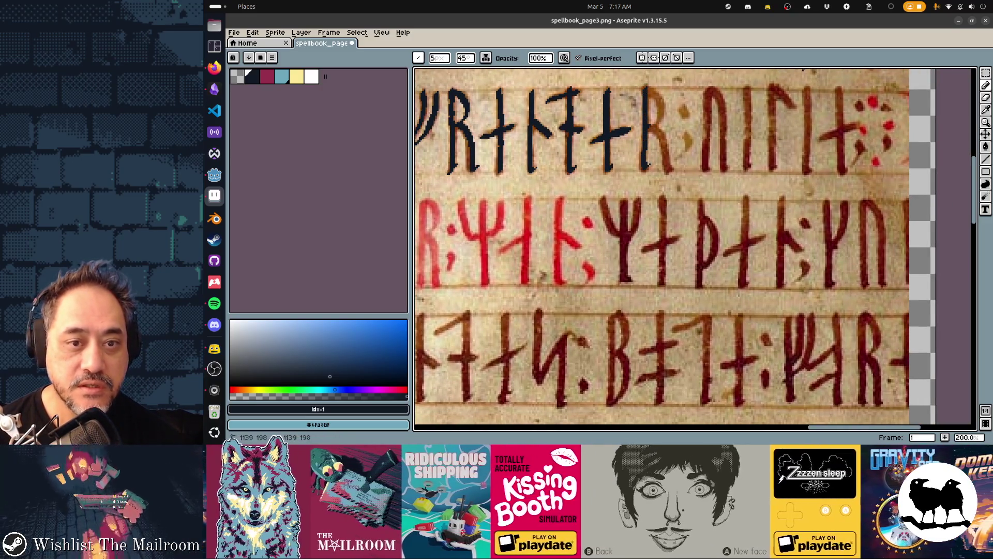
mouse_move(648, 126)
left_mouse_down()
mouse_move(666, 142)
mouse_move(674, 173)
left_mouse_up()
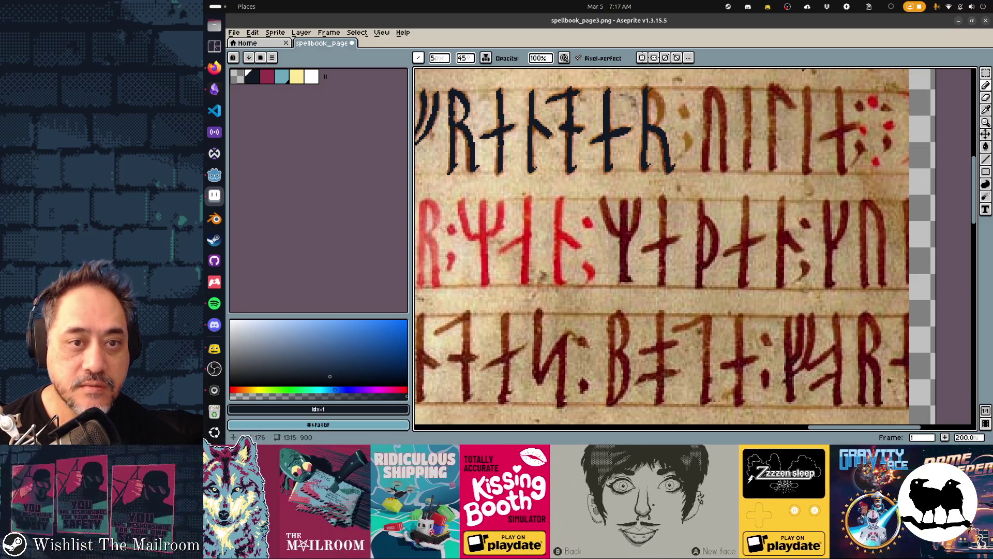
left_click_drag(649, 89, 661, 123)
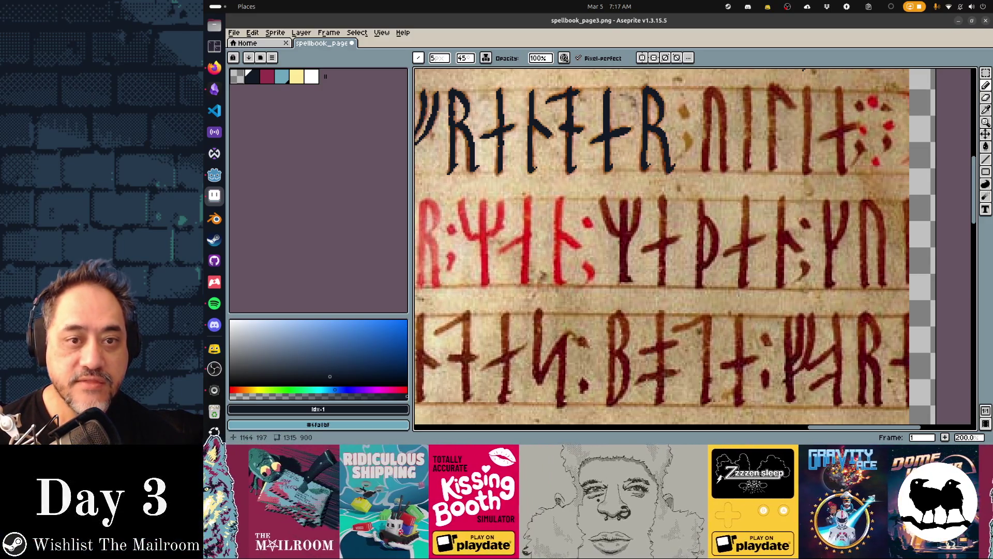
Step: Trace the following rune stems and an upper diagonal arm
scroll(663, 135, "right", 3)
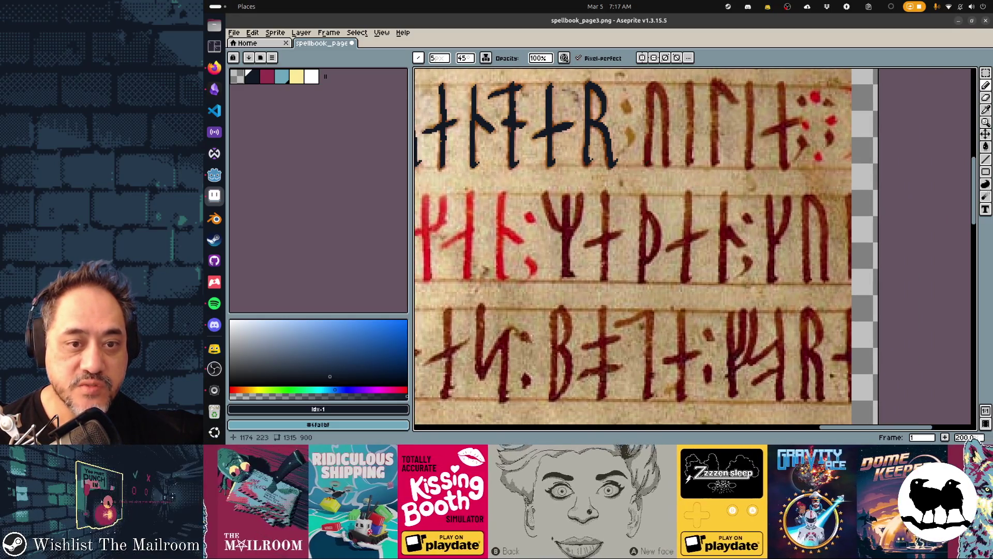
mouse_move(649, 156)
left_mouse_down()
mouse_move(650, 89)
mouse_move(666, 115)
mouse_move(665, 157)
left_mouse_up()
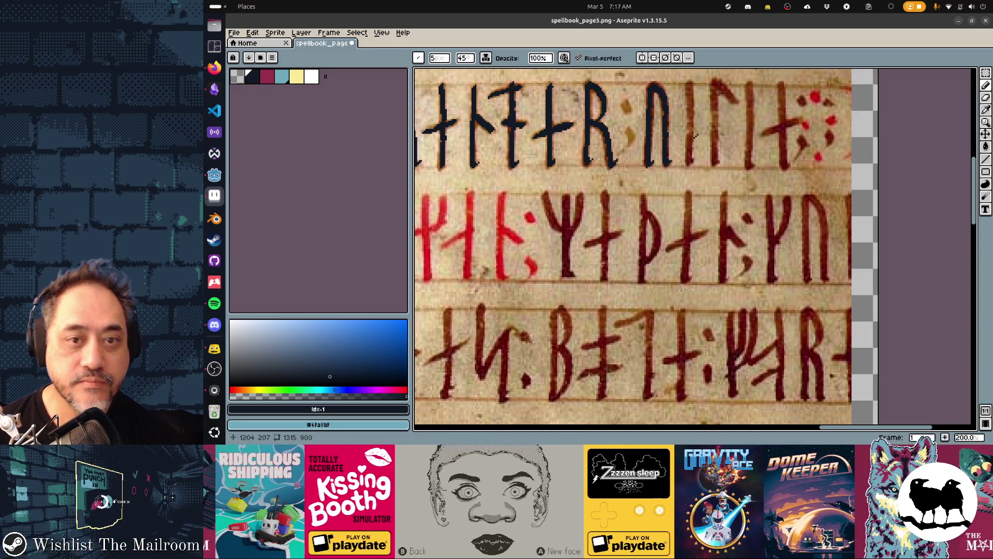
left_click_drag(689, 84, 688, 160)
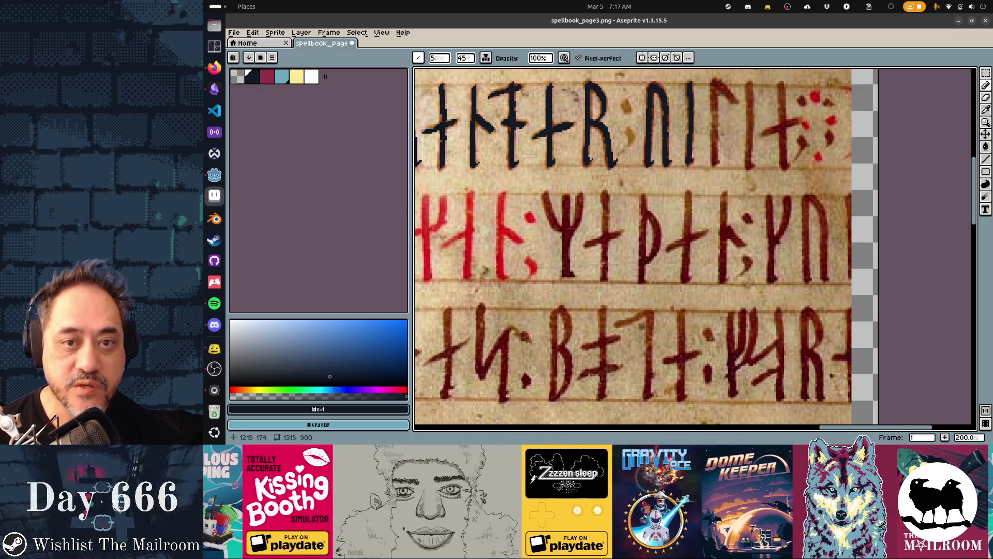
left_click_drag(712, 86, 714, 166)
mouse_move(719, 86)
left_mouse_down()
mouse_move(743, 104)
mouse_move(749, 93)
mouse_move(748, 161)
left_mouse_up()
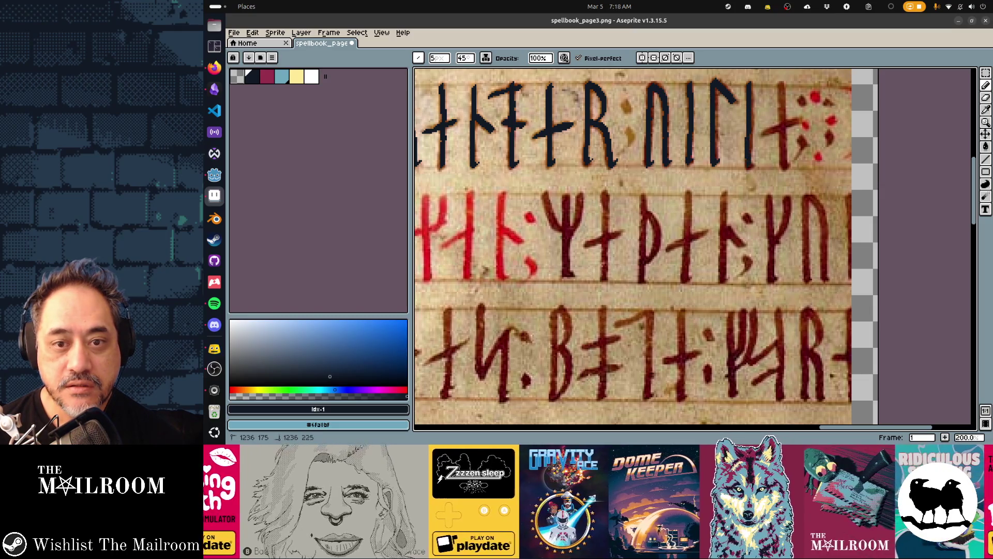
Step: Trace the last dark rune's stem, undo it, and redraw one clean stroke
left_click_drag(781, 84, 781, 141)
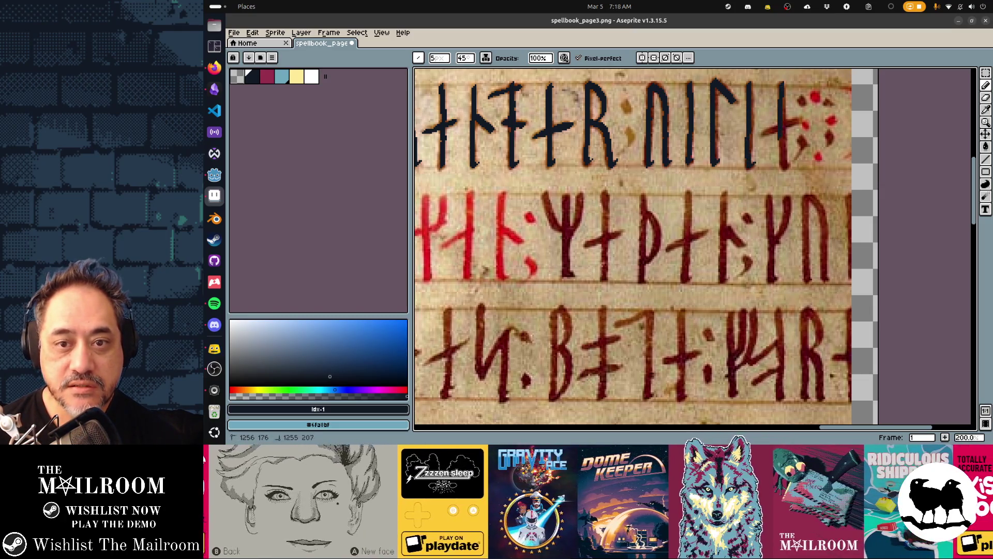
key("ctrl+z")
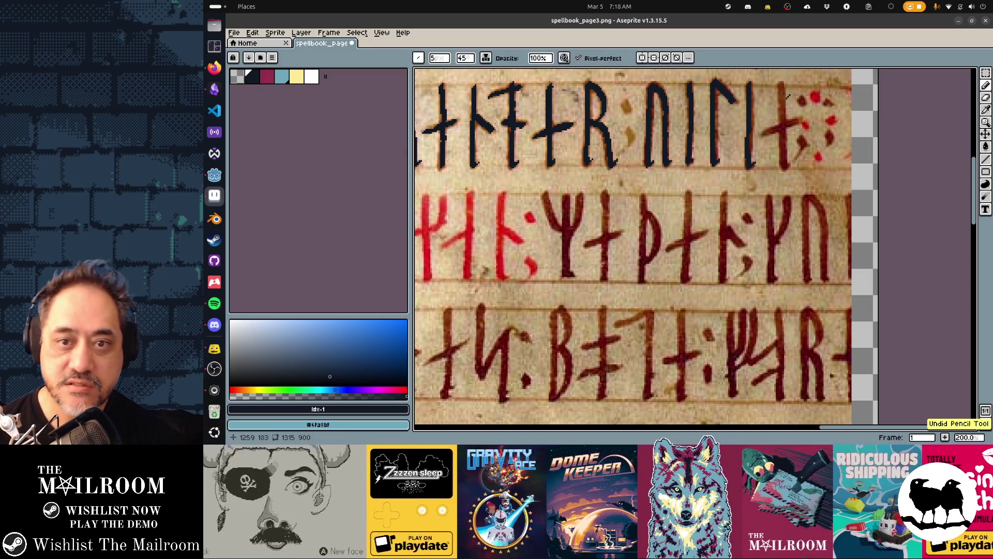
left_click_drag(782, 82, 782, 153)
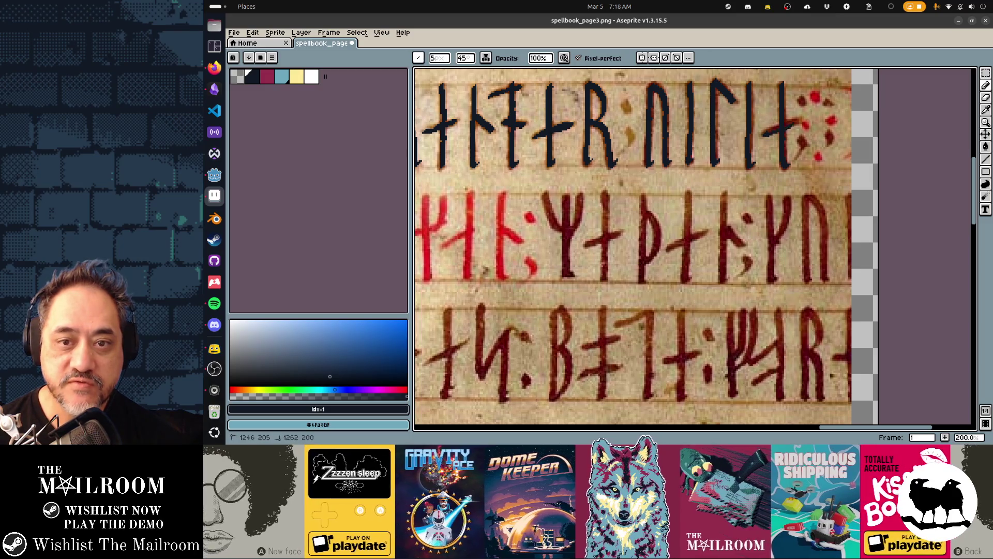
scroll(700, 166, "right", 2)
scroll(700, 132, "down", 1)
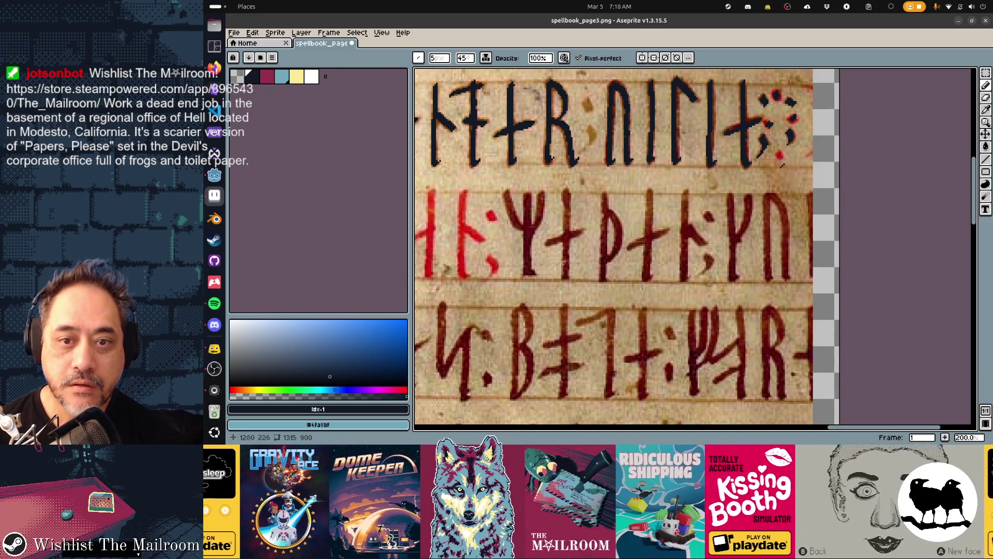
Step: Show the layers, toggle Layer 1 off and on twice to compare, then pick crimson
scroll(776, 171, "left", 5)
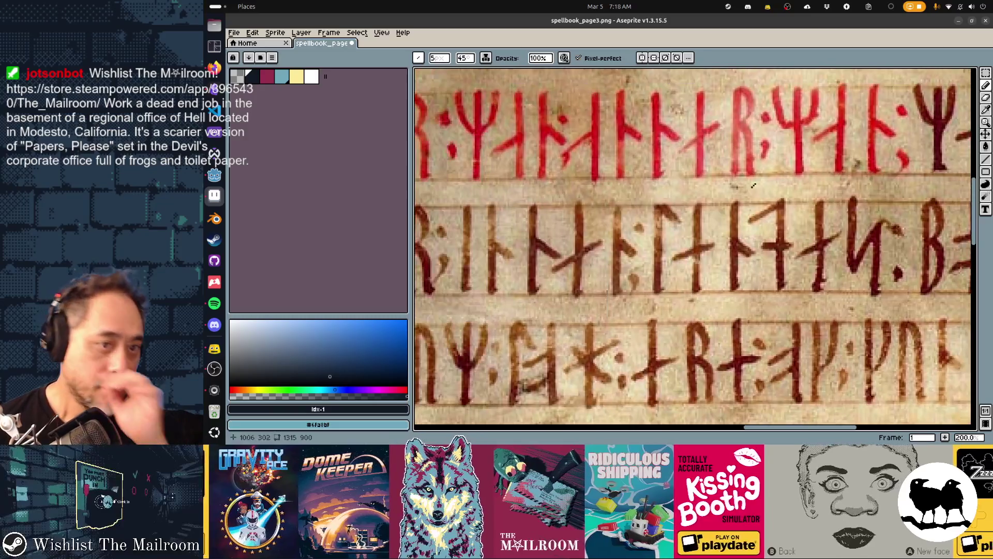
scroll(754, 185, "left", 4)
scroll(650, 154, "up", 3)
scroll(650, 154, "right", 2)
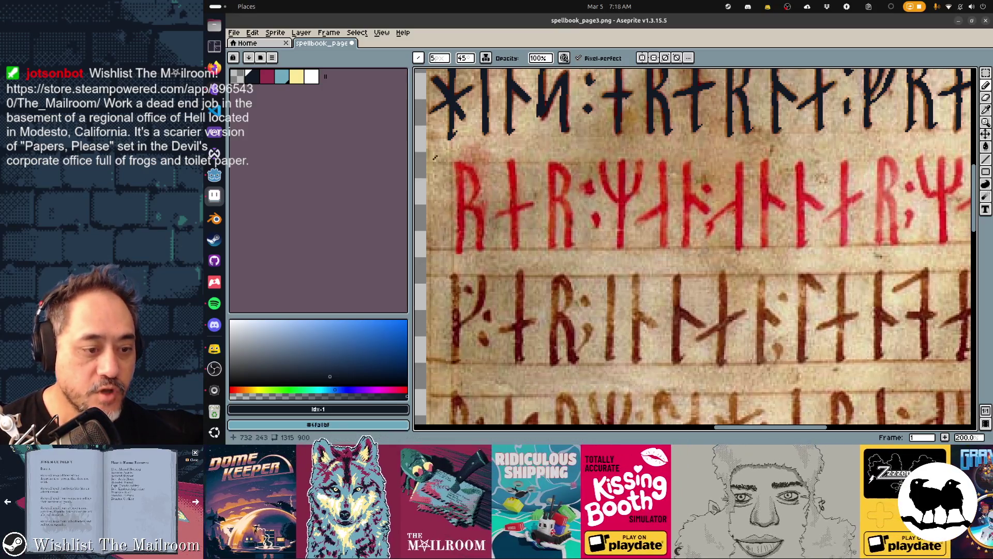
key("Tab")
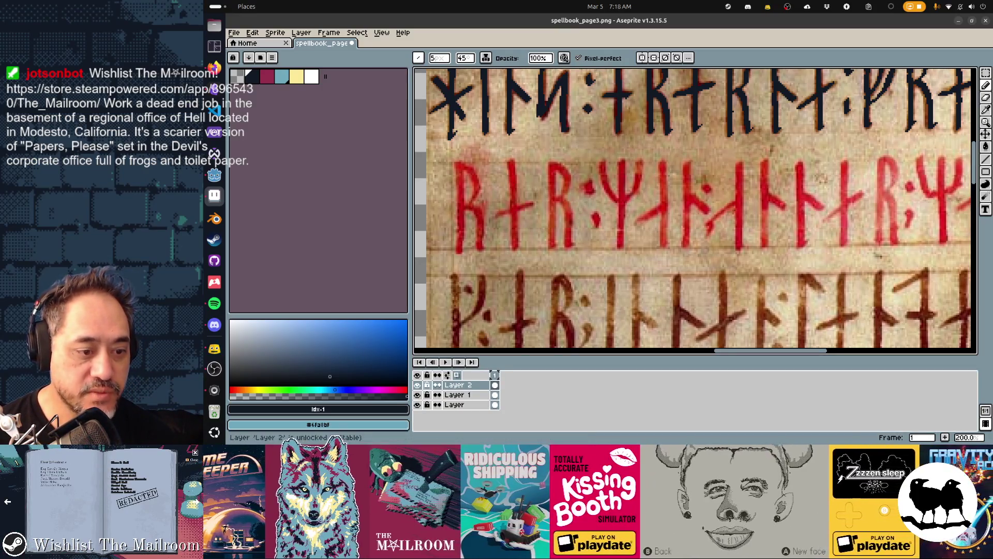
left_click(417, 394)
left_click(417, 395)
left_click(417, 395)
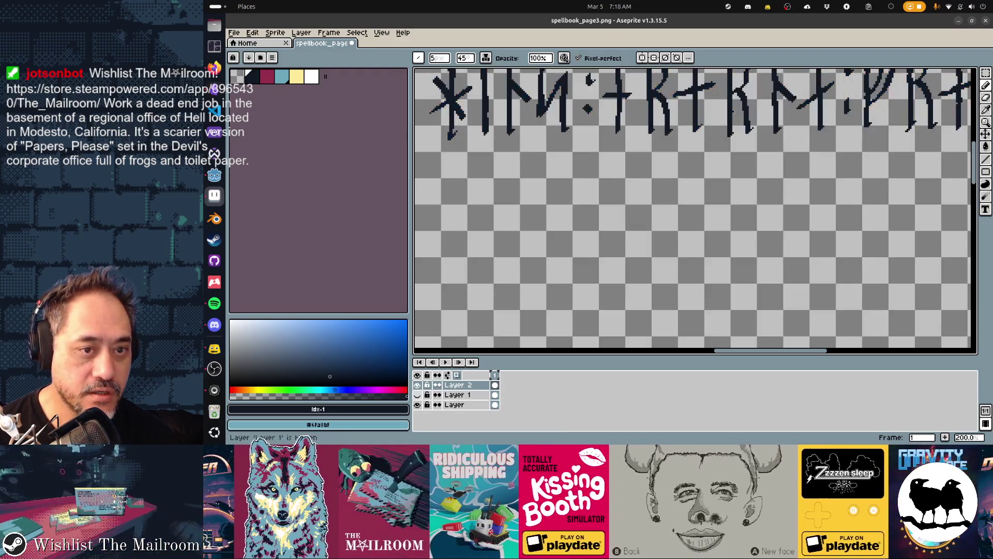
left_click(417, 394)
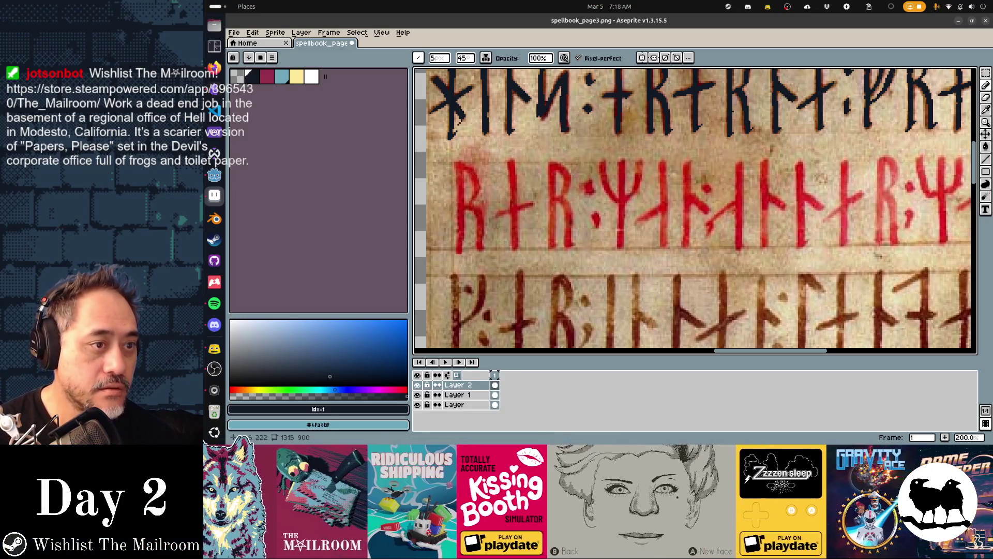
left_click(267, 76)
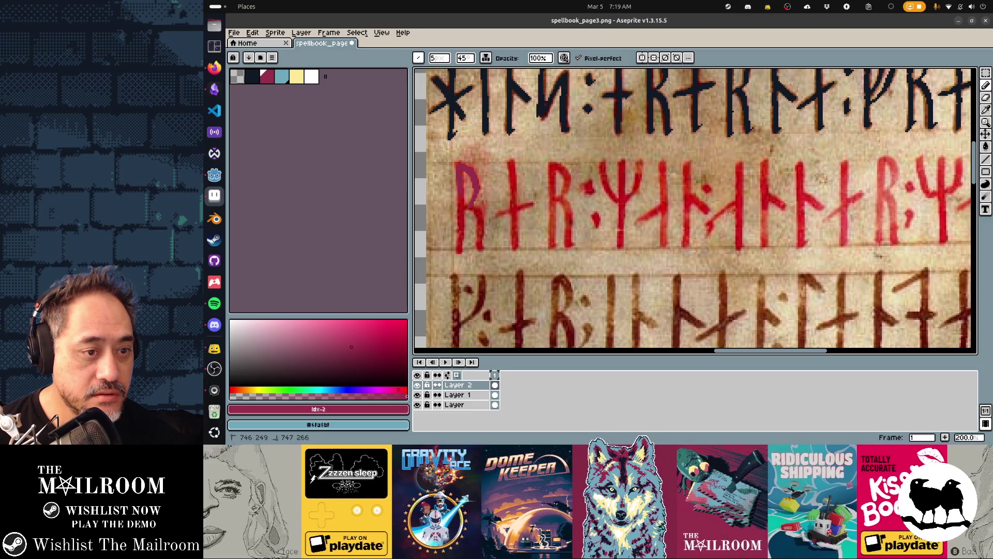
Step: Trace the first R rune, the + rune's stem and the second R in crimson
left_click_drag(462, 199, 460, 248)
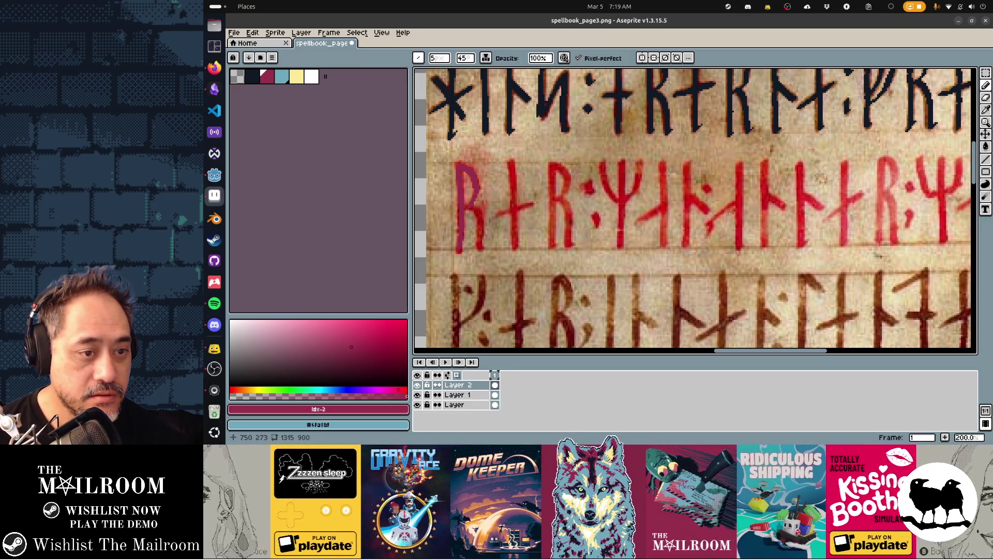
mouse_move(468, 207)
left_mouse_down()
mouse_move(481, 242)
mouse_move(522, 208)
left_mouse_up()
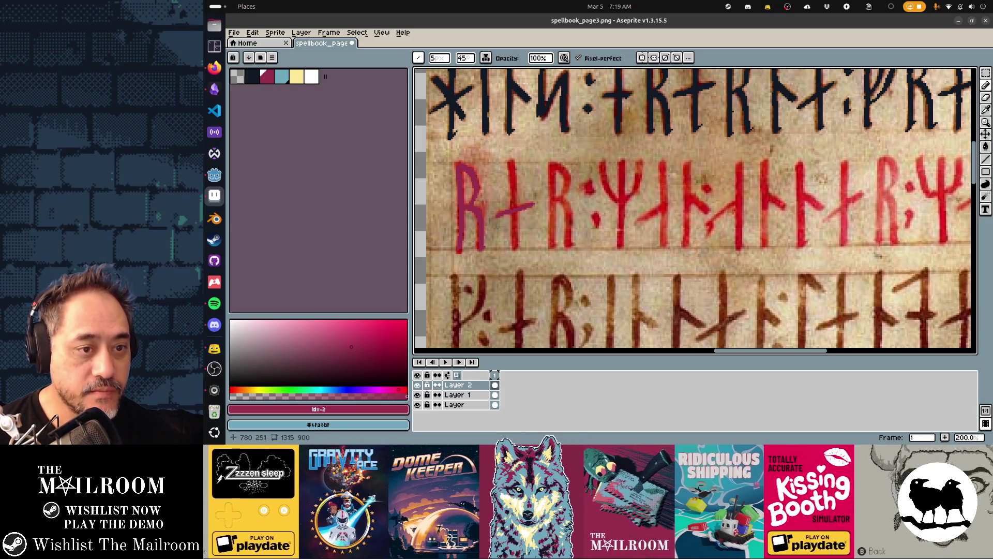
left_click_drag(509, 174, 512, 239)
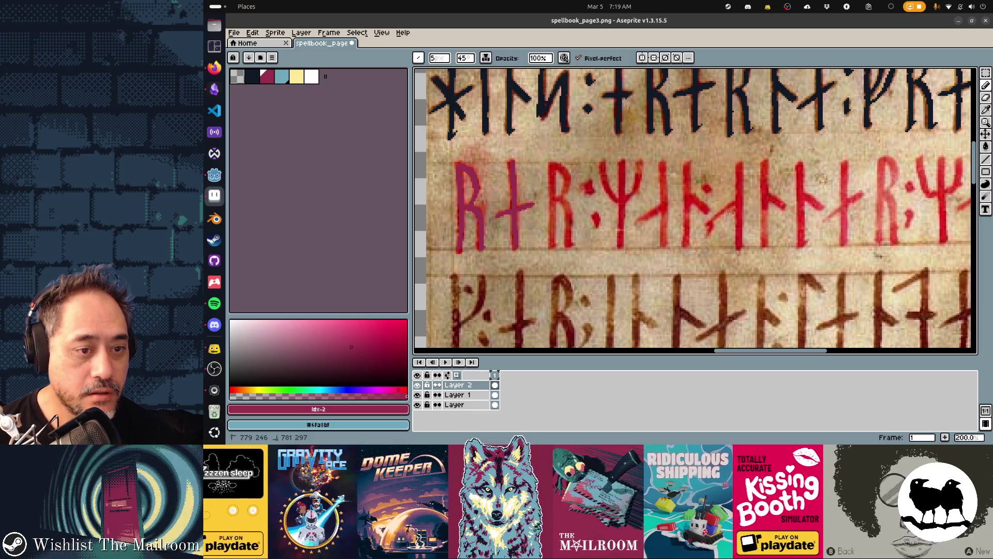
left_click_drag(550, 175, 551, 208)
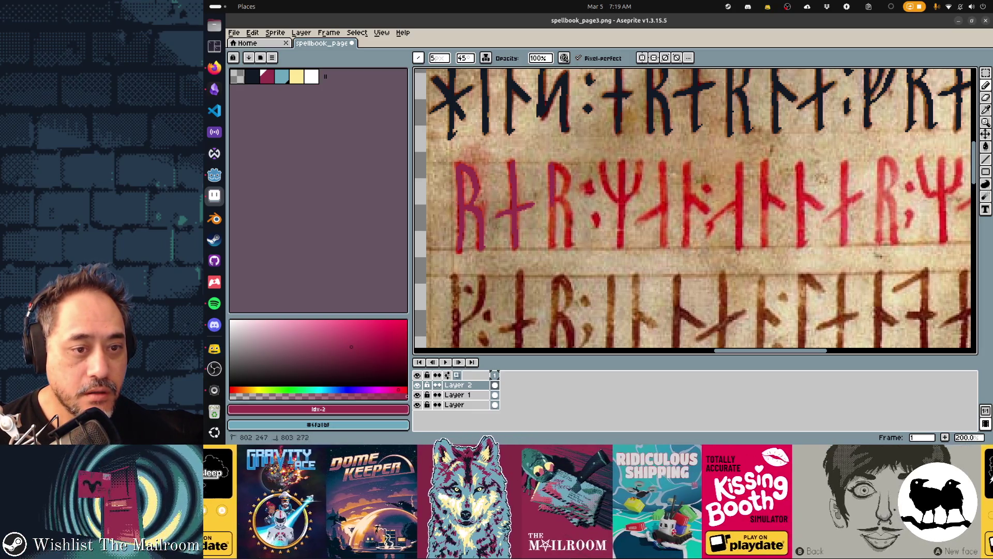
left_click(541, 203)
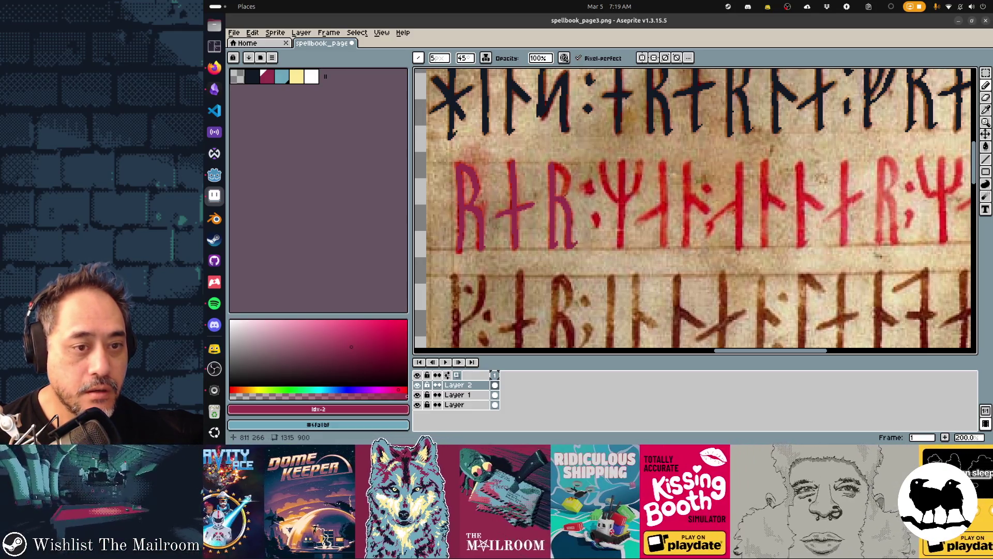
mouse_move(556, 200)
left_mouse_down()
mouse_move(563, 186)
mouse_move(592, 192)
mouse_move(611, 219)
left_mouse_up()
Step: Trace the red Ψ rune's left arm, stem and right arm
left_click_drag(600, 162, 619, 205)
left_click_drag(621, 162, 621, 234)
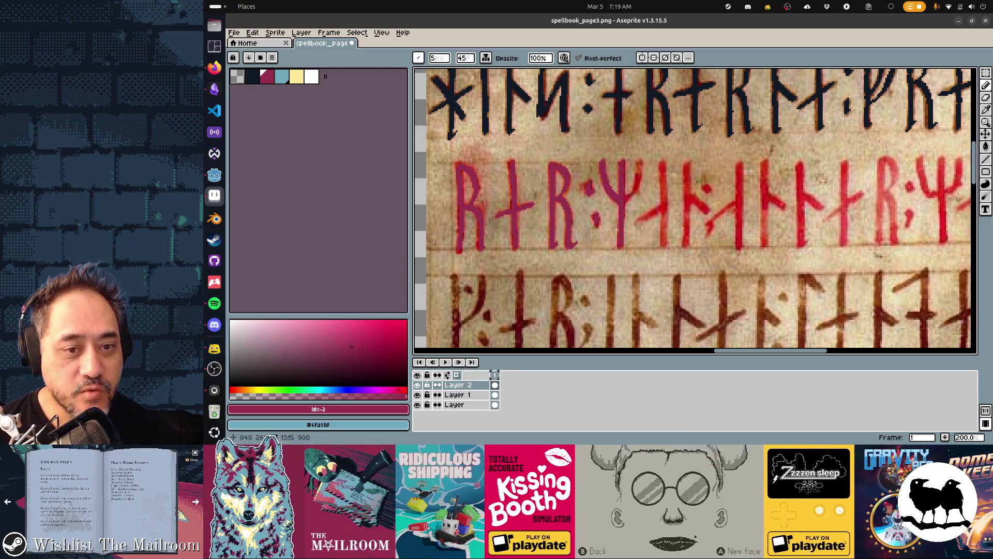
left_click_drag(636, 185, 644, 160)
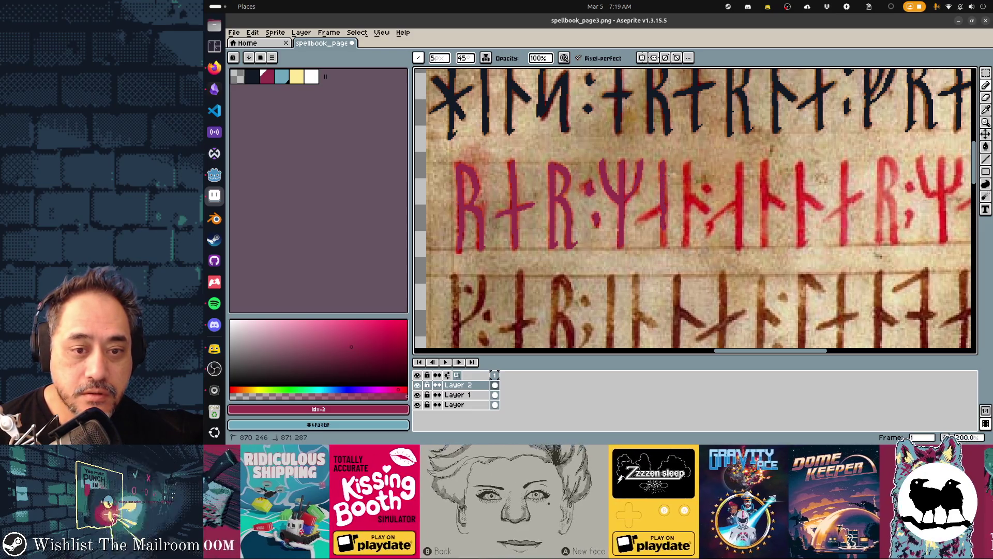
left_click_drag(640, 219, 643, 219)
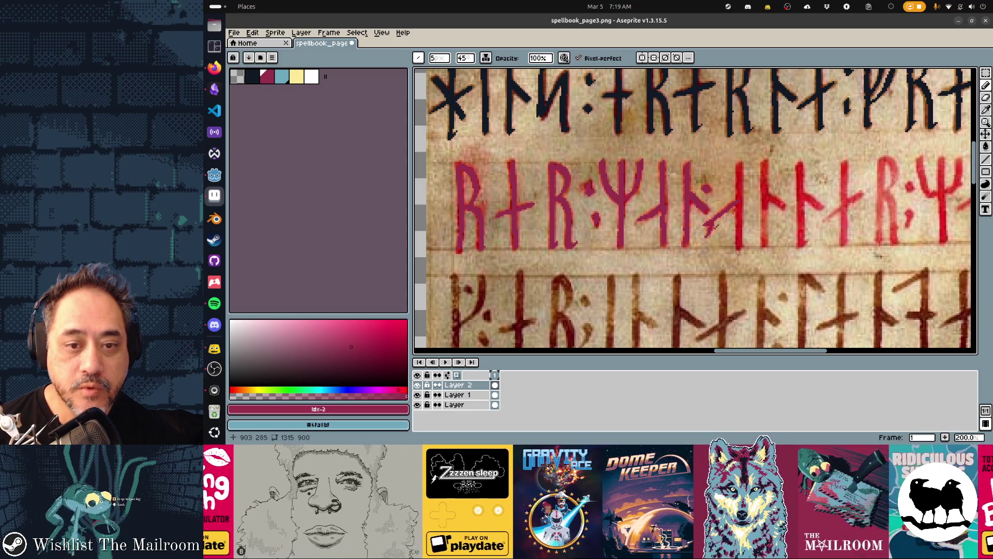
Step: Add crimson strokes and branches to the following red runes
left_click_drag(740, 173, 739, 182)
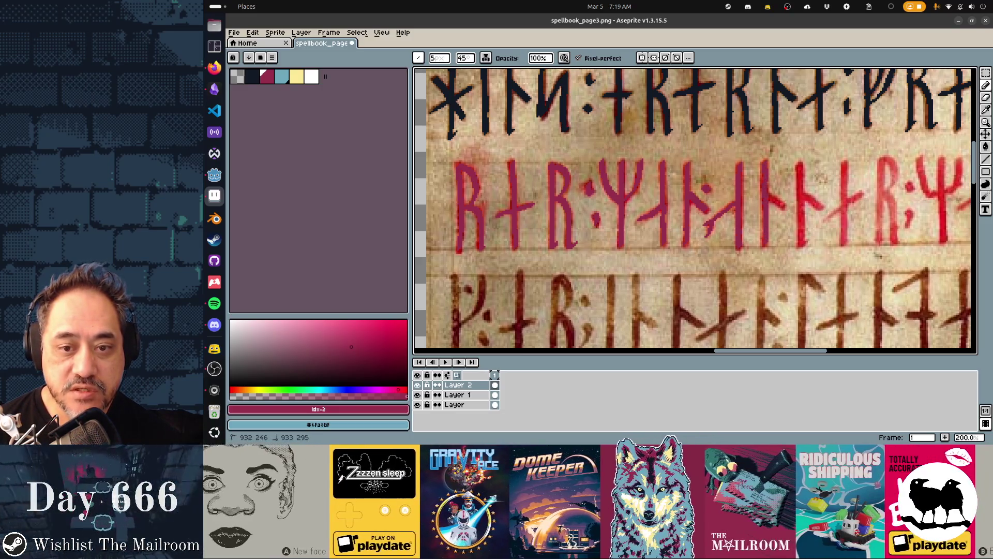
left_click_drag(770, 201, 781, 209)
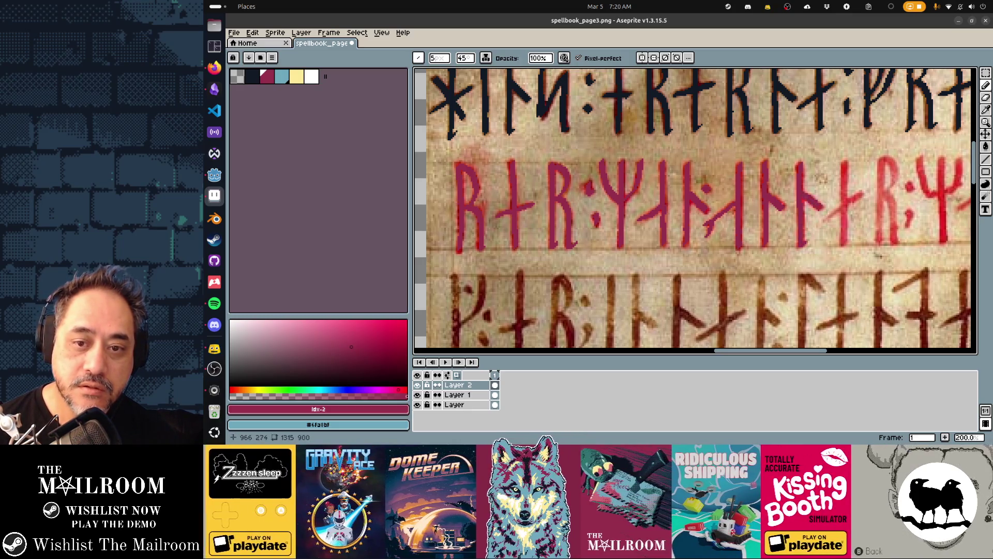
mouse_move(846, 175)
left_mouse_down()
mouse_move(848, 240)
mouse_move(856, 194)
left_mouse_up()
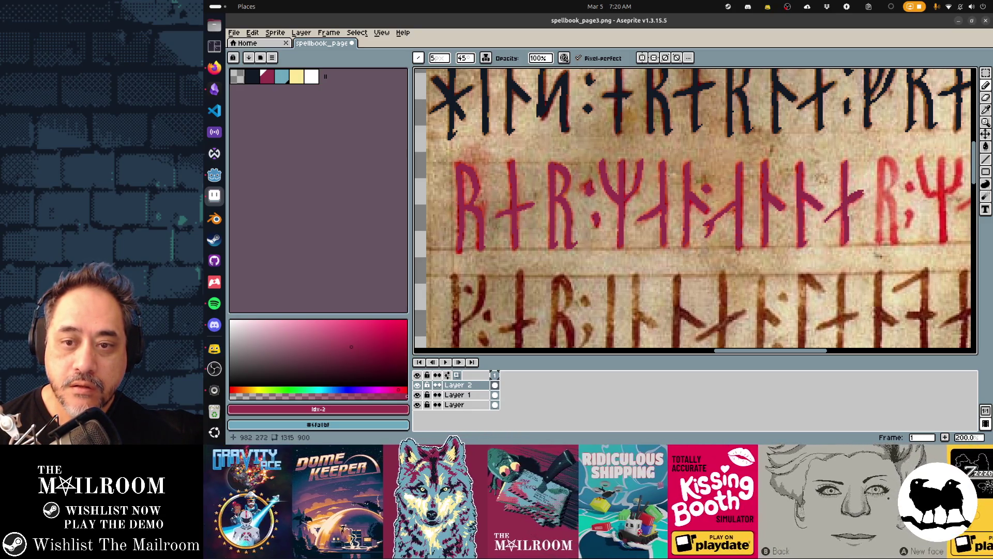
left_click_drag(857, 196, 756, 191)
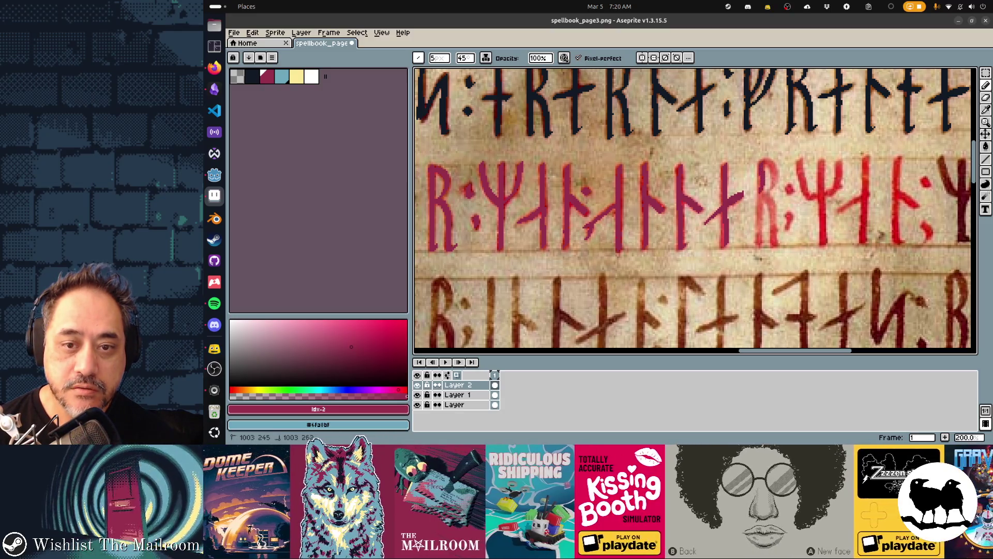
Step: Trace the red rune's stem, the R rune's stem and the colon's lower dot in crimson
left_click_drag(761, 190, 759, 243)
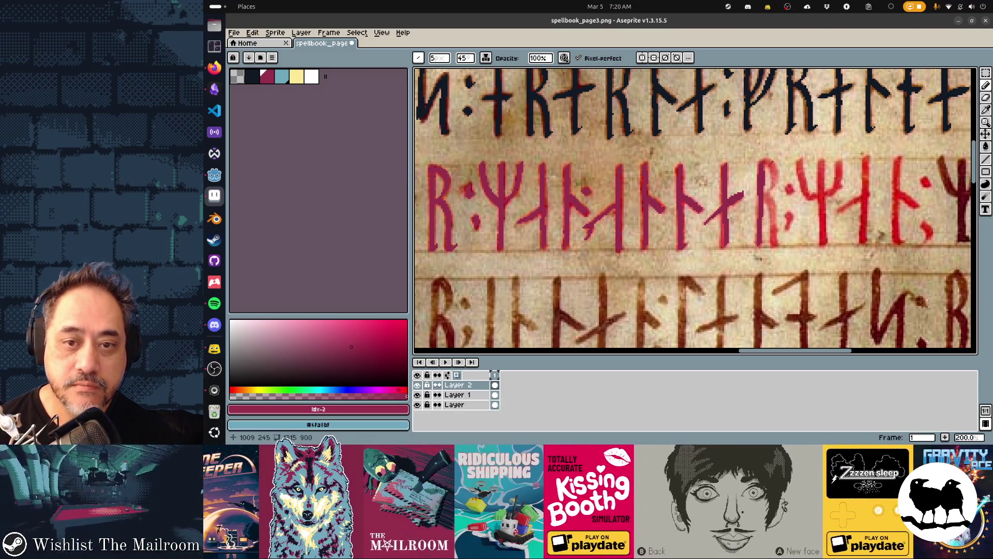
left_click_drag(769, 160, 777, 244)
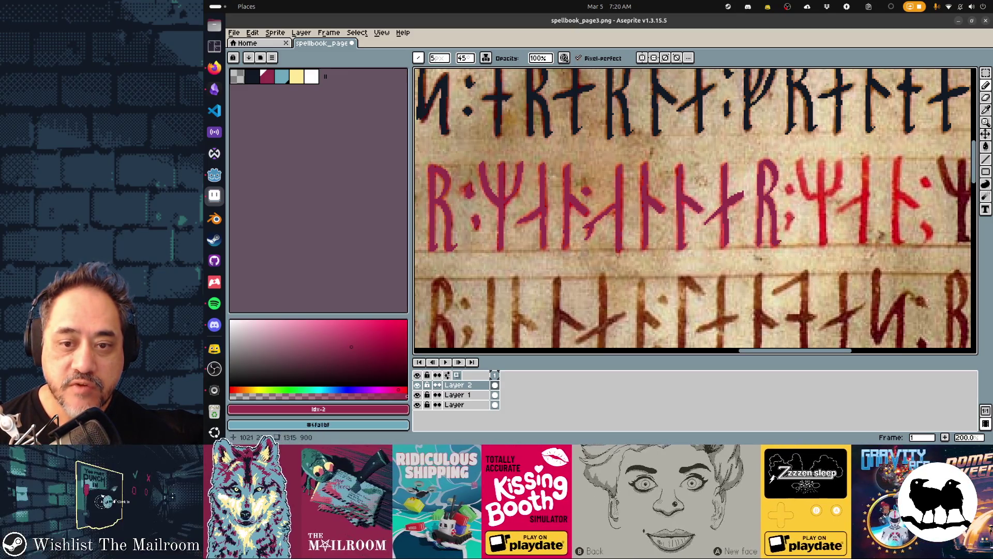
left_click(788, 223)
scroll(695, 210, "right", 5)
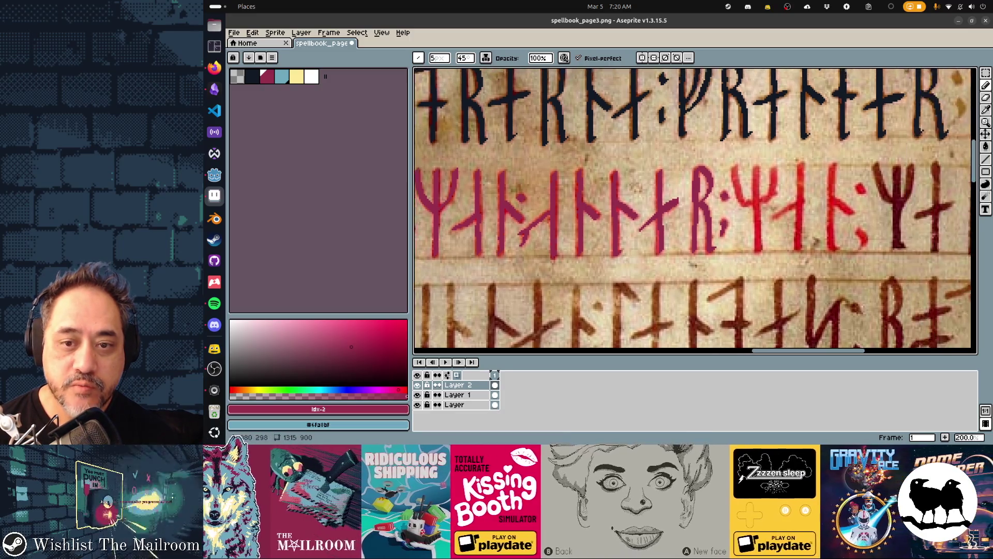
Step: Trace the Ψ rune's two arms and stem, then the next two runes' stems and branch, in crimson
left_click_drag(660, 169, 675, 208)
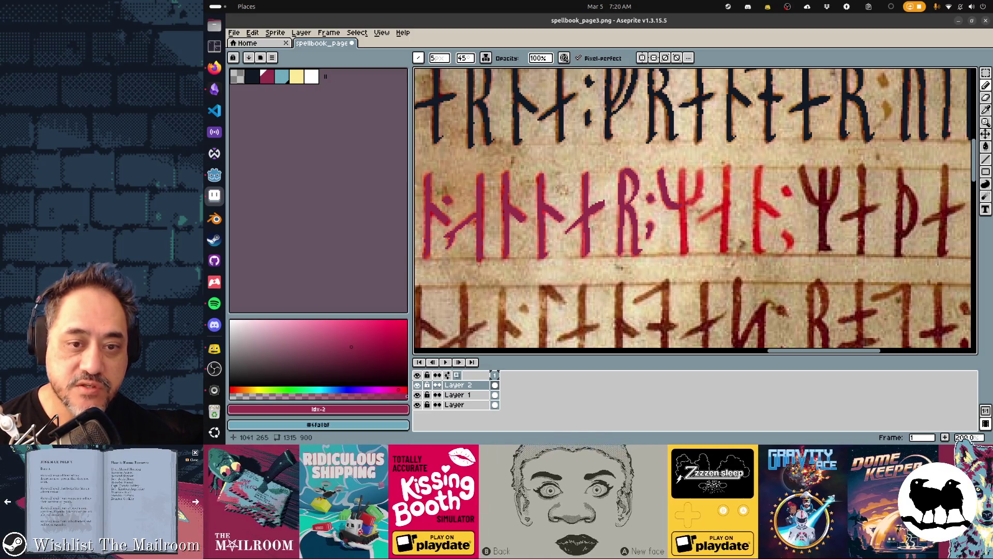
mouse_move(699, 169)
left_mouse_down()
mouse_move(703, 194)
mouse_move(691, 207)
left_mouse_up()
left_click_drag(682, 170, 684, 202)
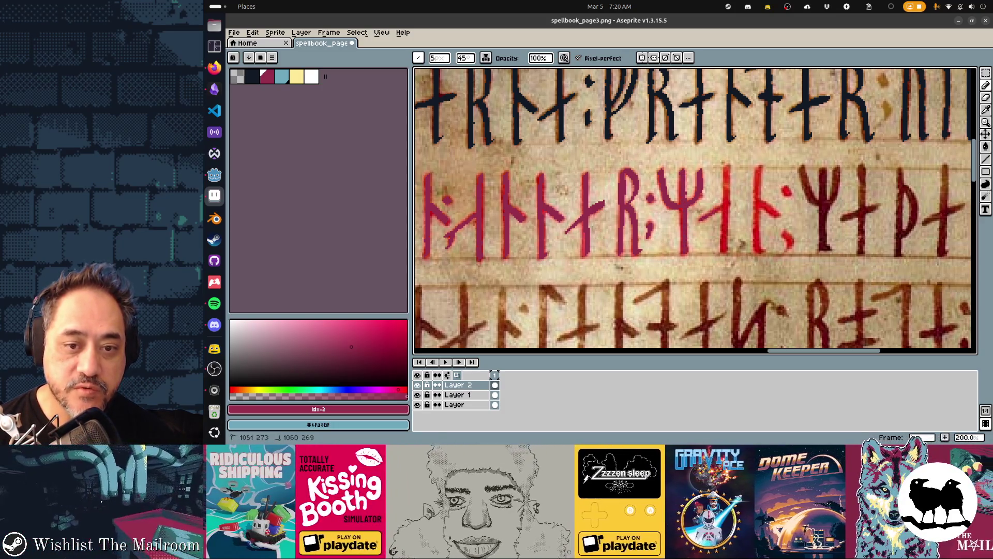
left_click_drag(726, 178, 725, 219)
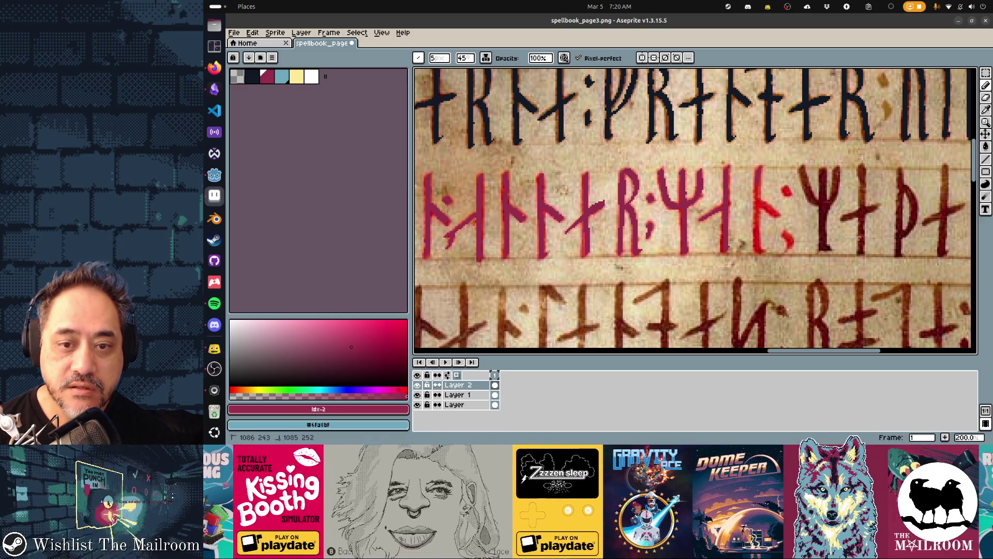
left_click_drag(759, 186, 760, 253)
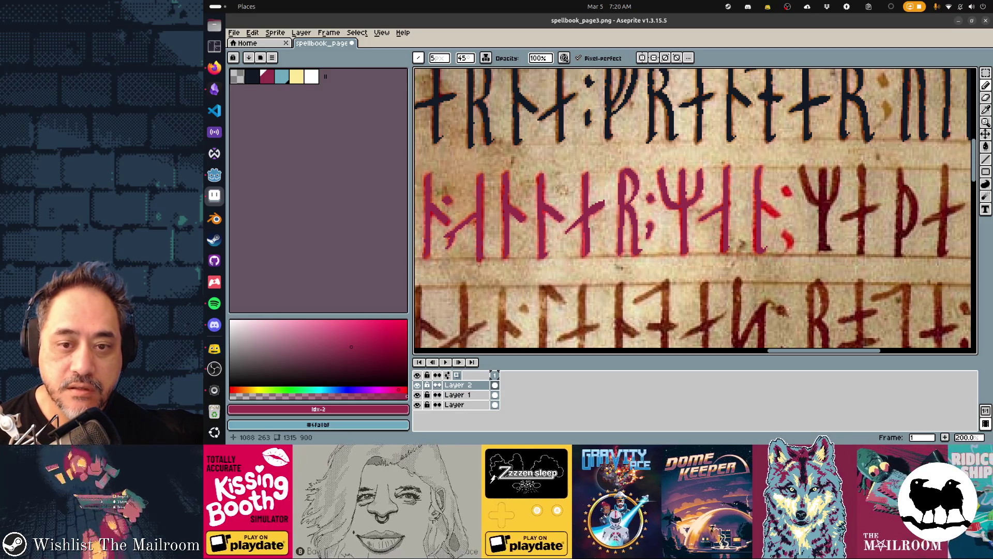
left_click_drag(765, 204, 784, 215)
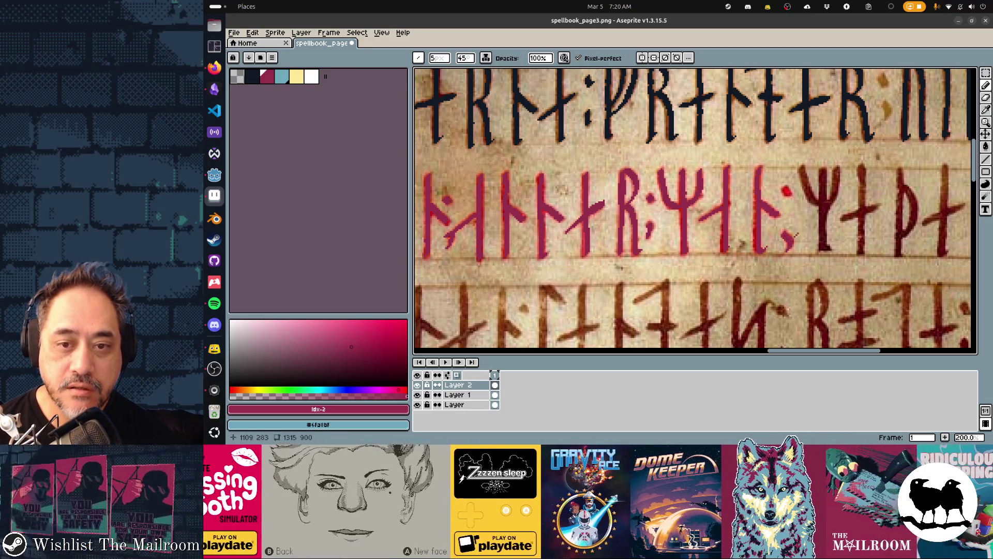
scroll(695, 211, "right", 5)
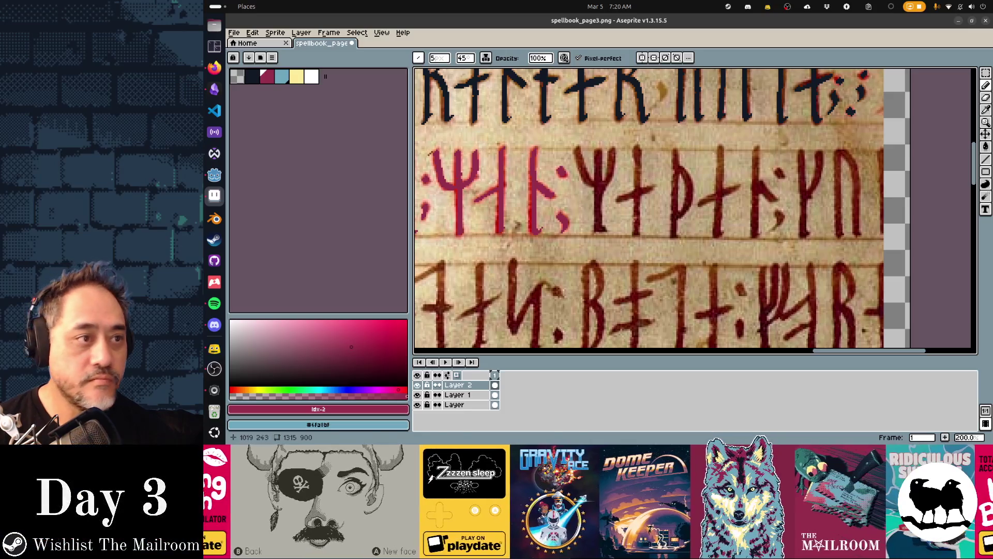
Step: Switch to navy, save the page, and trace the Ψ rune's arms and centre stem
key("x")
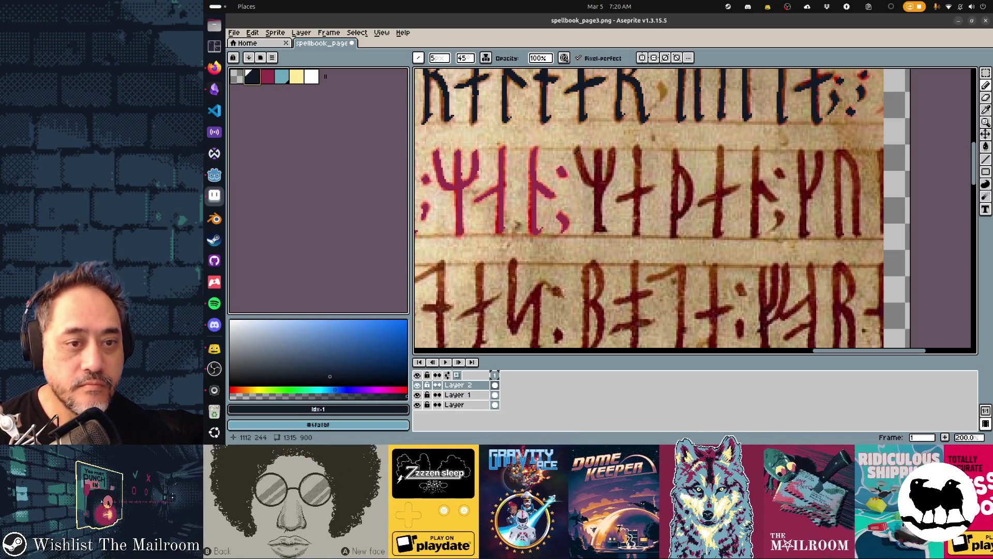
key("ctrl+s")
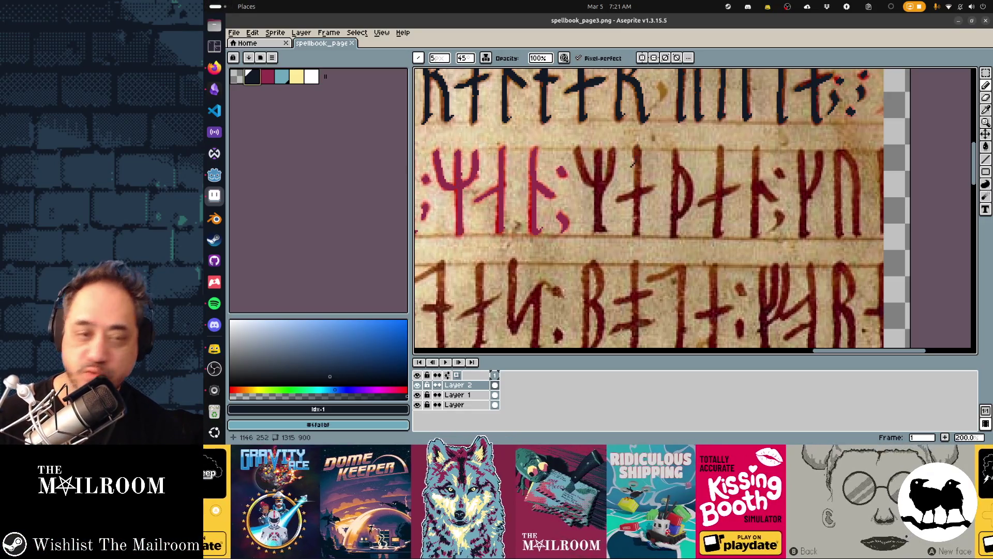
scroll(634, 160, "right", 2)
scroll(633, 160, "right", 1)
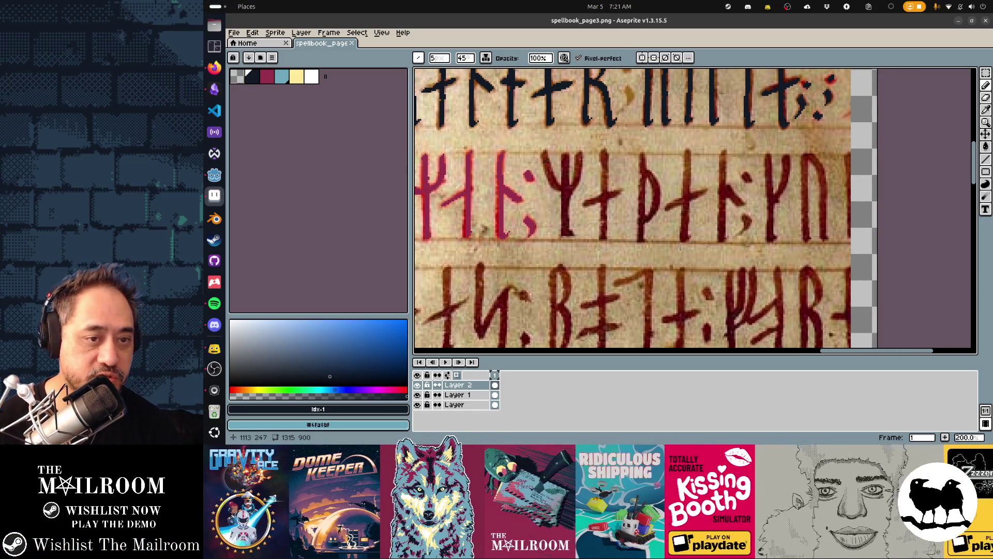
left_click_drag(543, 153, 559, 190)
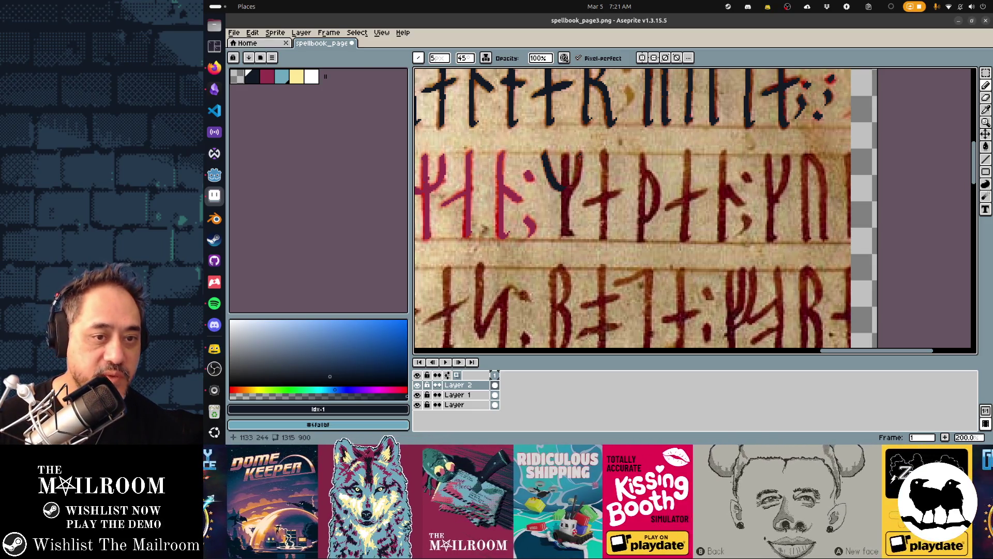
left_click_drag(579, 156, 575, 177)
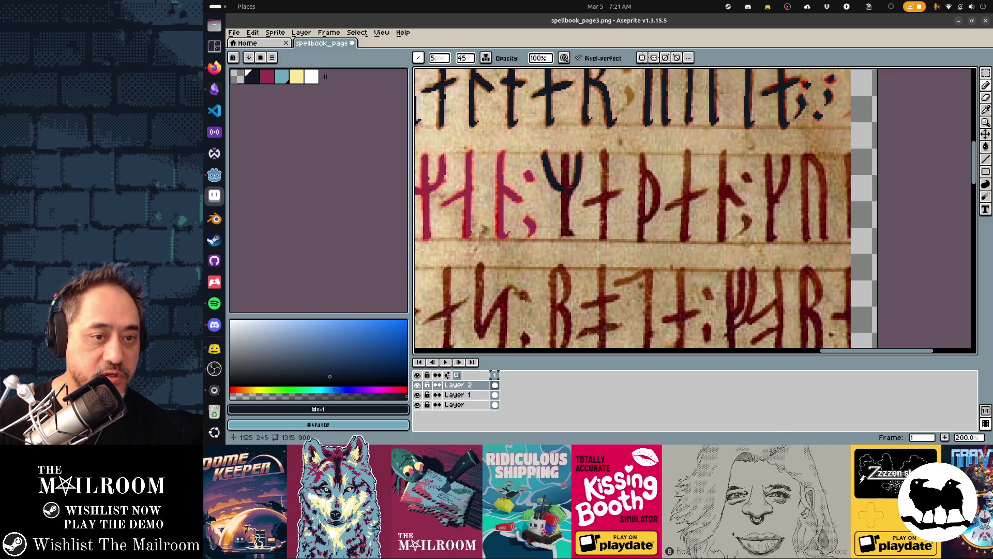
mouse_move(568, 204)
left_mouse_down()
mouse_move(568, 218)
mouse_move(573, 200)
left_mouse_up()
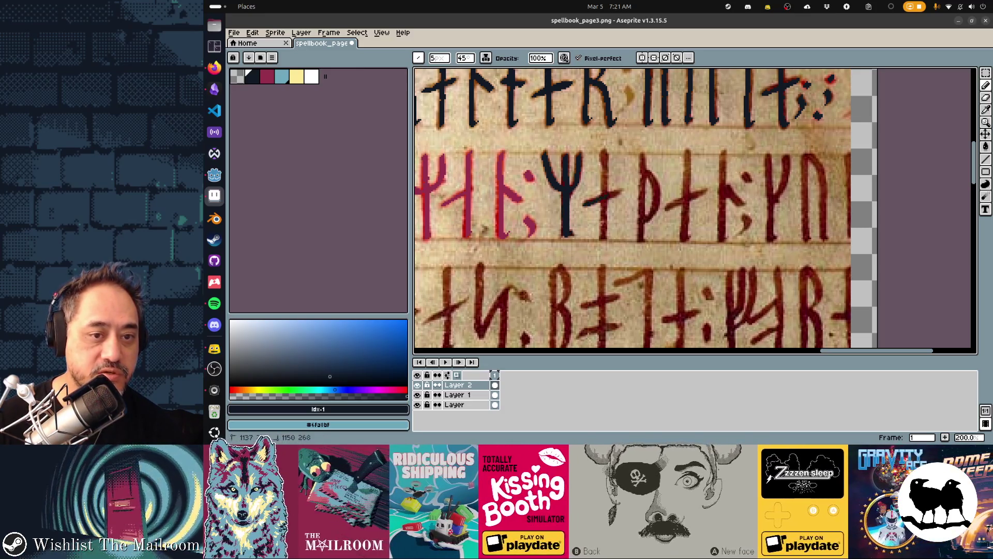
Step: Trace the cross, B-shaped, Y and n runes after the Ψ in navy
left_click_drag(584, 207, 621, 192)
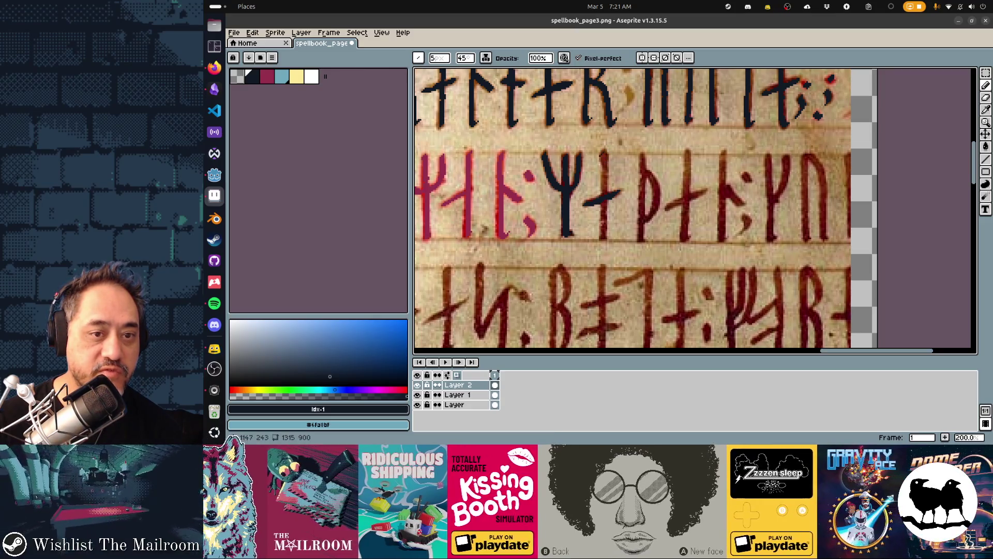
left_click_drag(605, 154, 604, 226)
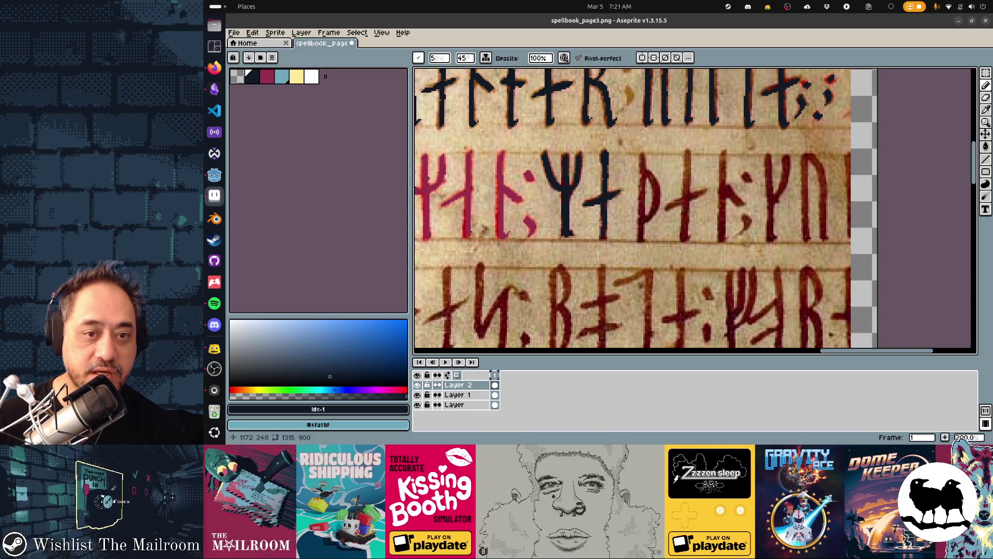
mouse_move(641, 153)
left_mouse_down()
mouse_move(641, 205)
mouse_move(659, 184)
mouse_move(685, 200)
mouse_move(705, 190)
left_mouse_up()
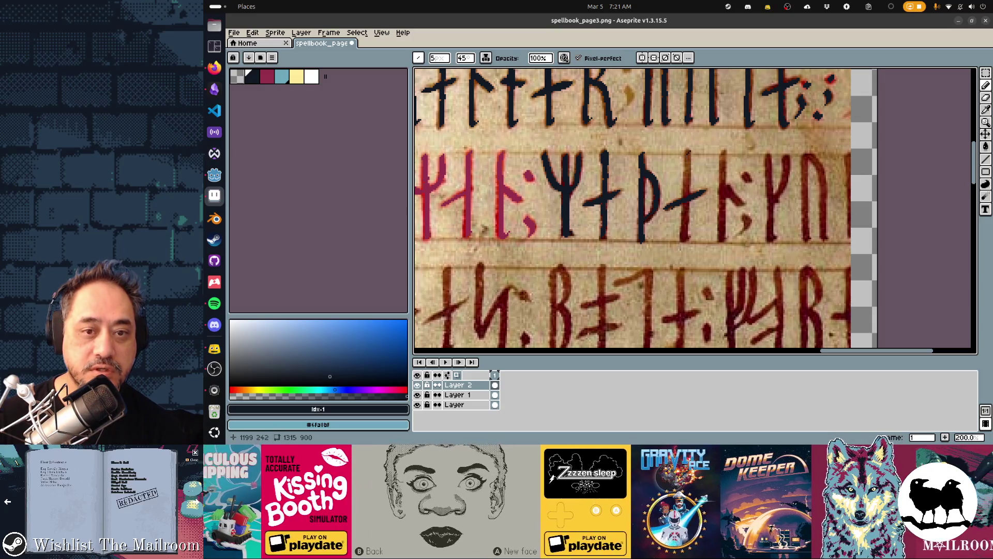
left_click_drag(688, 149, 687, 194)
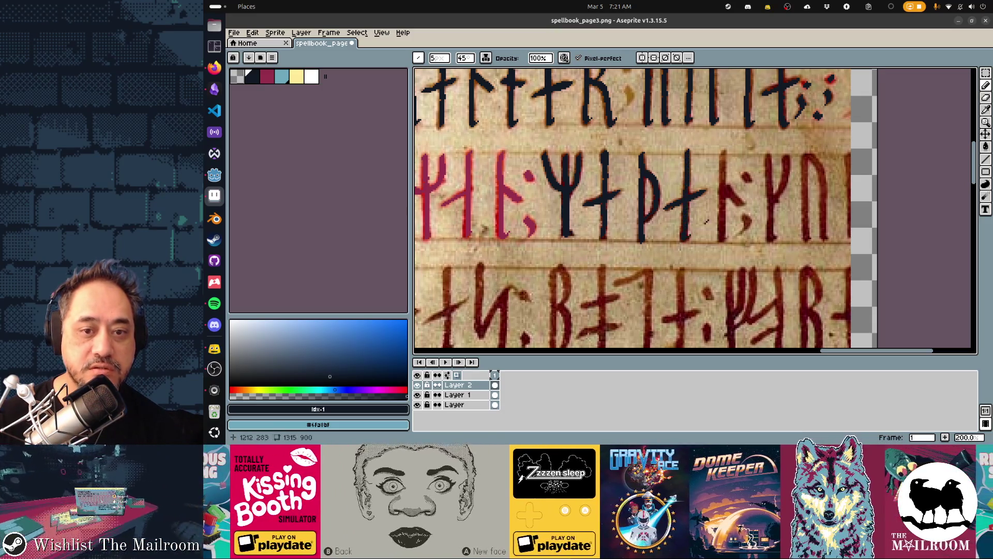
mouse_move(722, 155)
left_mouse_down()
mouse_move(735, 239)
mouse_move(751, 220)
mouse_move(738, 204)
left_mouse_up()
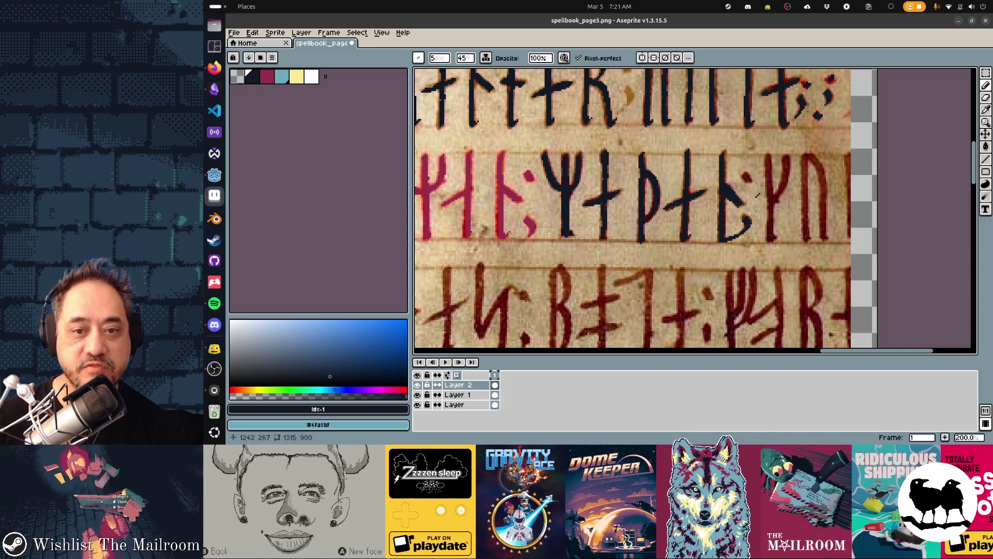
left_click_drag(767, 150, 767, 236)
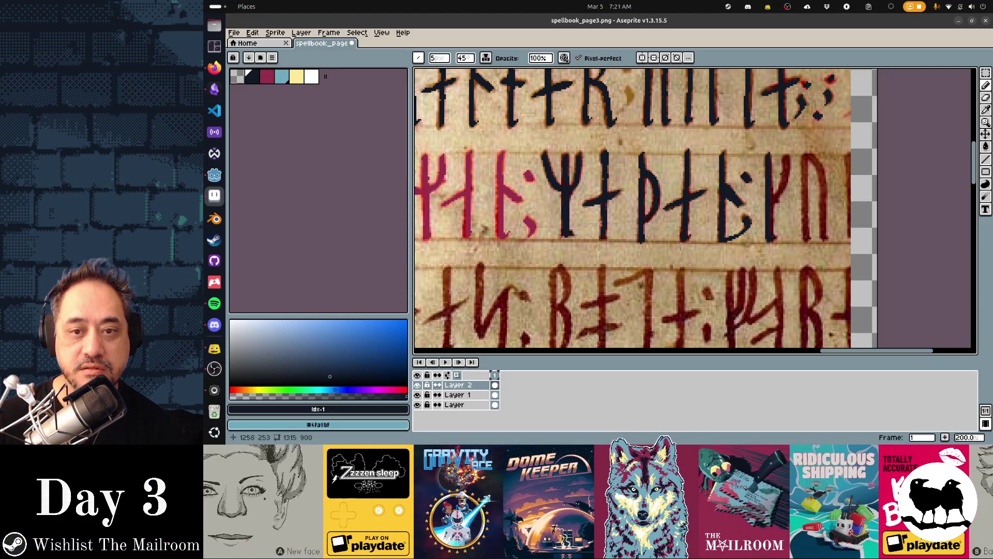
mouse_move(784, 172)
left_mouse_down()
mouse_move(776, 193)
mouse_move(789, 162)
mouse_move(805, 174)
mouse_move(806, 220)
left_mouse_up()
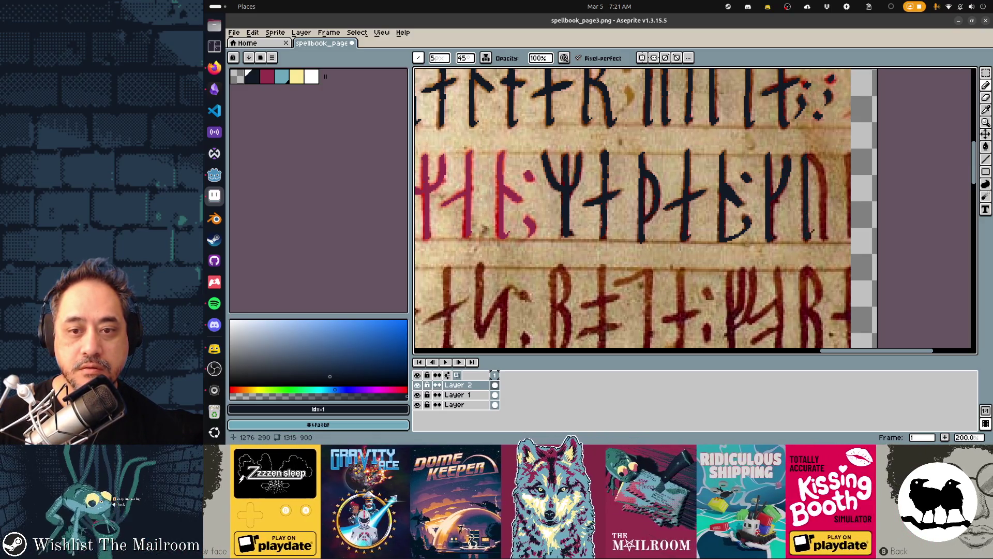
left_click_drag(808, 154, 827, 204)
Step: Trace the new line's first rune with its arm and separator dot in navy
scroll(695, 211, "down", 5)
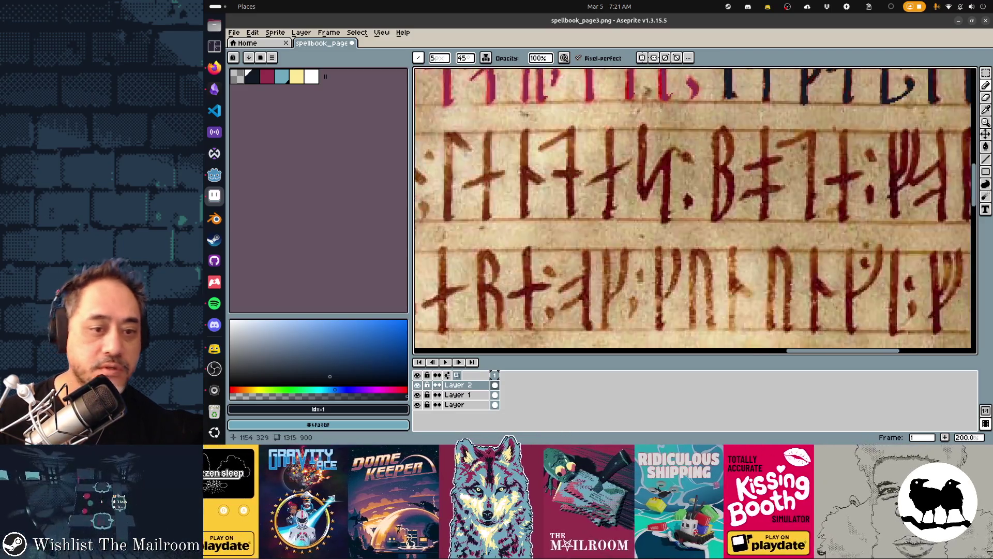
scroll(695, 211, "up", 3)
scroll(695, 211, "left", 5)
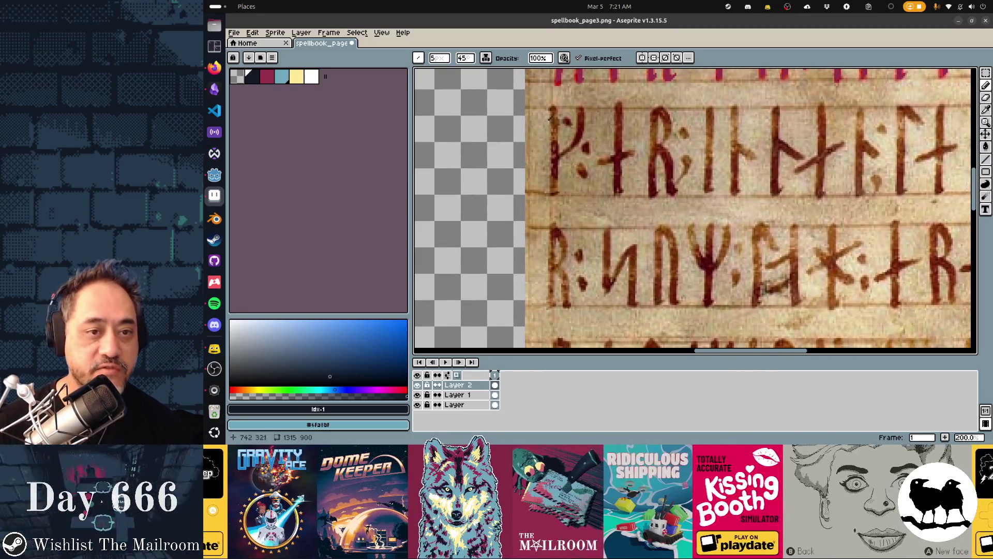
mouse_move(553, 109)
left_mouse_down()
mouse_move(554, 160)
mouse_move(572, 147)
mouse_move(578, 110)
left_mouse_up()
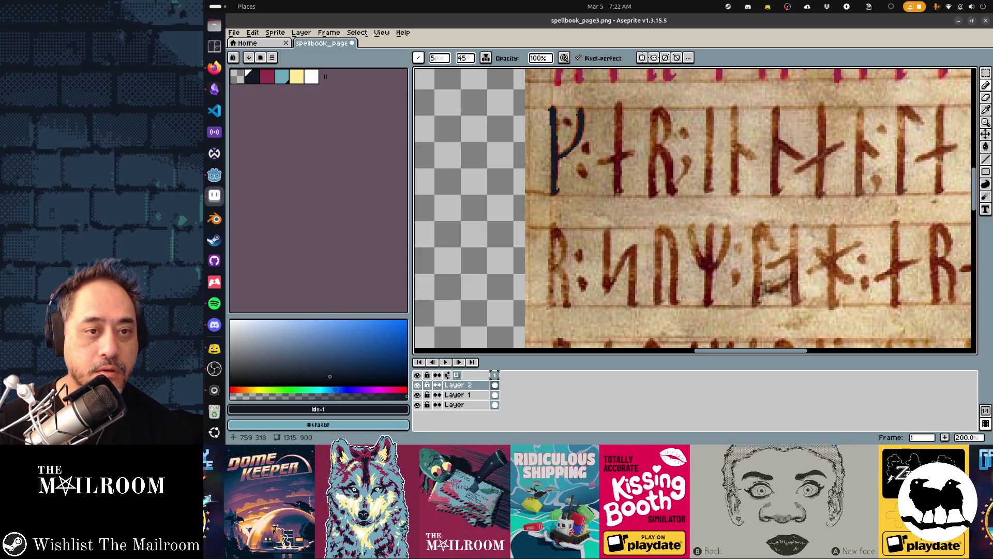
left_click(564, 121)
left_click(588, 151)
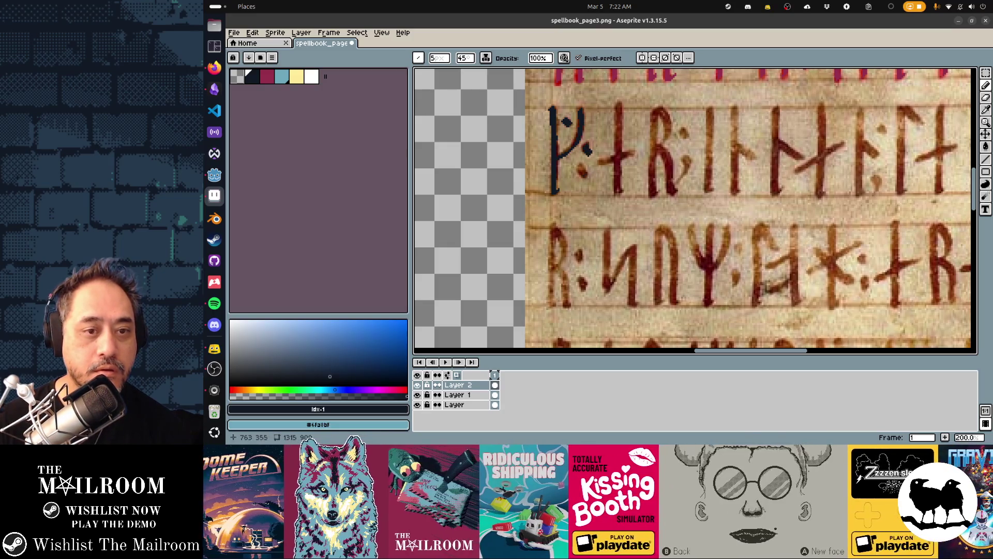
Step: Trace the second rune's branch and stem, then the R rune's stem, bowl and leg
mouse_move(579, 164)
left_mouse_down()
mouse_move(587, 178)
mouse_move(631, 153)
left_mouse_up()
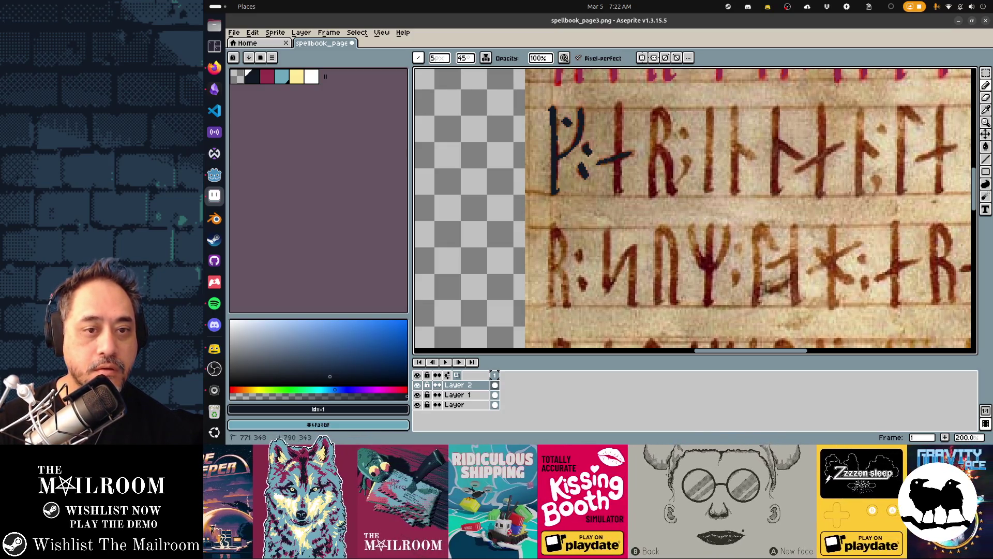
left_click_drag(619, 104, 617, 154)
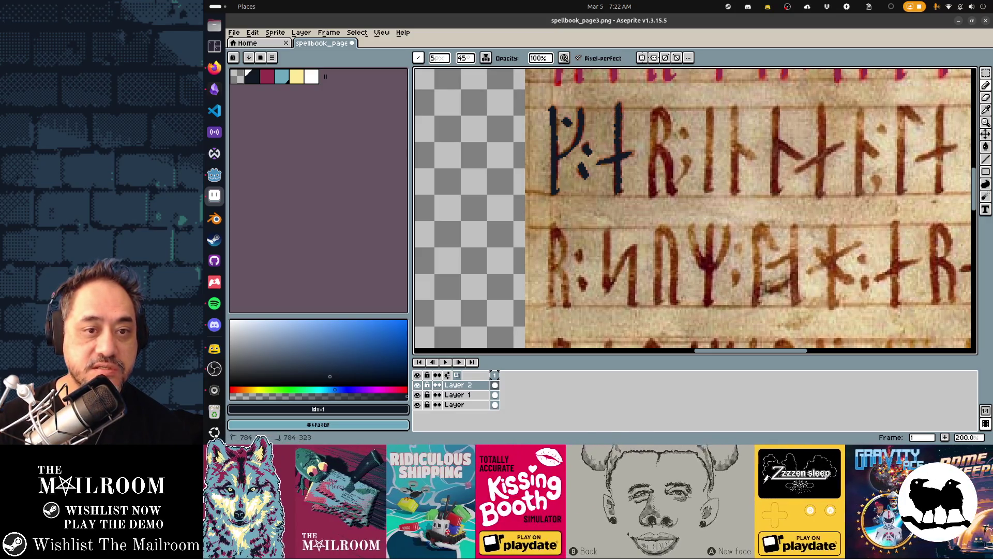
left_click_drag(654, 113, 654, 156)
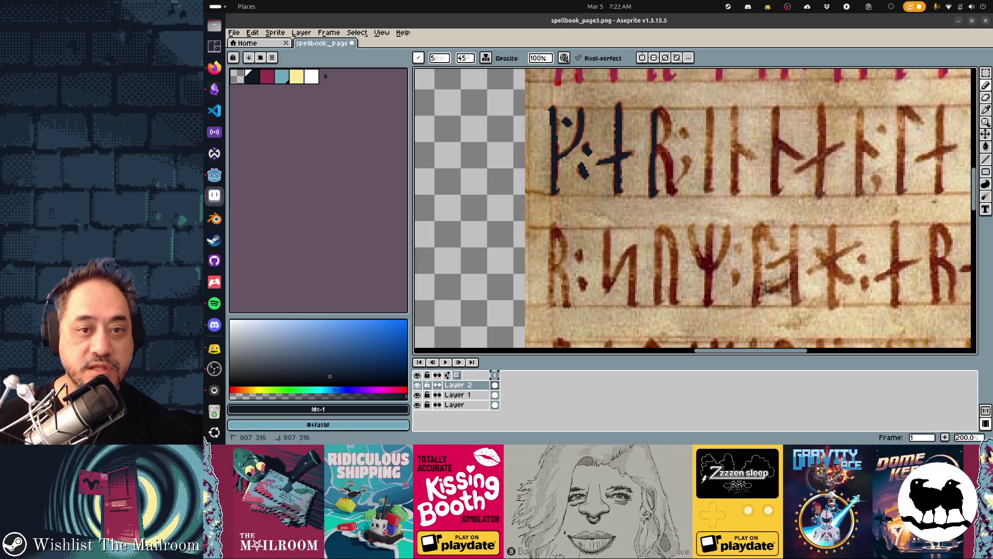
left_click_drag(667, 116, 658, 149)
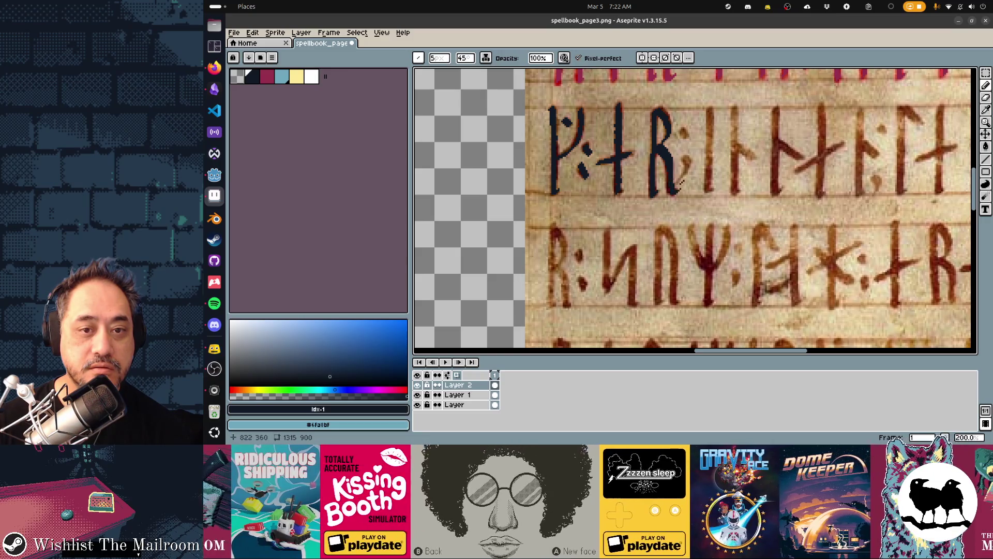
mouse_move(680, 181)
left_mouse_down()
mouse_move(691, 162)
mouse_move(686, 135)
left_mouse_up()
Step: Trace the staves after the R, including the arrow-shaped rune's long diagonal, in navy
scroll(722, 142, "right", 3)
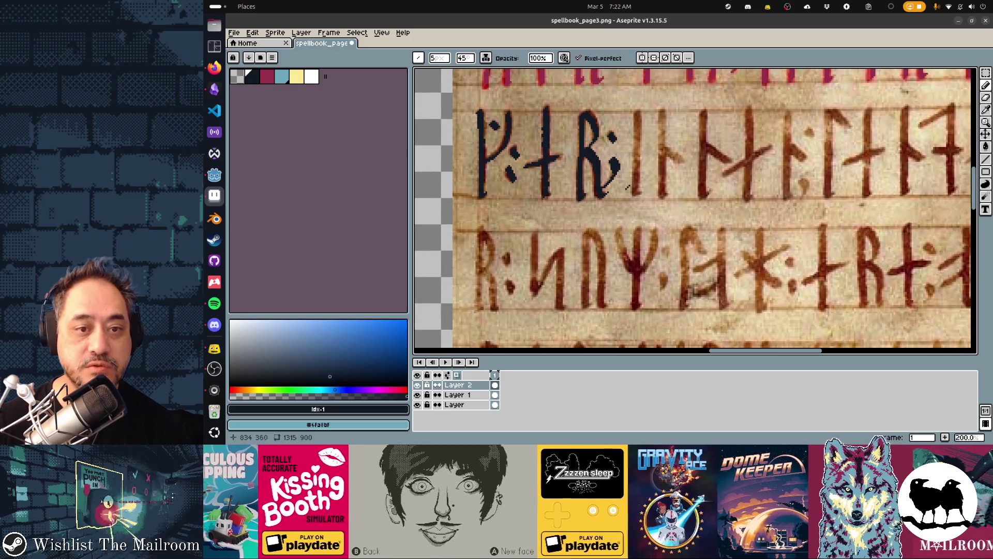
left_click_drag(638, 112, 638, 194)
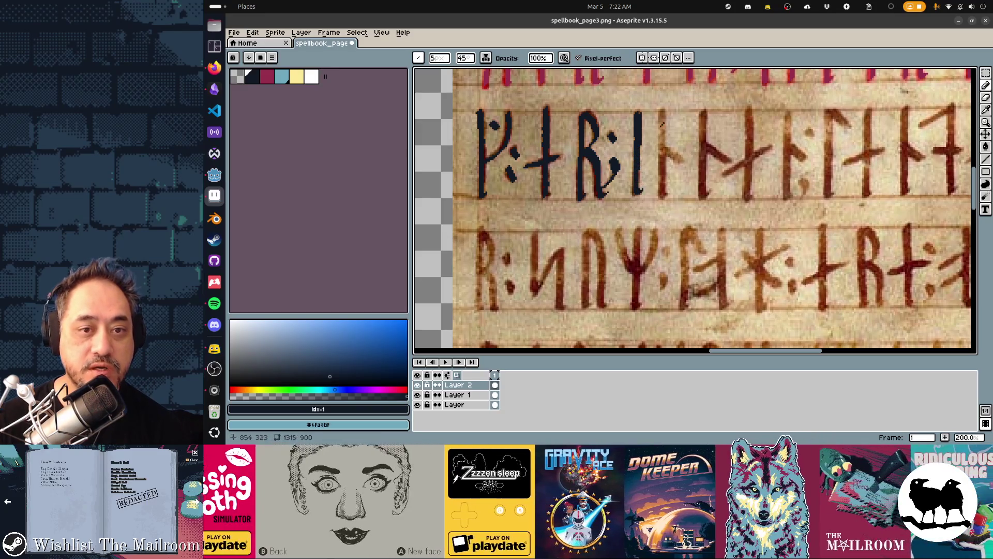
left_click_drag(662, 109, 666, 195)
left_click_drag(665, 145, 682, 163)
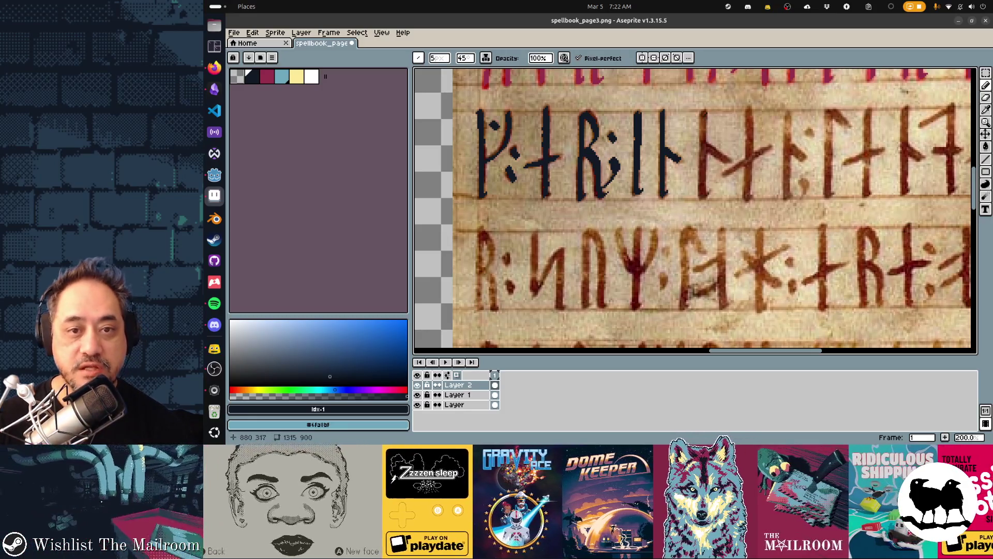
left_click_drag(702, 112, 705, 196)
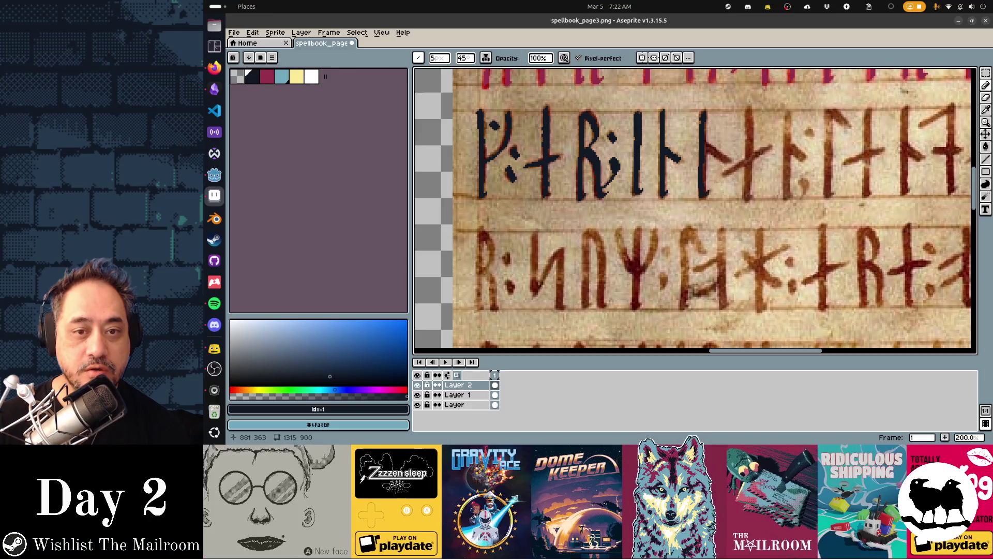
mouse_move(706, 147)
left_mouse_down()
mouse_move(730, 172)
mouse_move(774, 142)
mouse_move(733, 166)
mouse_move(745, 159)
left_mouse_up()
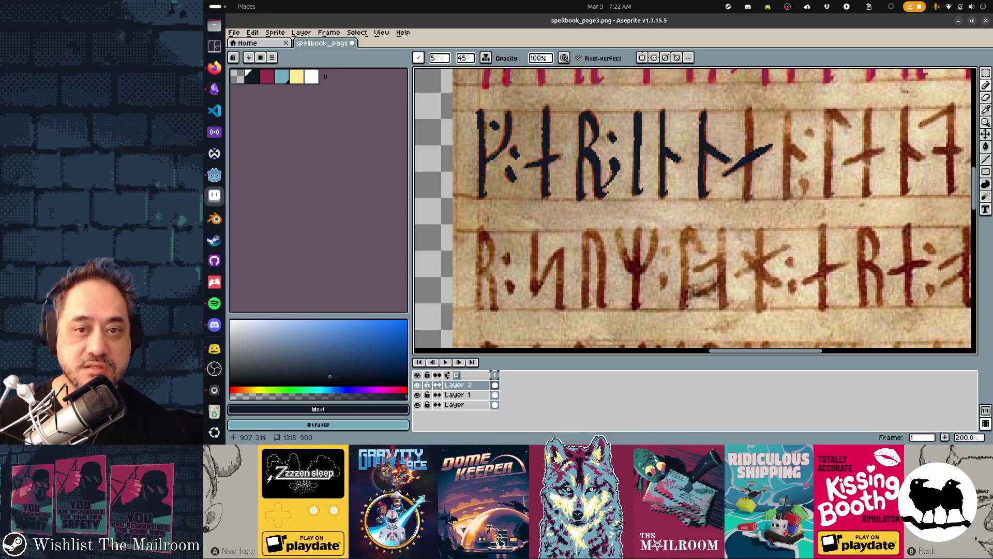
mouse_move(749, 107)
left_mouse_down()
mouse_move(749, 199)
mouse_move(573, 233)
left_mouse_up()
left_click_drag(625, 132, 625, 216)
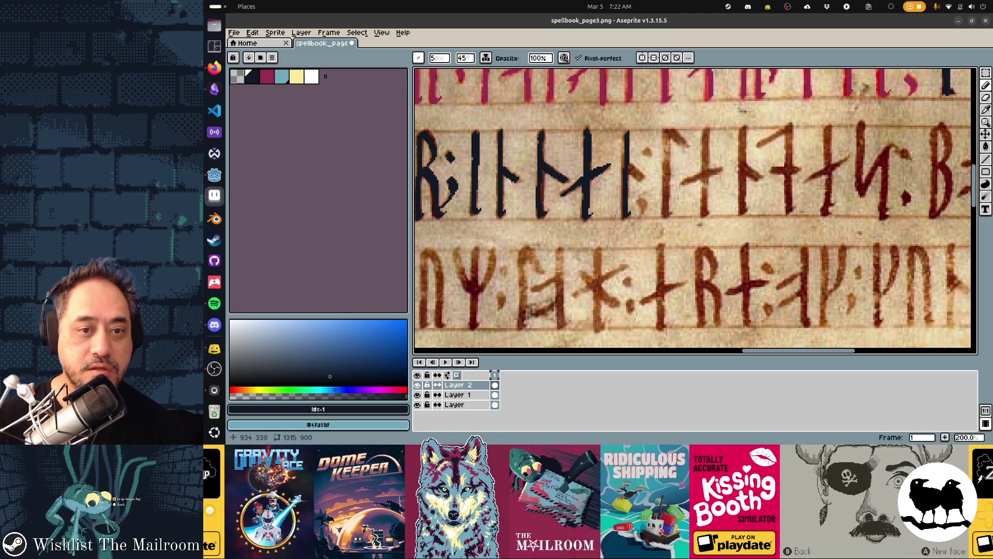
Step: Add the rune's diagonal branch, the colon dot, and the hooked rune's stem, top and bar
mouse_move(627, 164)
left_mouse_down()
mouse_move(643, 181)
mouse_move(645, 208)
left_mouse_up()
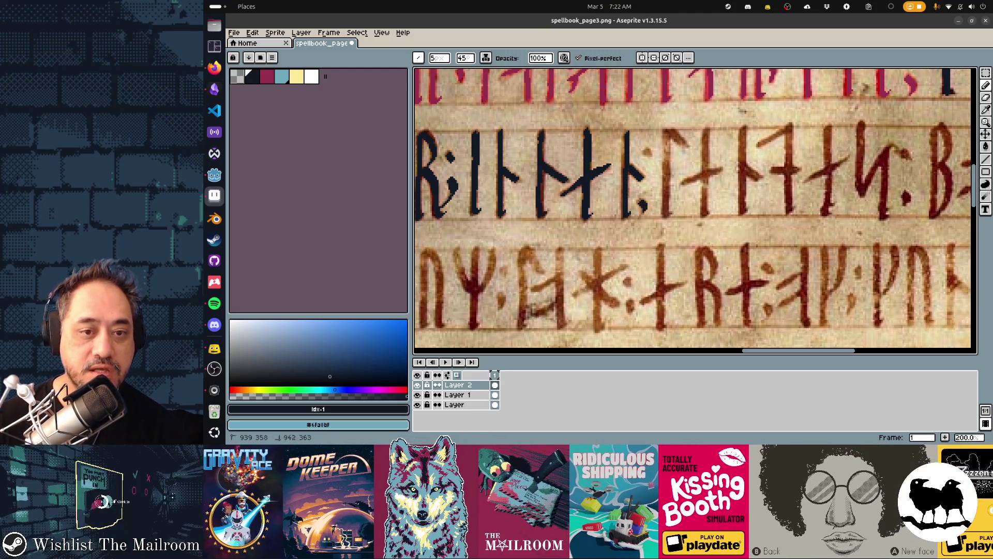
left_click(647, 153)
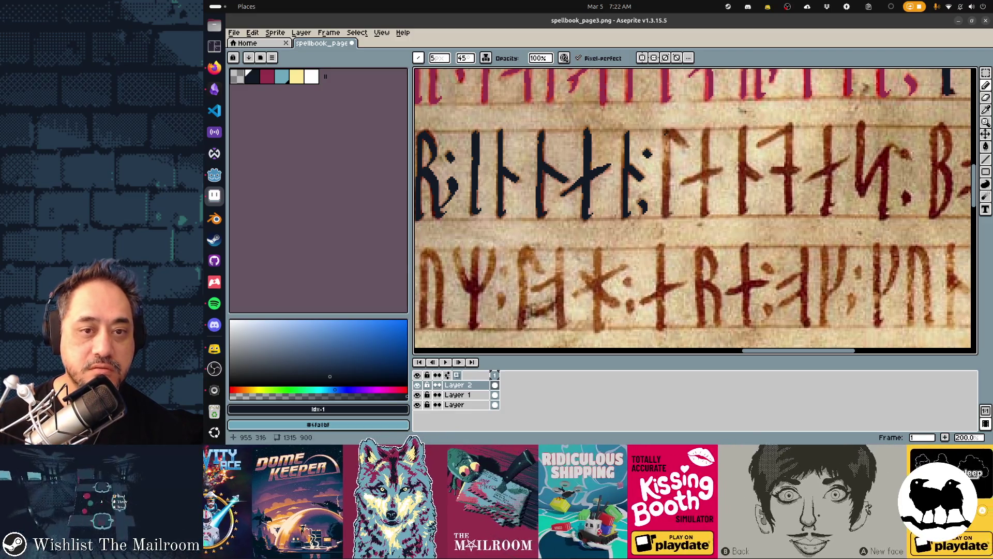
left_click_drag(664, 133, 672, 216)
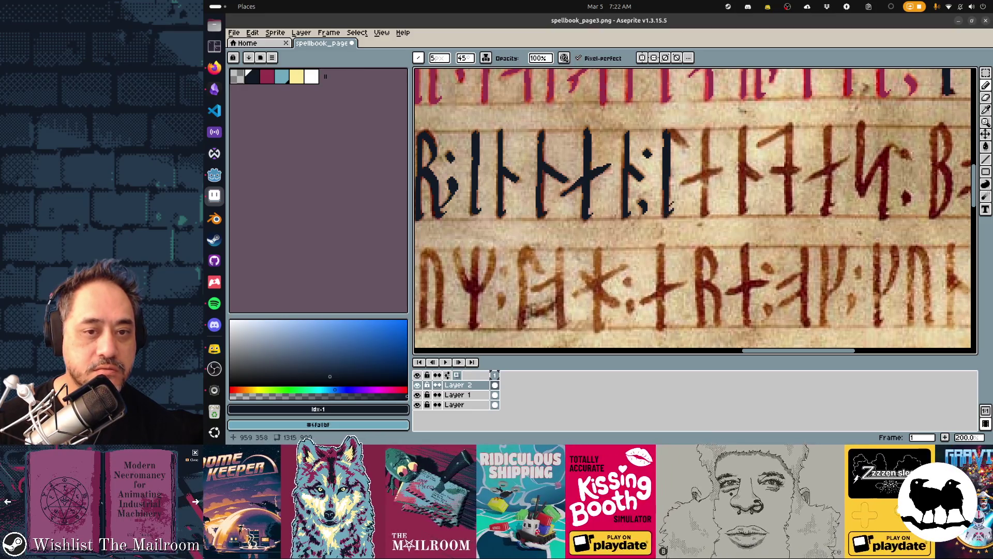
left_click_drag(671, 132, 685, 142)
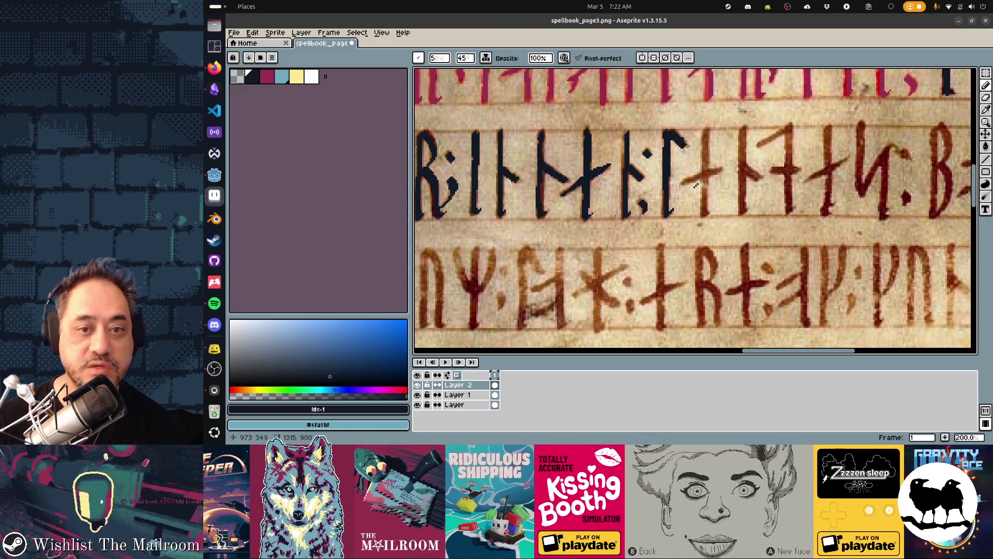
mouse_move(682, 183)
left_mouse_down()
mouse_move(721, 169)
mouse_move(692, 179)
left_mouse_up()
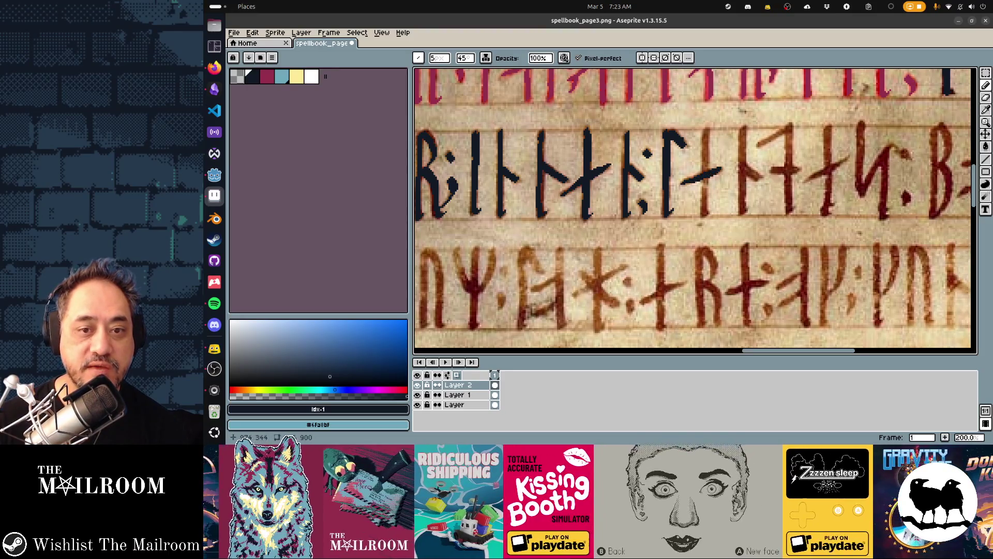
Step: Trace the following stems and the cross-shaped rune's arm and stem in navy
left_click_drag(705, 129, 703, 219)
left_click_drag(703, 158, 612, 178)
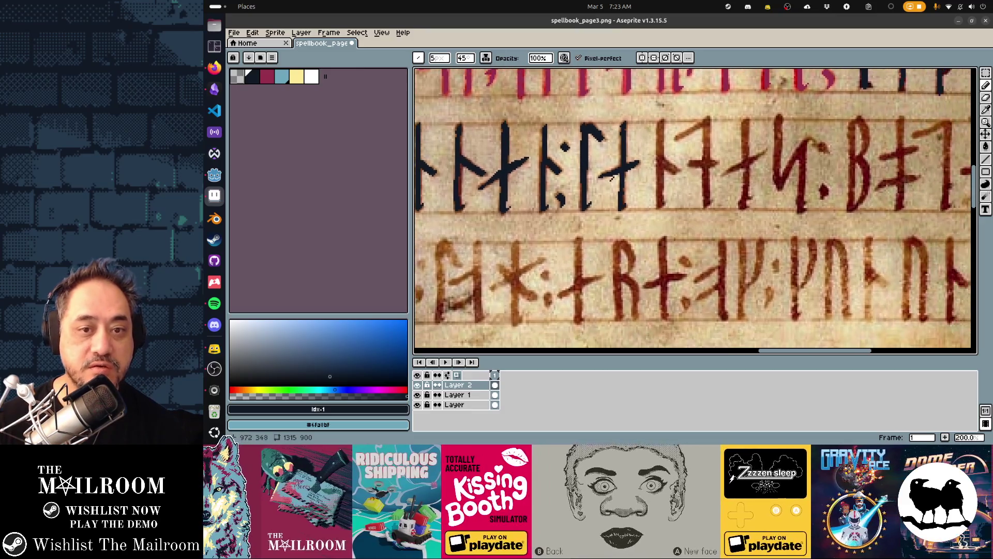
left_click_drag(661, 121, 661, 209)
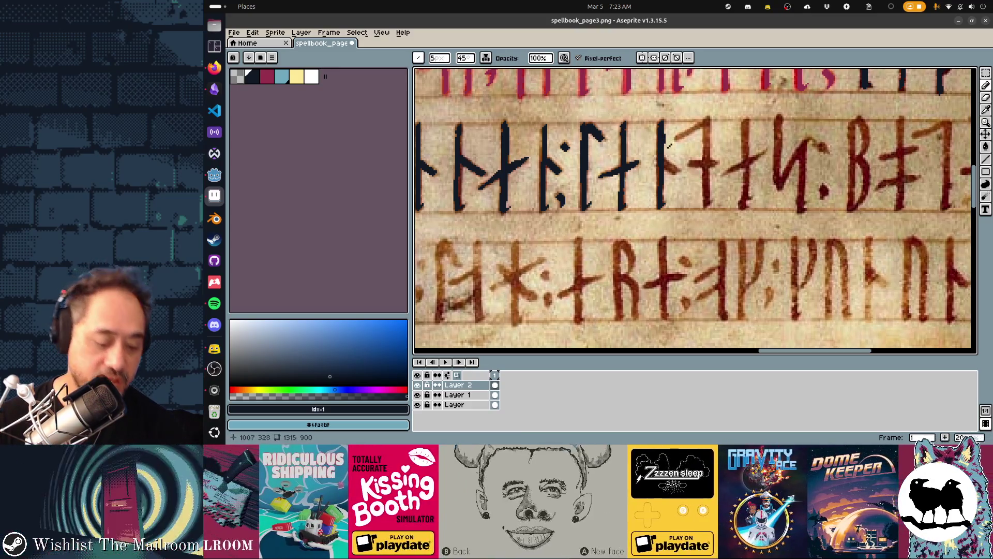
key("e")
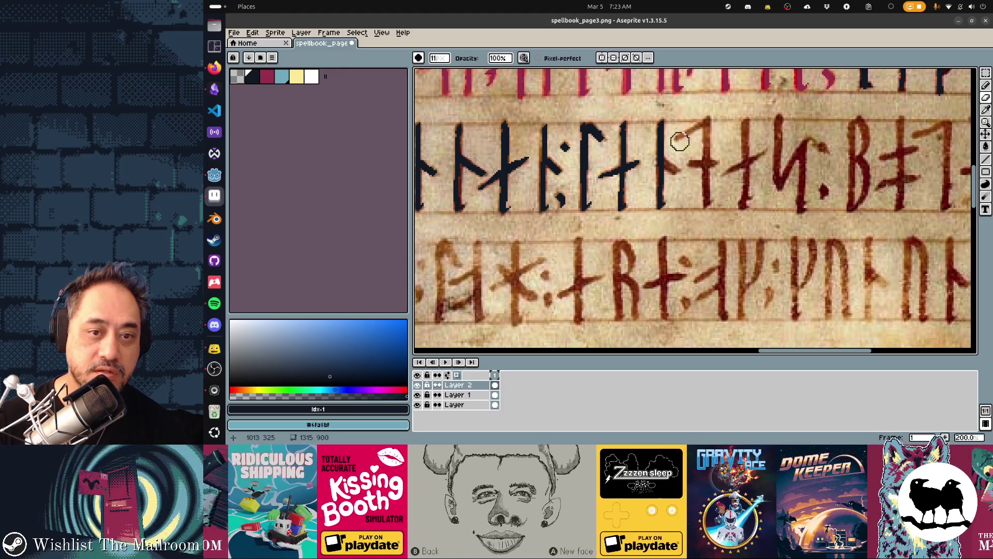
key("b")
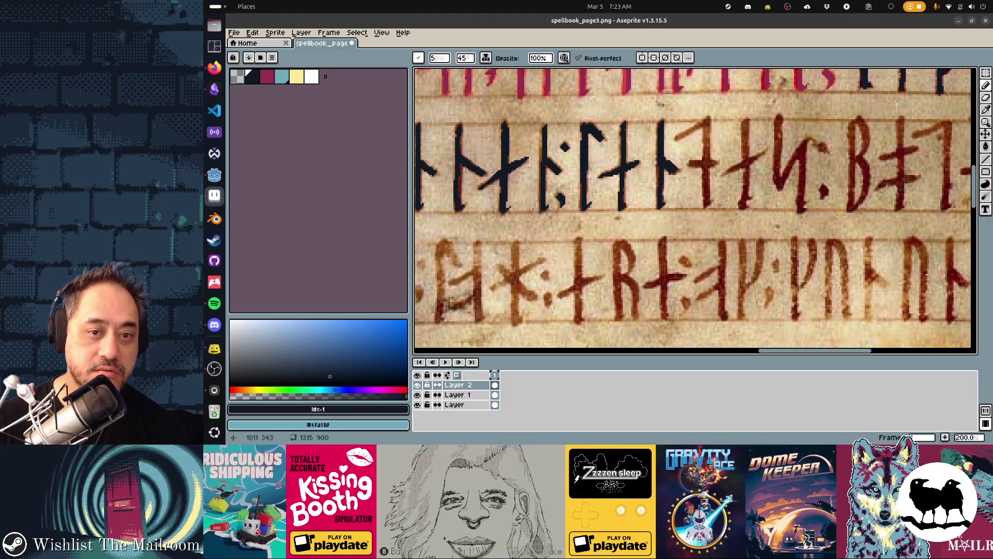
left_click_drag(707, 120, 675, 141)
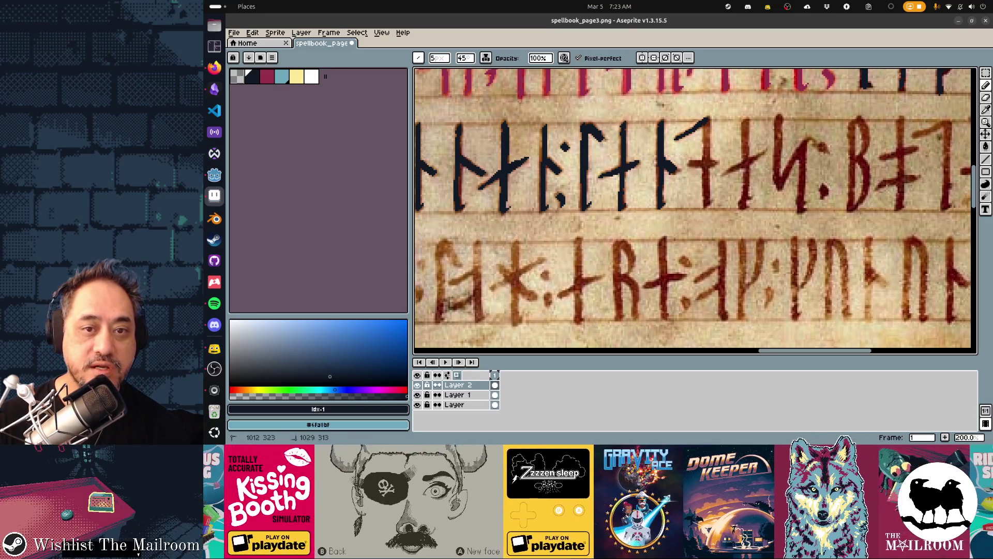
mouse_move(707, 123)
left_mouse_down()
mouse_move(708, 193)
mouse_move(703, 164)
mouse_move(734, 171)
mouse_move(765, 149)
mouse_move(744, 160)
left_mouse_up()
mouse_move(749, 124)
left_mouse_down()
mouse_move(743, 197)
mouse_move(749, 171)
mouse_move(751, 206)
left_mouse_up()
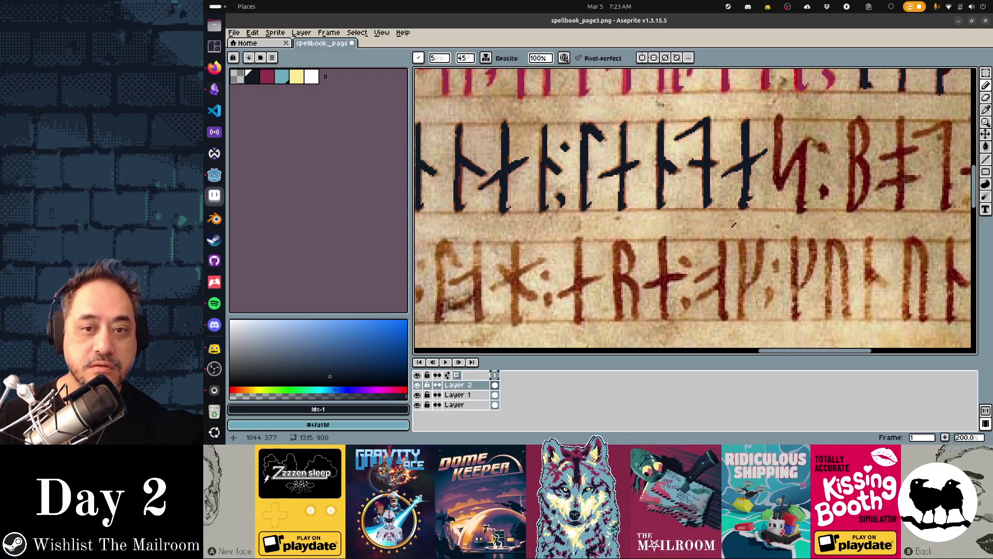
scroll(649, 120, "right", 5)
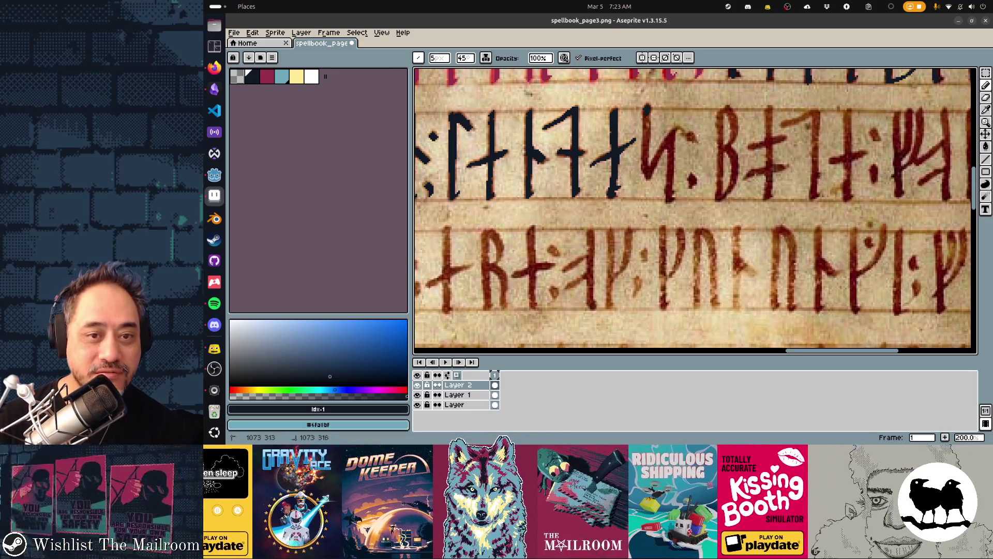
Step: Trace a rune's stem and curved arm, then the stems beside and of the B rune
left_click_drag(647, 118, 648, 162)
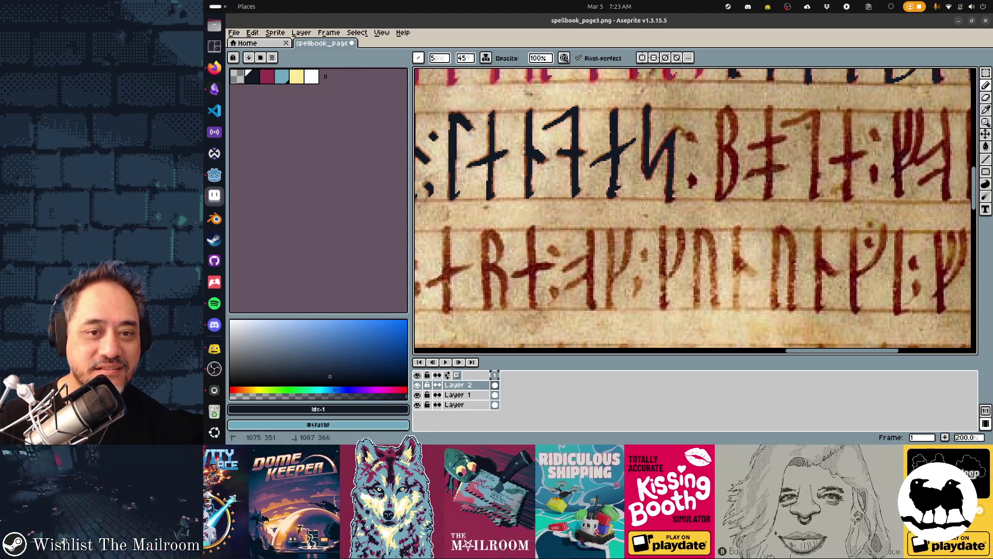
left_click(673, 191)
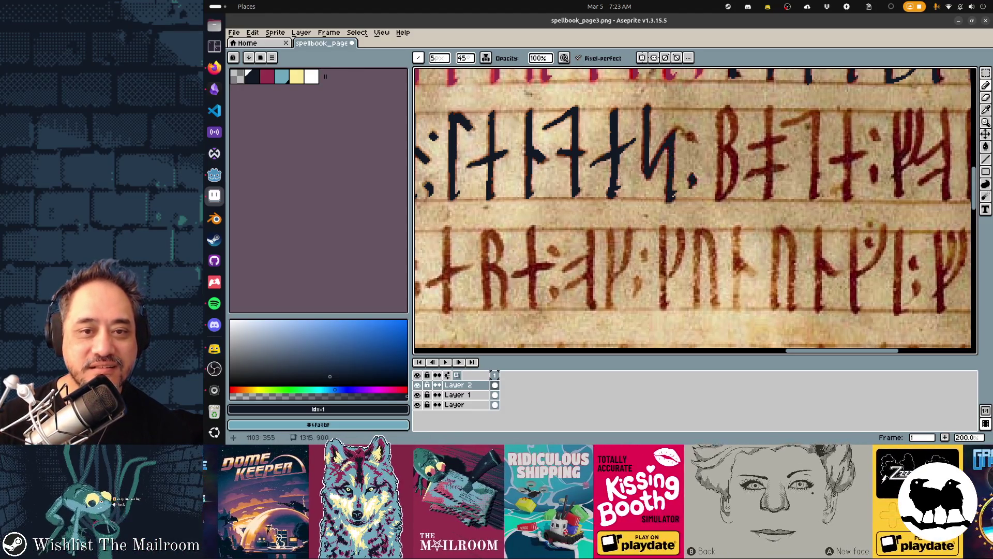
left_click_drag(676, 128, 702, 147)
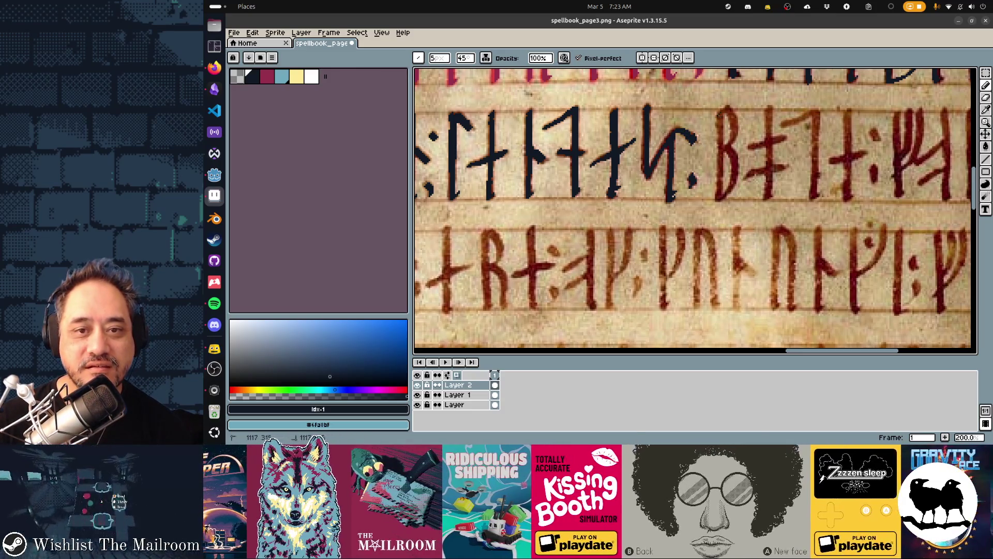
mouse_move(720, 112)
left_mouse_down()
mouse_move(719, 190)
mouse_move(730, 187)
left_mouse_up()
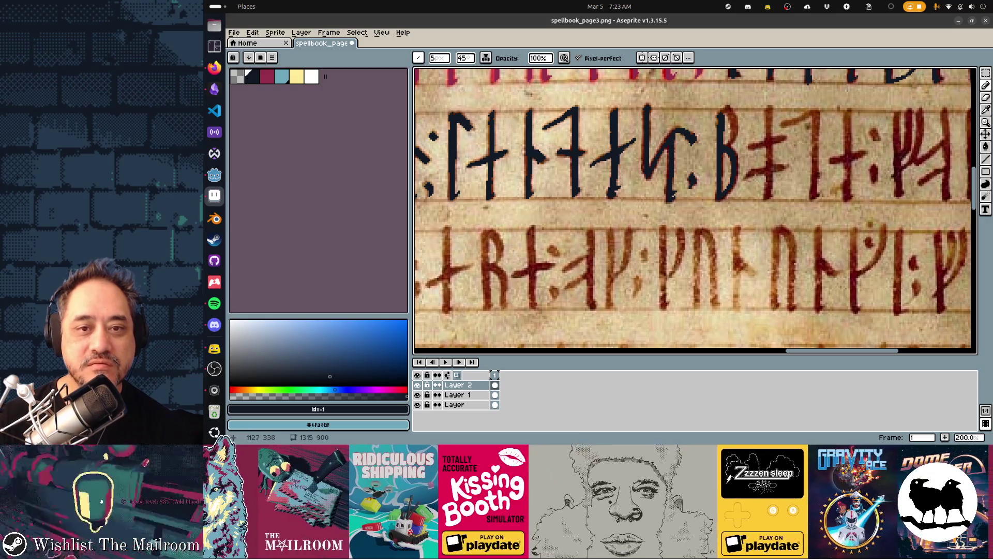
left_click_drag(730, 110, 734, 139)
Step: Trace the next rune's vertical and crossbar, the reddish stem, its horizontal stroke and the colon dot
left_click_drag(769, 107, 768, 162)
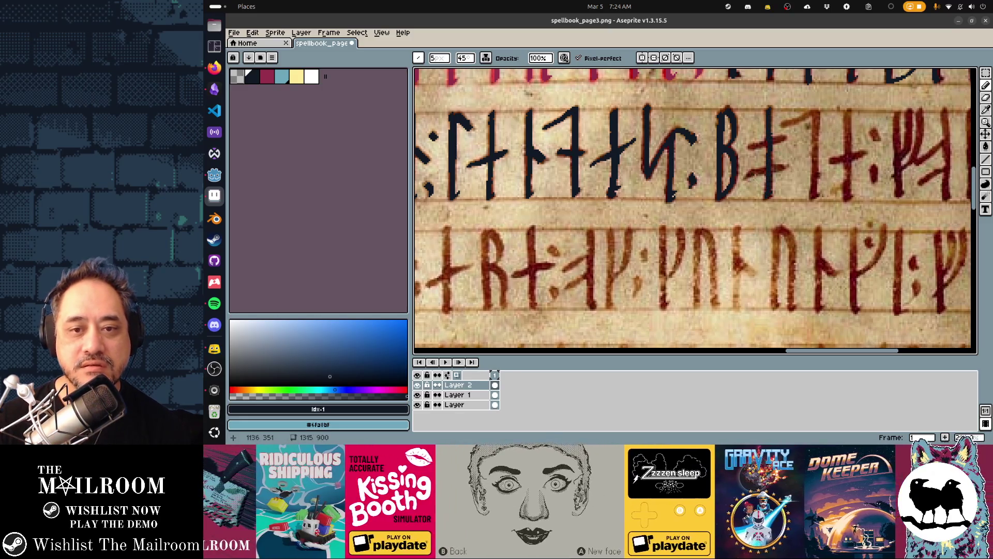
mouse_move(752, 176)
left_mouse_down()
mouse_move(780, 172)
mouse_move(779, 142)
mouse_move(653, 141)
mouse_move(678, 129)
mouse_move(678, 197)
mouse_move(681, 187)
left_mouse_up()
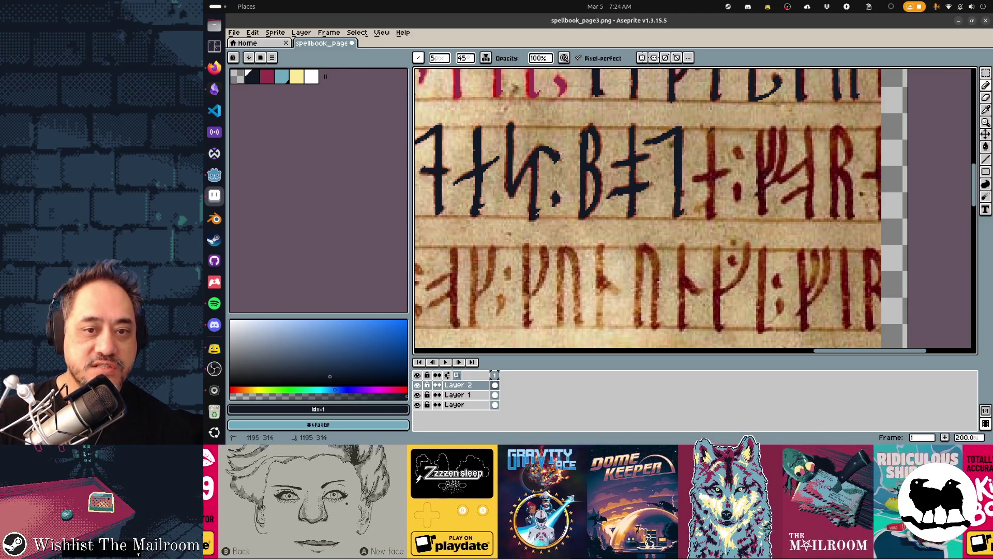
left_click_drag(710, 131, 711, 193)
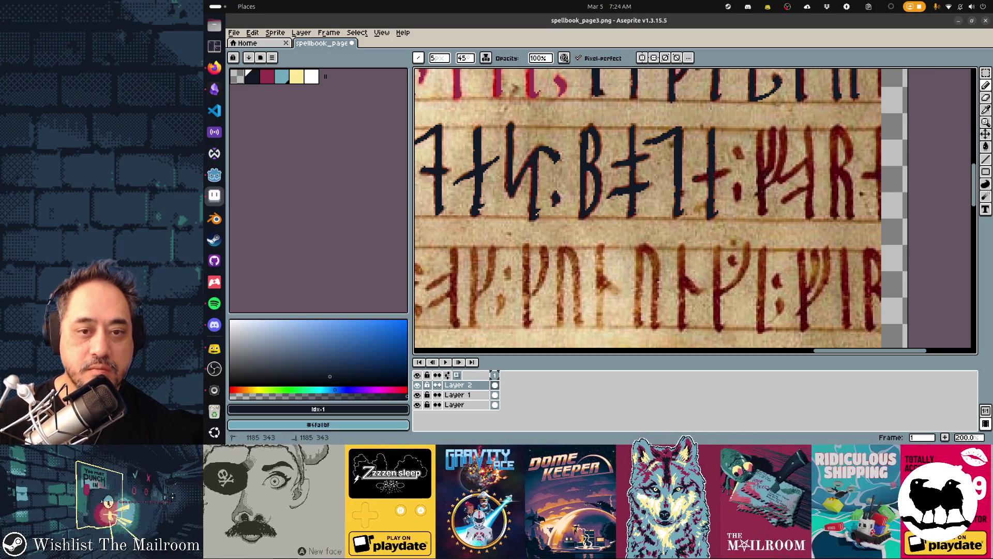
left_click_drag(708, 176, 727, 174)
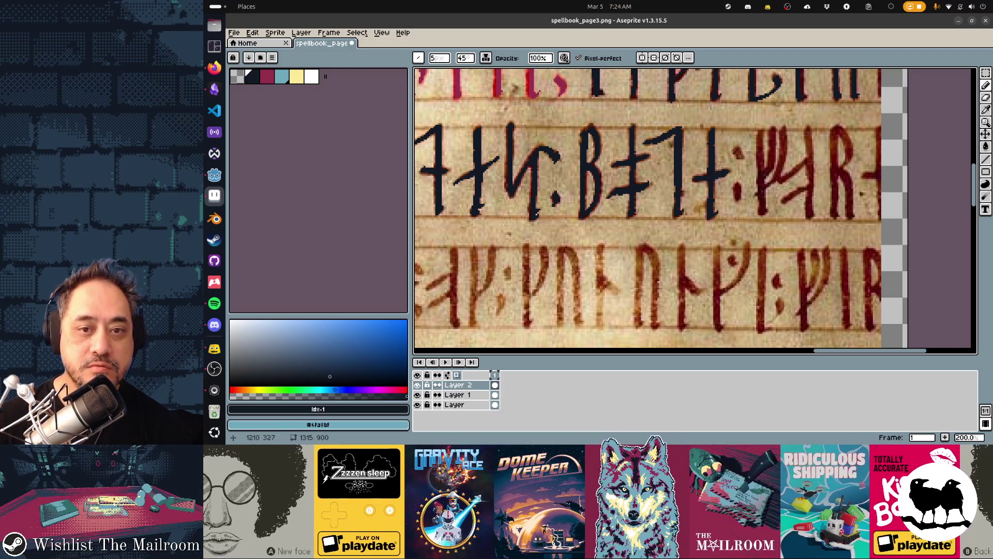
left_click(736, 155)
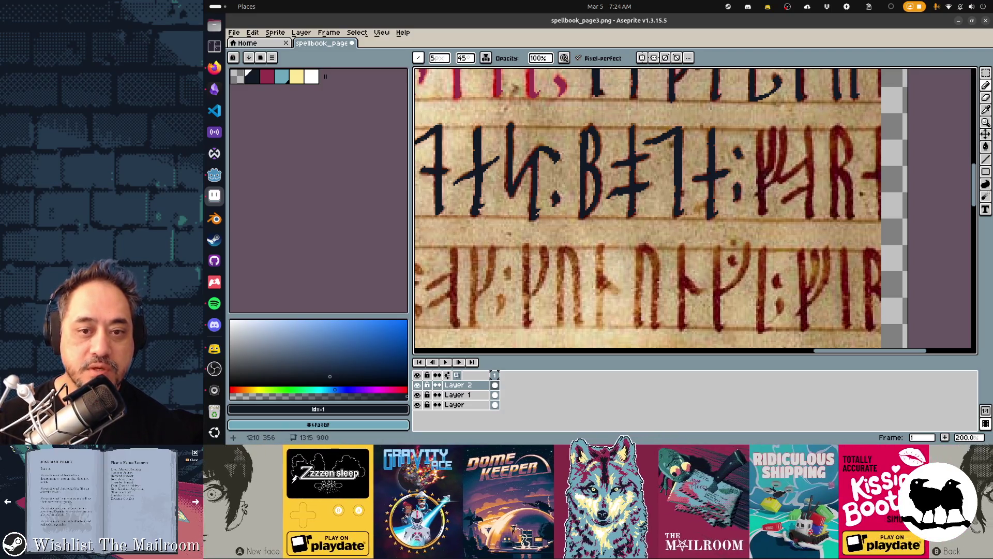
Step: Trace the Ψ-shaped rune's stems and arm, then undo the stray stroke on the R
left_click_drag(760, 129, 760, 142)
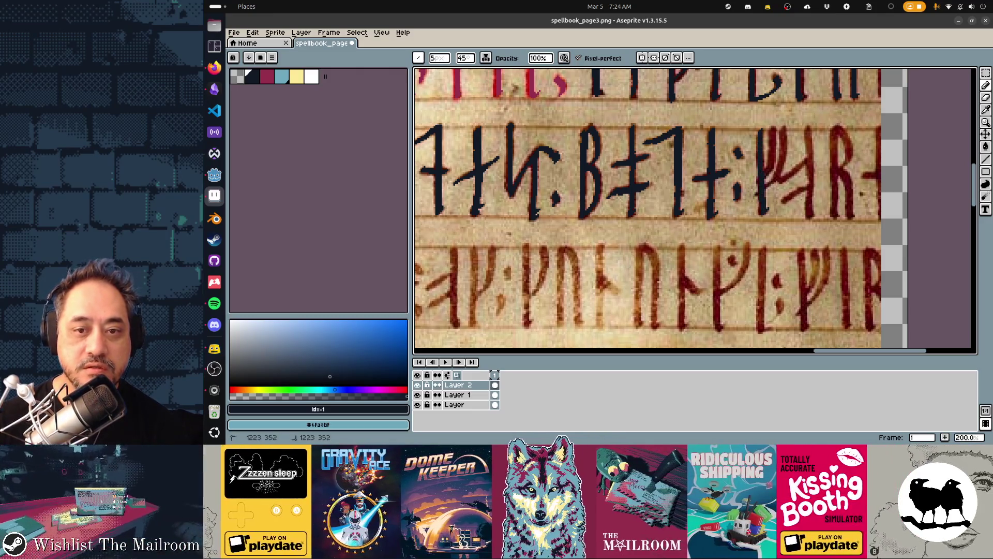
mouse_move(784, 154)
left_mouse_down()
mouse_move(783, 125)
mouse_move(770, 153)
left_mouse_up()
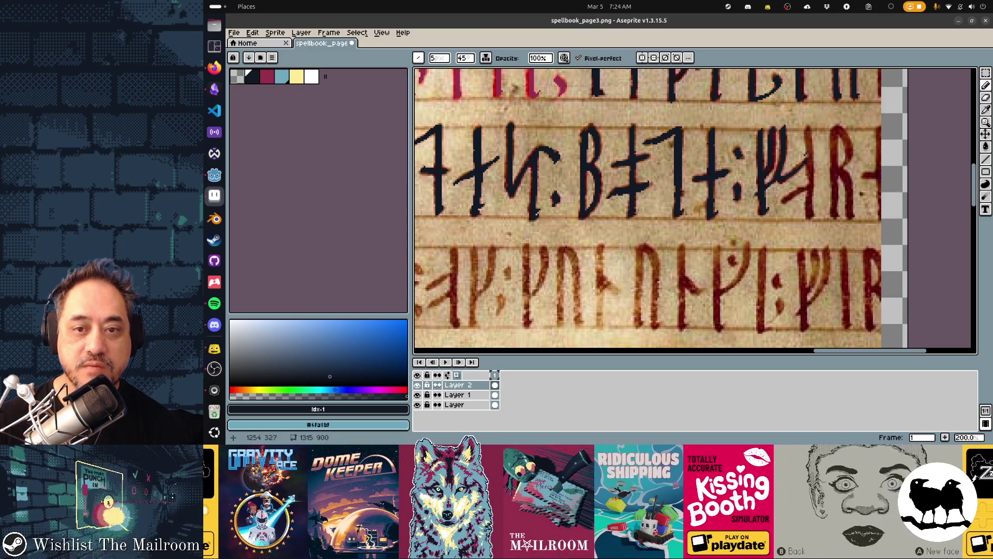
left_click_drag(808, 126, 810, 163)
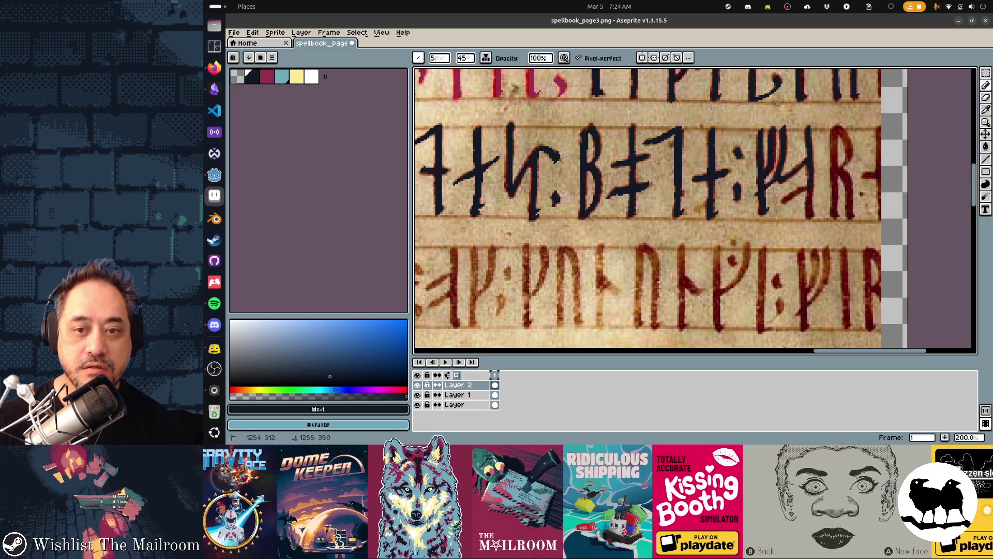
left_click(812, 216)
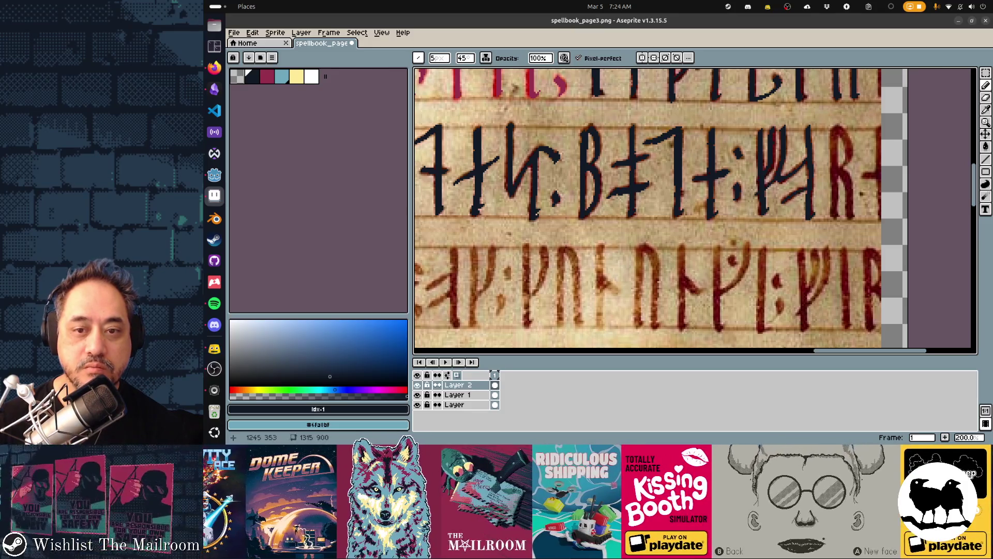
left_click_drag(797, 196, 605, 229)
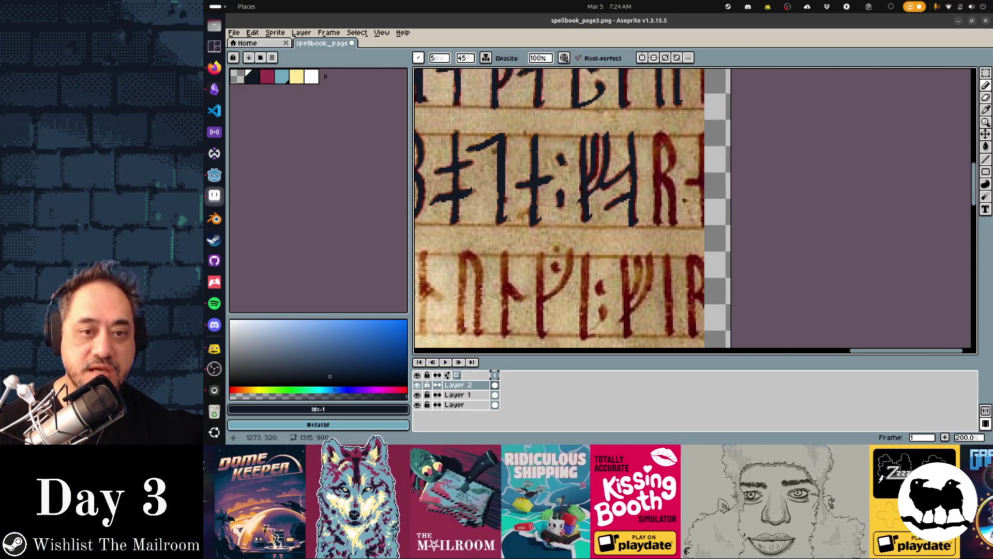
mouse_move(655, 138)
left_mouse_down()
mouse_move(662, 175)
mouse_move(658, 163)
left_mouse_up()
key("ctrl+z")
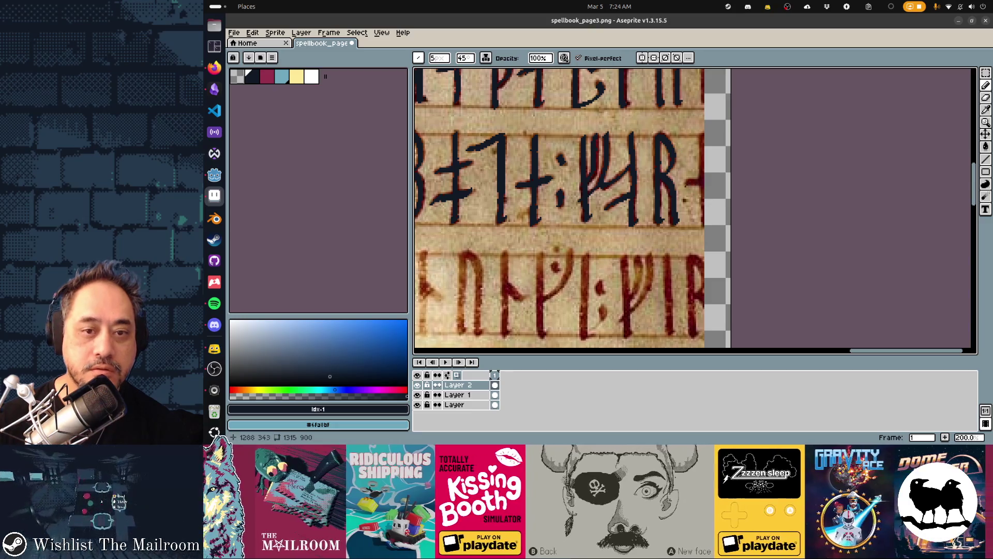
Step: Redraw the R rune's stem and curved bowl in navy after undoing a misdrawn stroke
scroll(684, 200, "down", 3)
scroll(823, 179, "up", 3)
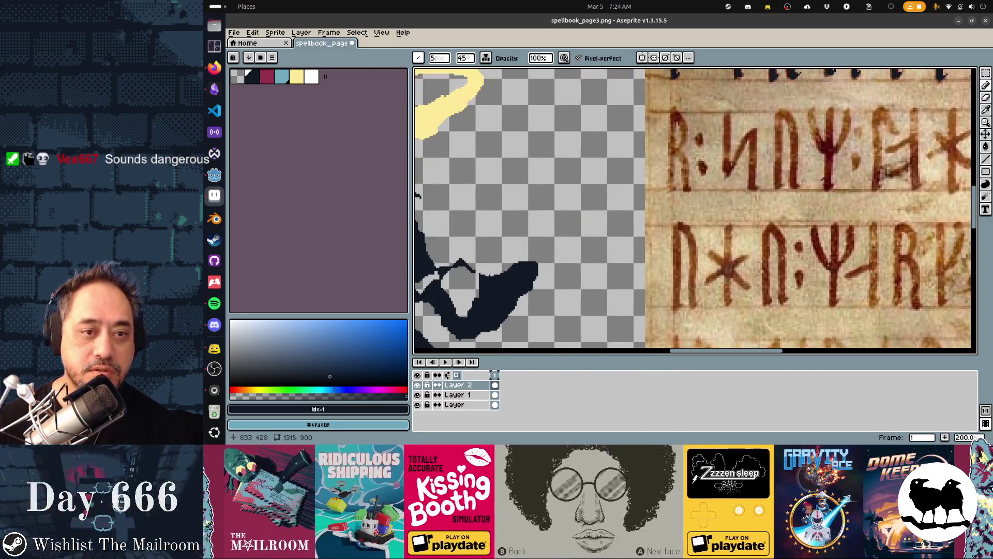
scroll(824, 178, "down", 2)
scroll(632, 124, "up", 2)
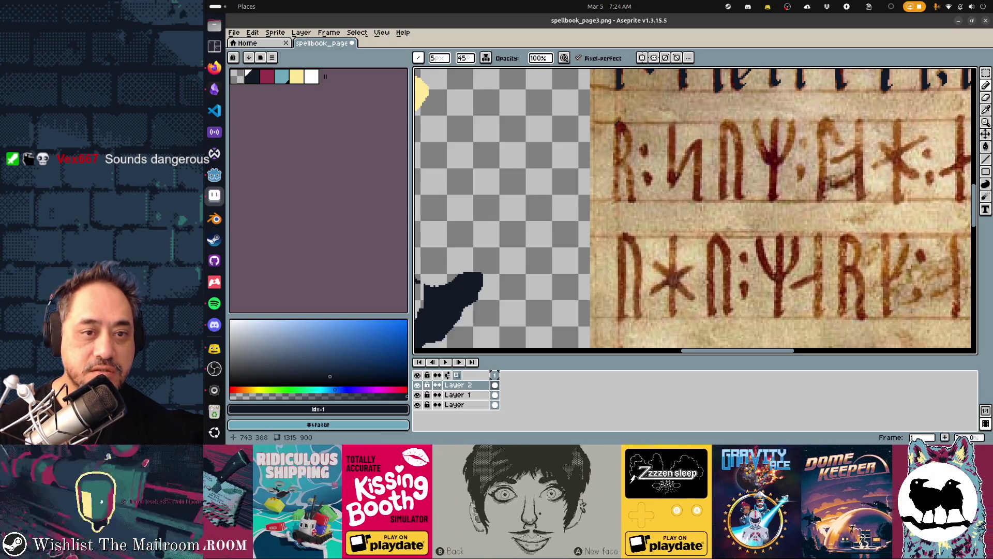
left_click_drag(617, 129, 619, 200)
key("ctrl+z")
left_click_drag(617, 121, 617, 201)
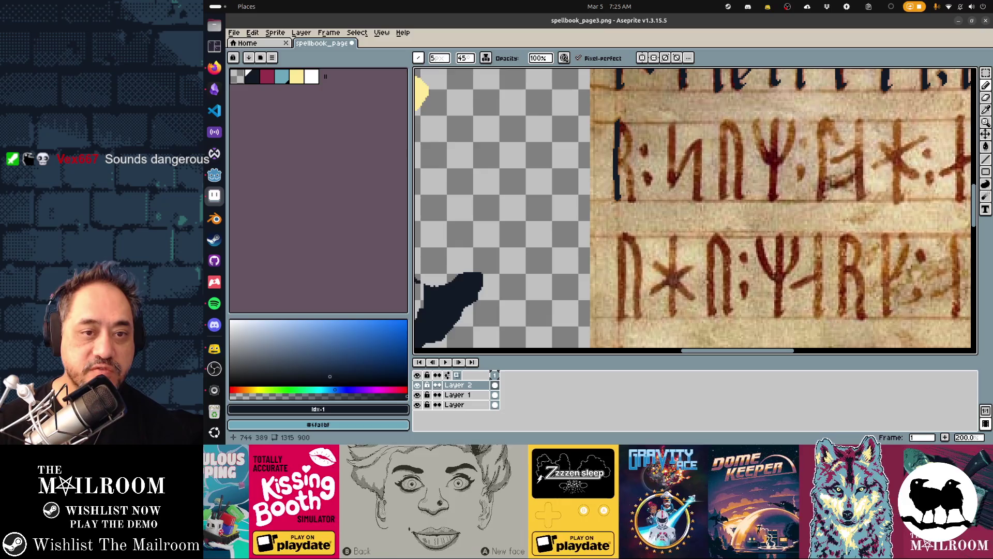
left_click_drag(620, 125, 633, 198)
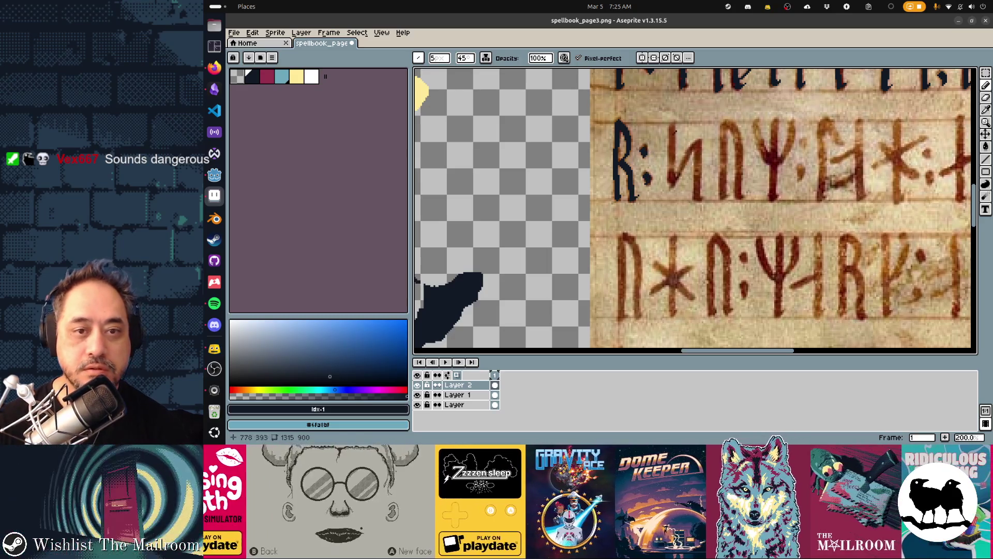
Step: Trace the И rune, the N rune's uprights and the Y rune's arms in navy
left_click_drag(674, 129, 670, 181)
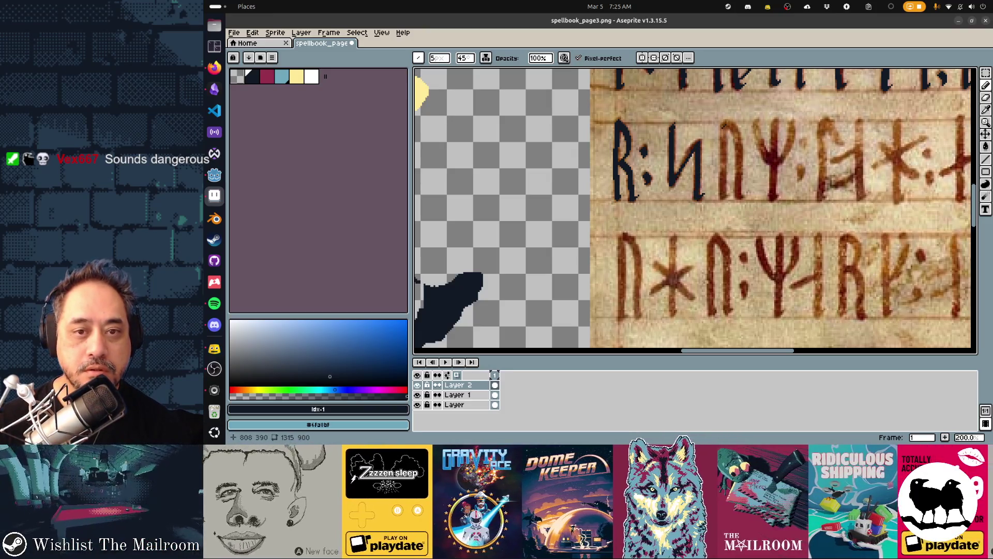
left_click_drag(724, 122, 726, 199)
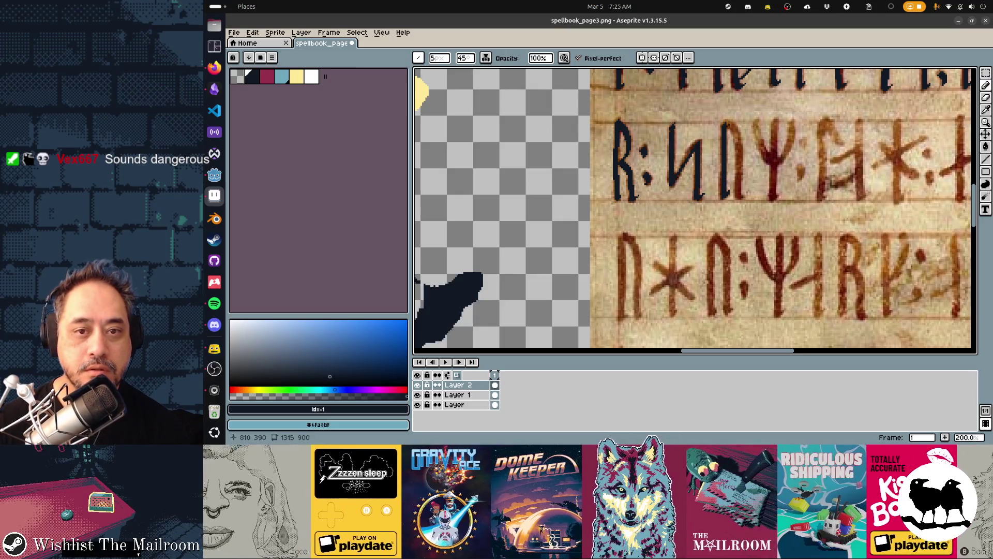
left_click_drag(727, 122, 744, 198)
mouse_move(754, 120)
left_mouse_down()
mouse_move(769, 155)
mouse_move(795, 119)
mouse_move(775, 151)
mouse_move(774, 184)
left_mouse_up()
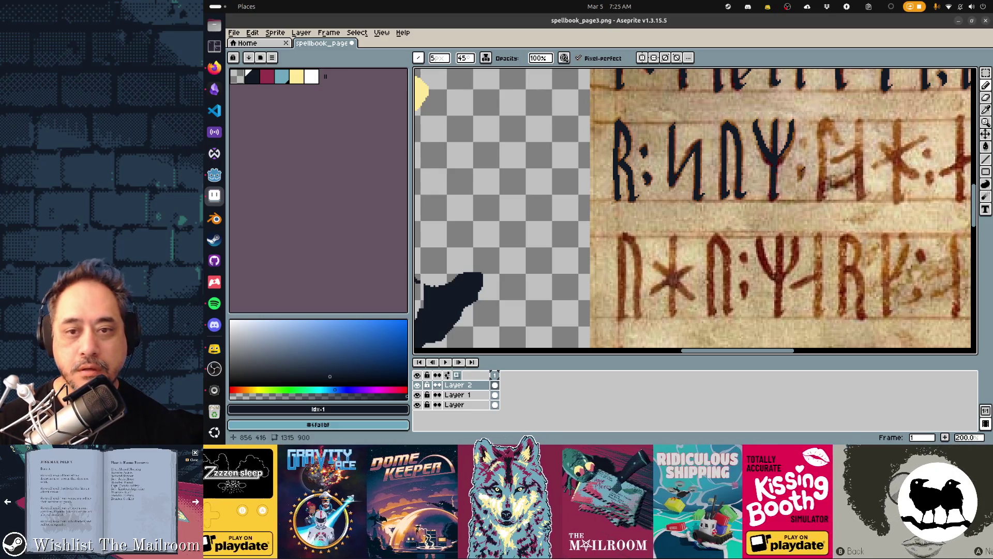
Step: Save the runic page and undo the last pencil stroke
left_click_drag(802, 168, 654, 229)
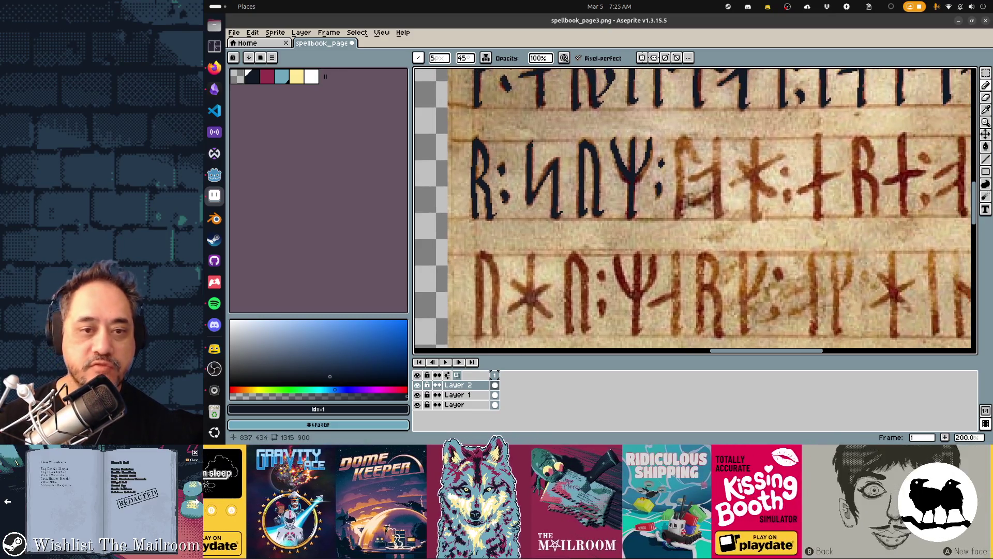
scroll(624, 223, "down", 2)
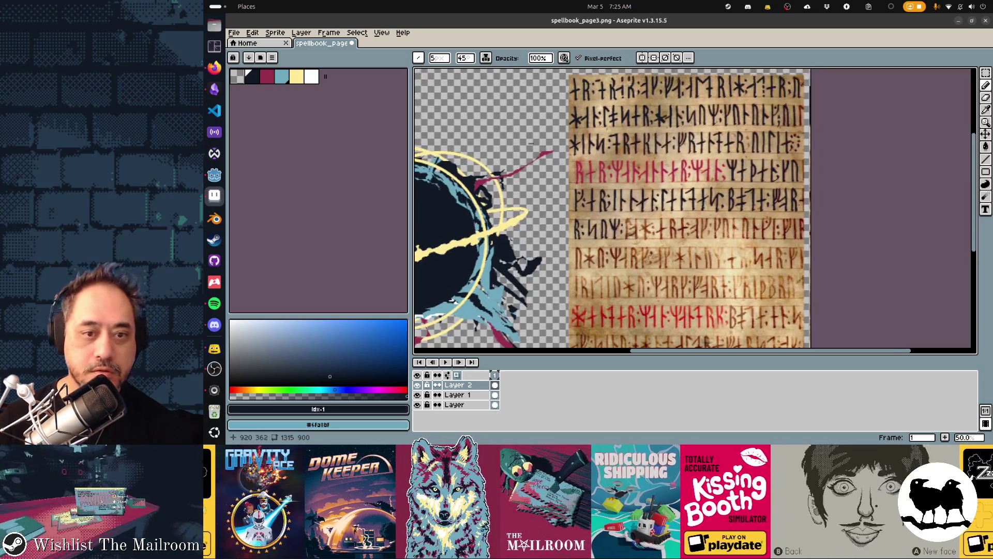
scroll(599, 204, "down", 1)
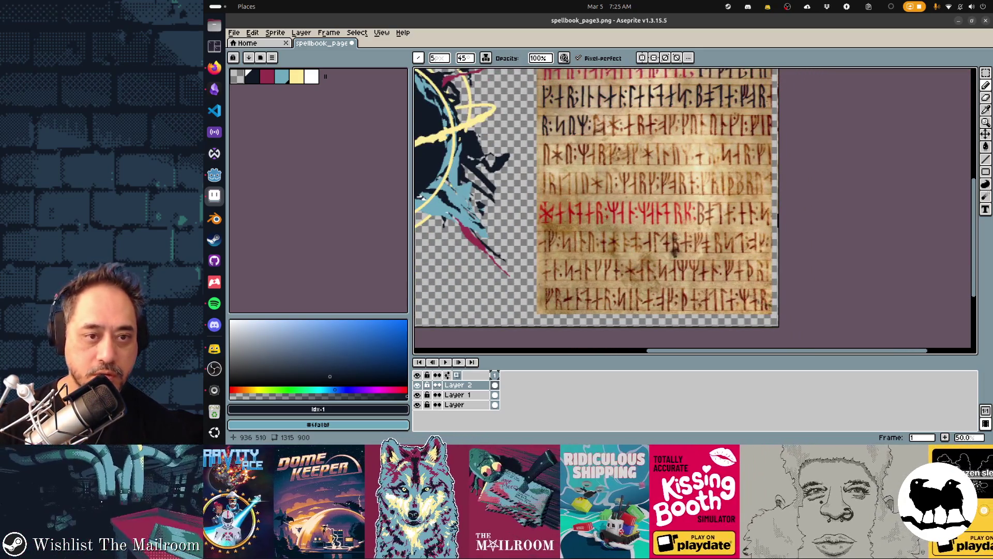
scroll(675, 249, "up", 3)
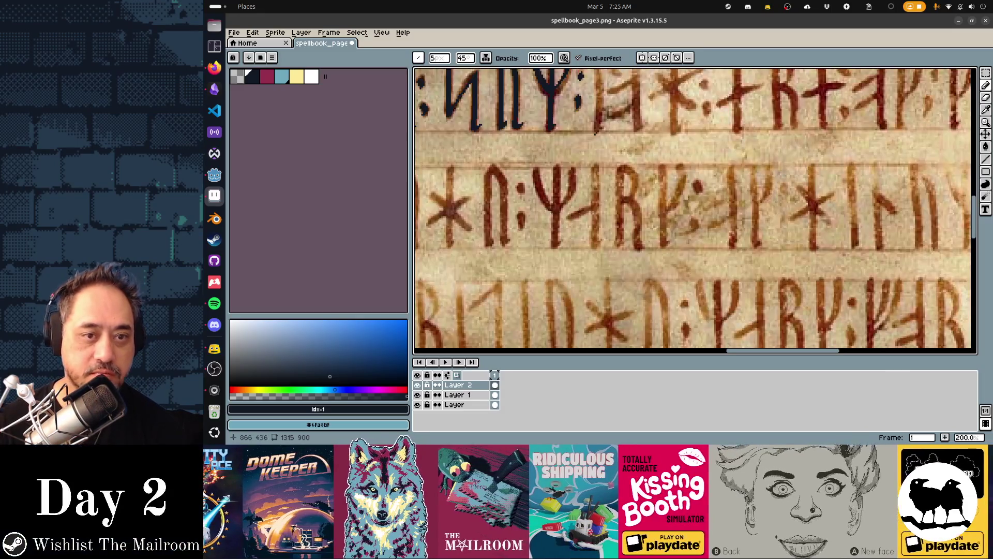
key("ctrl+s")
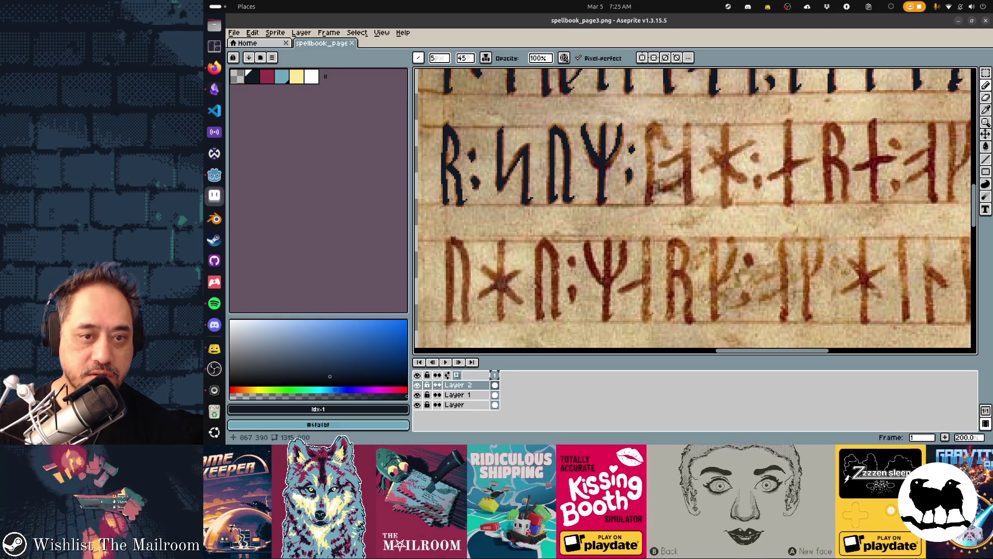
key("ctrl+z")
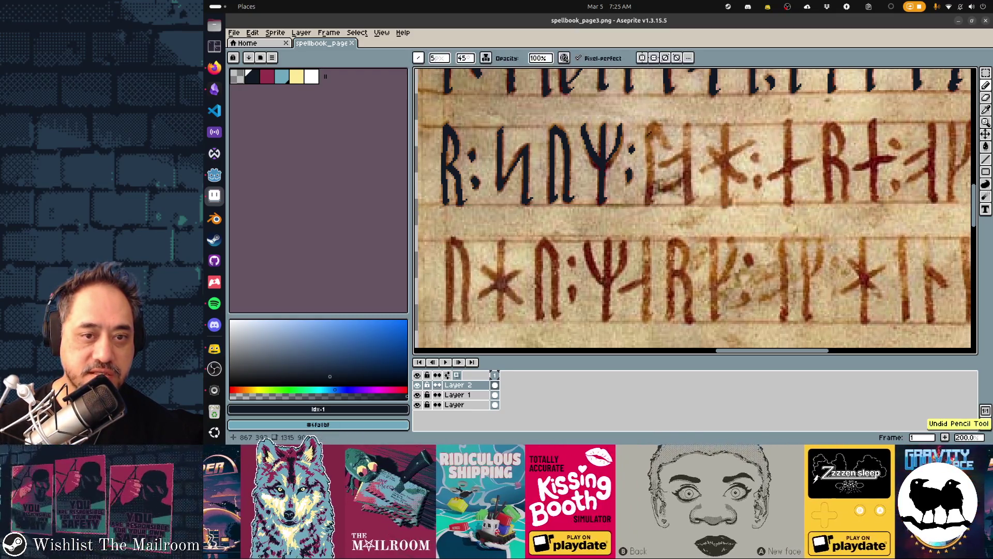
Step: Trace the box-shaped rune's stem and diagonals, the star rune's arm and its dot
left_click_drag(649, 127, 650, 165)
left_click_drag(652, 186, 652, 201)
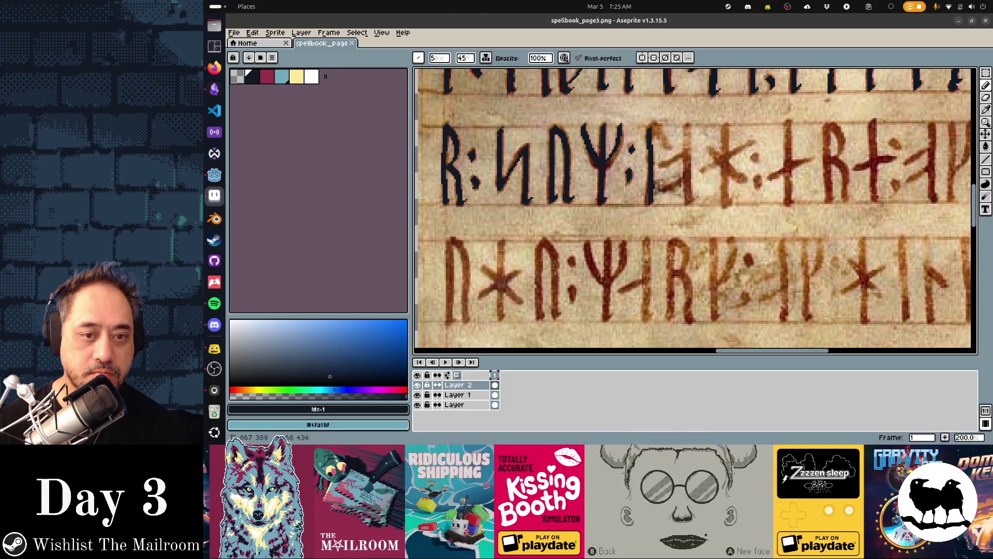
left_click_drag(653, 128, 667, 145)
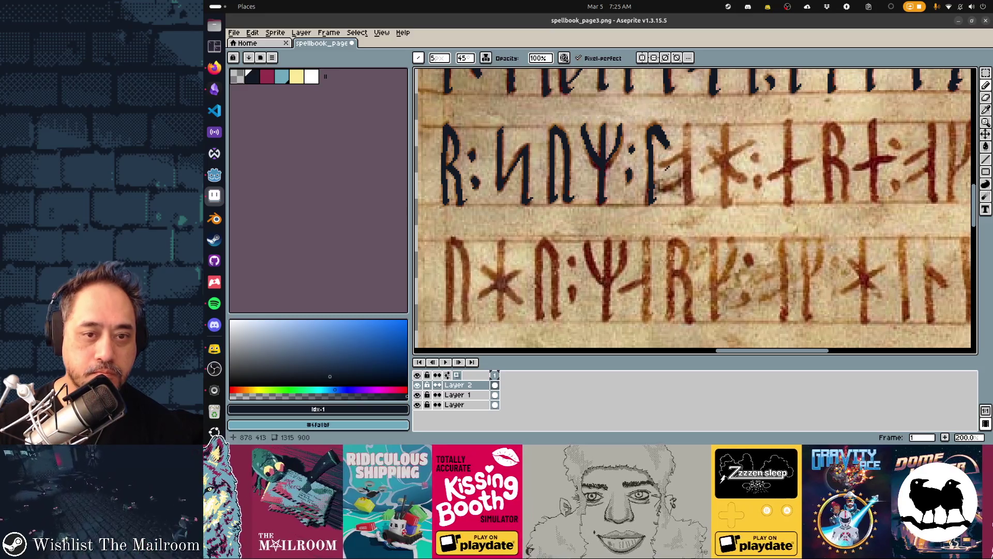
mouse_move(665, 167)
left_mouse_down()
mouse_move(683, 153)
mouse_move(691, 204)
mouse_move(680, 182)
left_mouse_up()
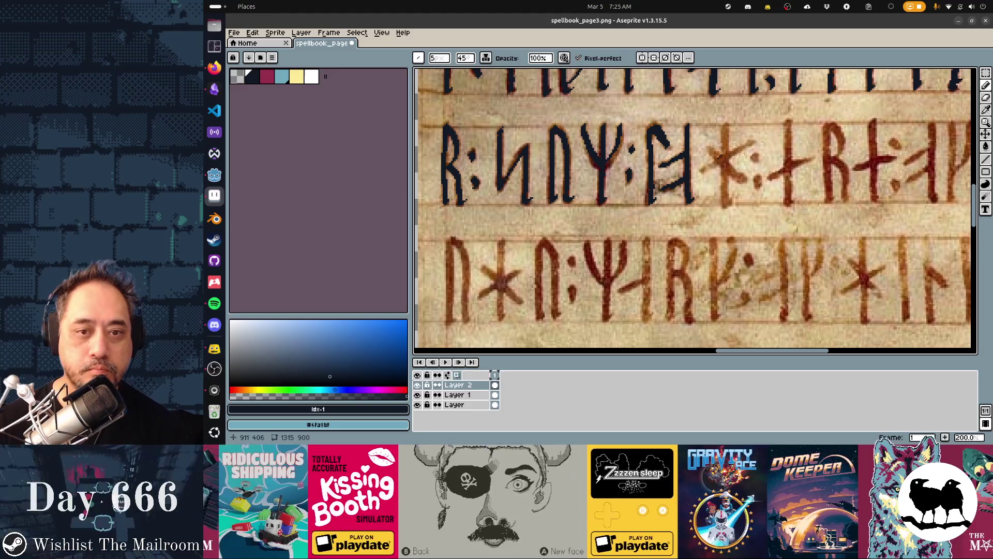
mouse_move(710, 148)
left_mouse_down()
mouse_move(741, 178)
mouse_move(715, 162)
mouse_move(751, 143)
mouse_move(725, 157)
mouse_move(730, 203)
left_mouse_up()
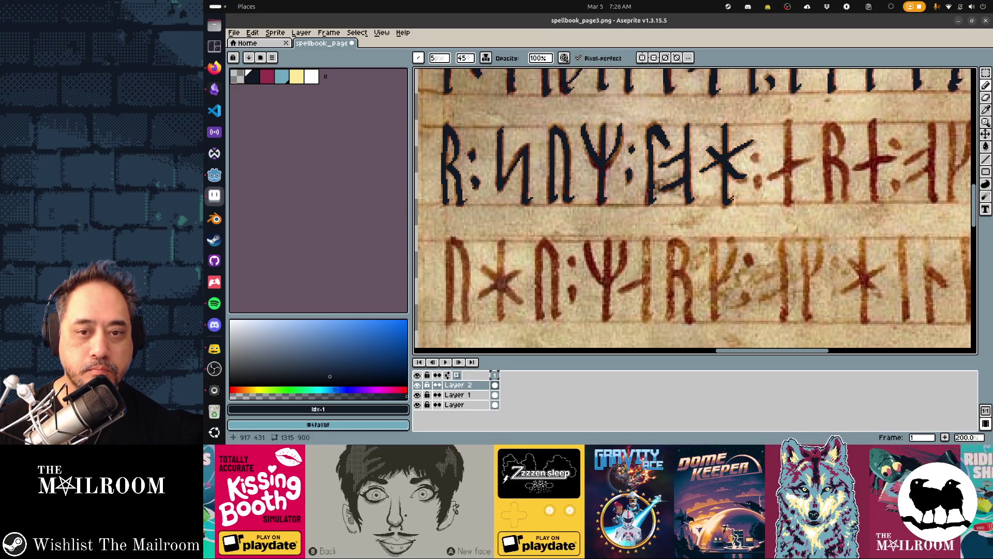
left_click(758, 182)
Step: Trace the vertical stem of the cross rune after the star in navy
scroll(596, 161, "right", 2)
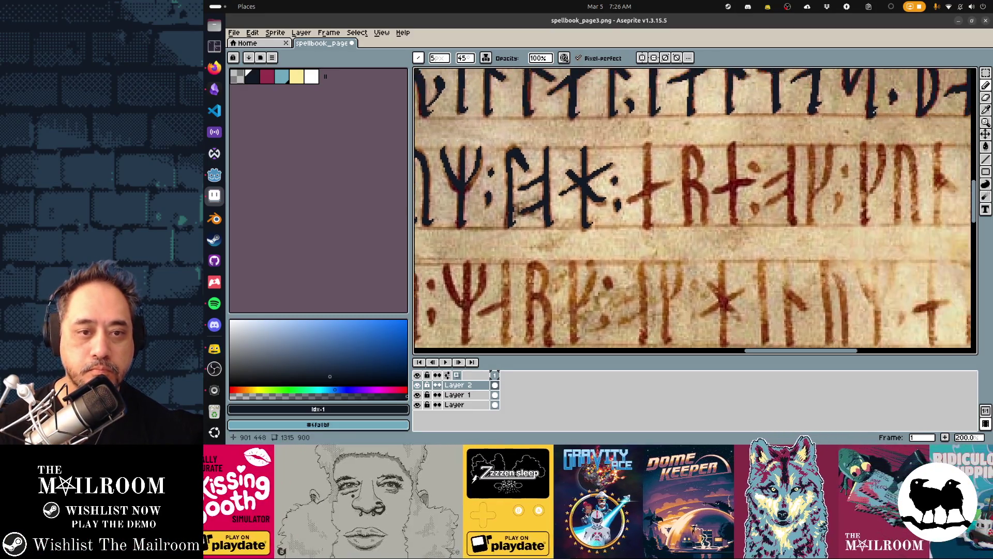
scroll(544, 168, "left", 5)
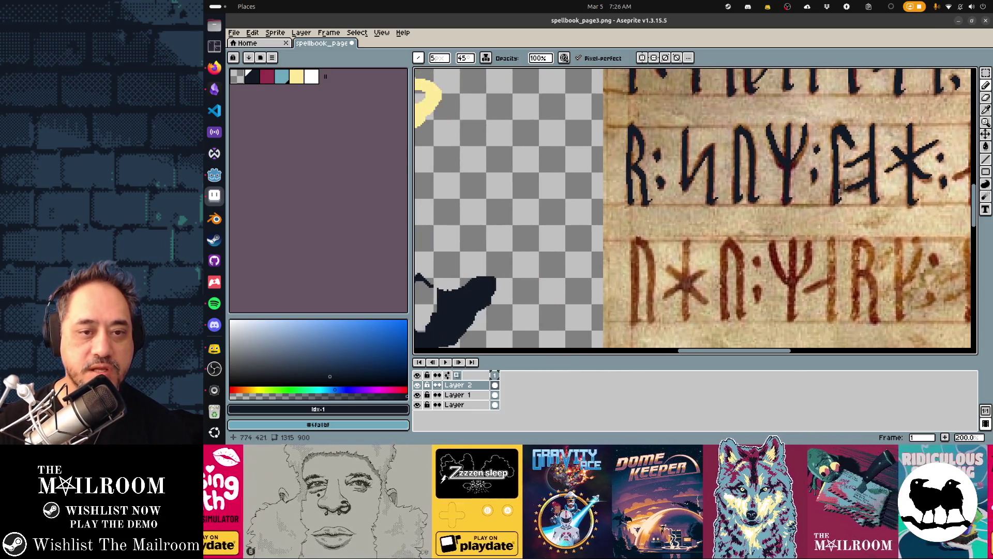
scroll(718, 166, "up", 4)
scroll(718, 166, "right", 4)
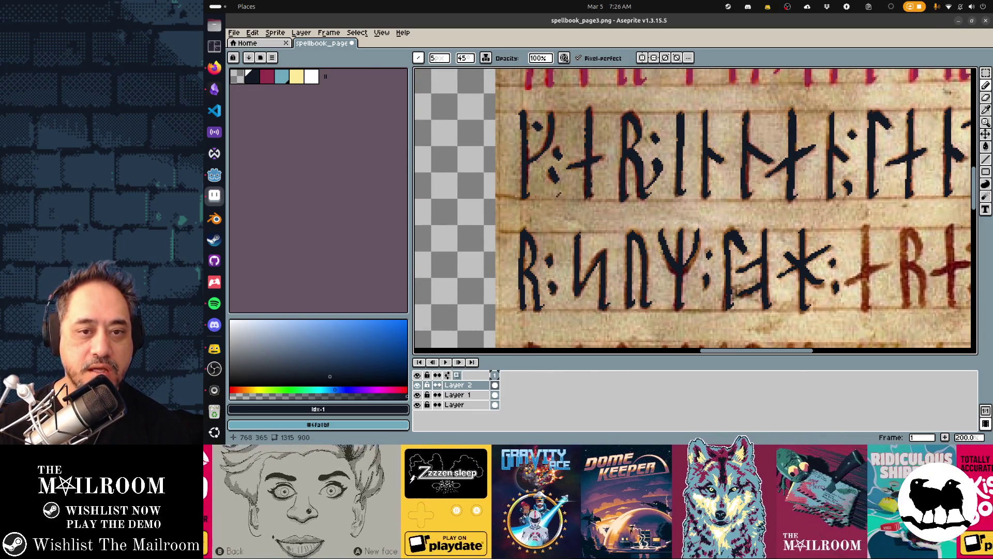
scroll(557, 195, "right", 6)
scroll(558, 195, "up", 1)
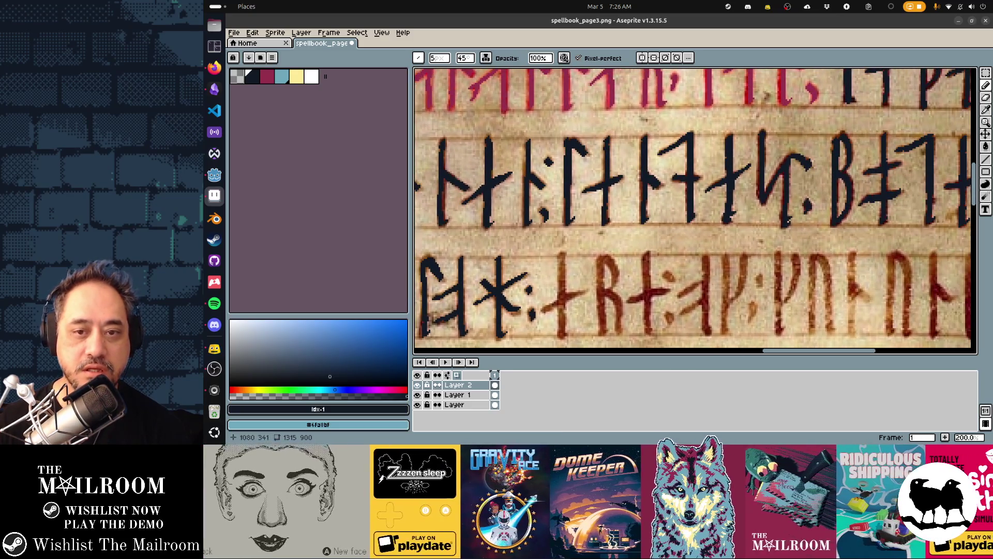
scroll(920, 105, "right", 5)
scroll(920, 106, "down", 4)
scroll(920, 105, "left", 8)
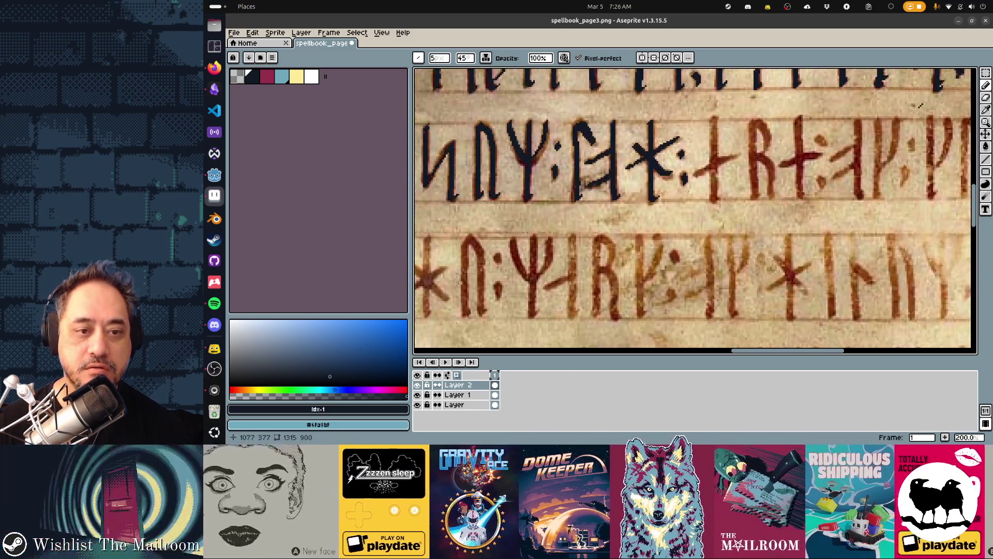
scroll(920, 106, "left", 4)
scroll(856, 149, "right", 2)
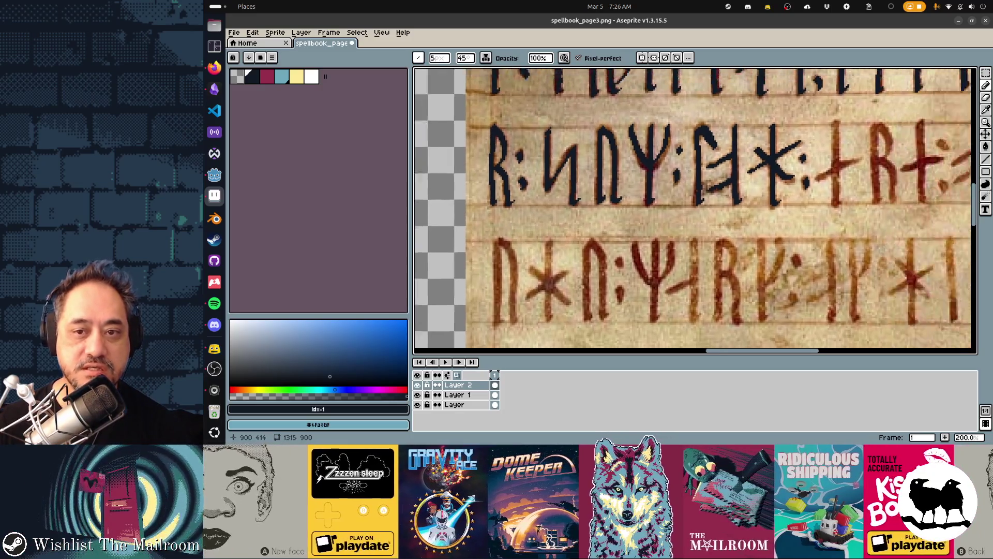
scroll(707, 187, "right", 5)
scroll(707, 186, "down", 1)
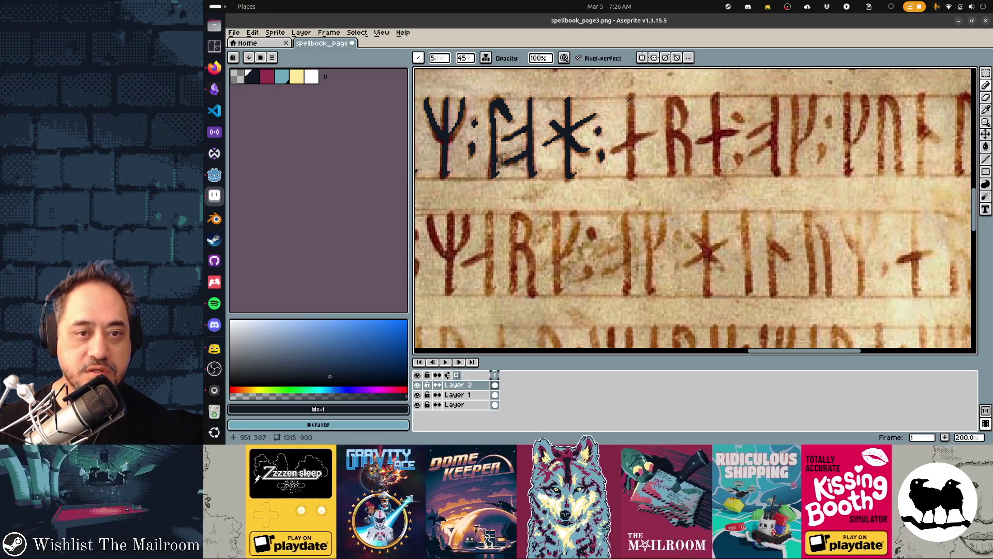
mouse_move(630, 98)
left_mouse_down()
mouse_move(630, 180)
mouse_move(624, 148)
mouse_move(657, 130)
left_mouse_up()
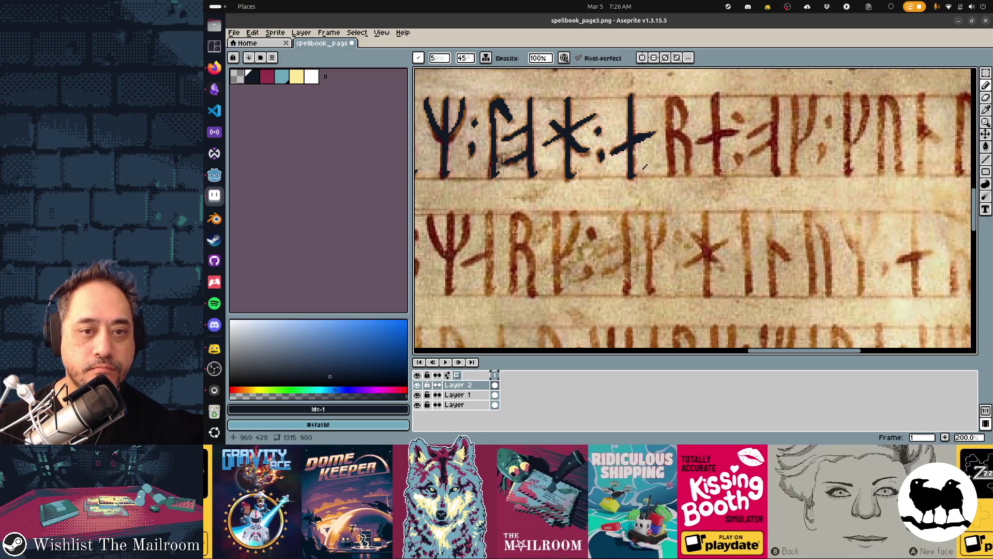
Step: Trace the R rune's left stem and the top of its bowl
scroll(644, 166, "down", 1)
left_click_drag(672, 84, 676, 157)
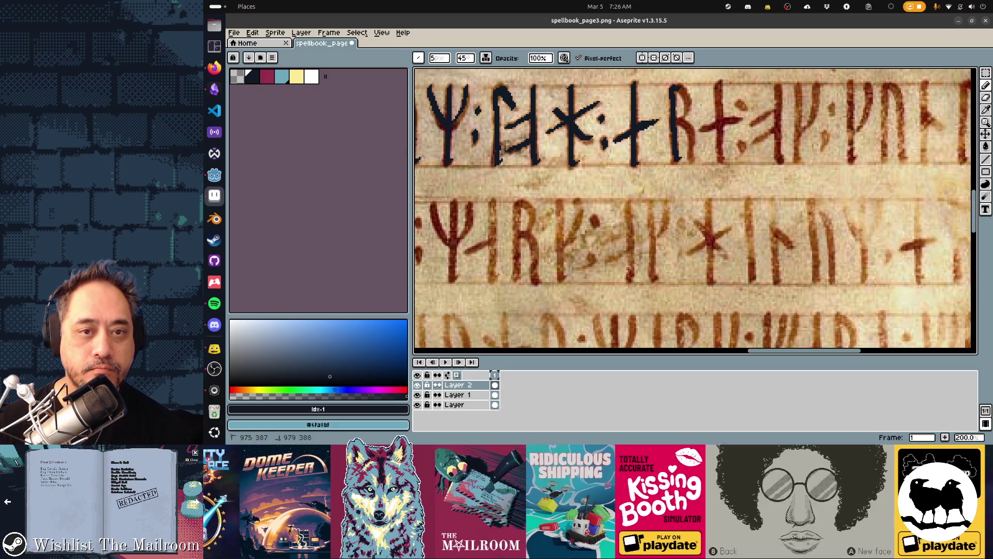
mouse_move(679, 86)
left_mouse_down()
mouse_move(692, 163)
mouse_move(717, 128)
left_mouse_up()
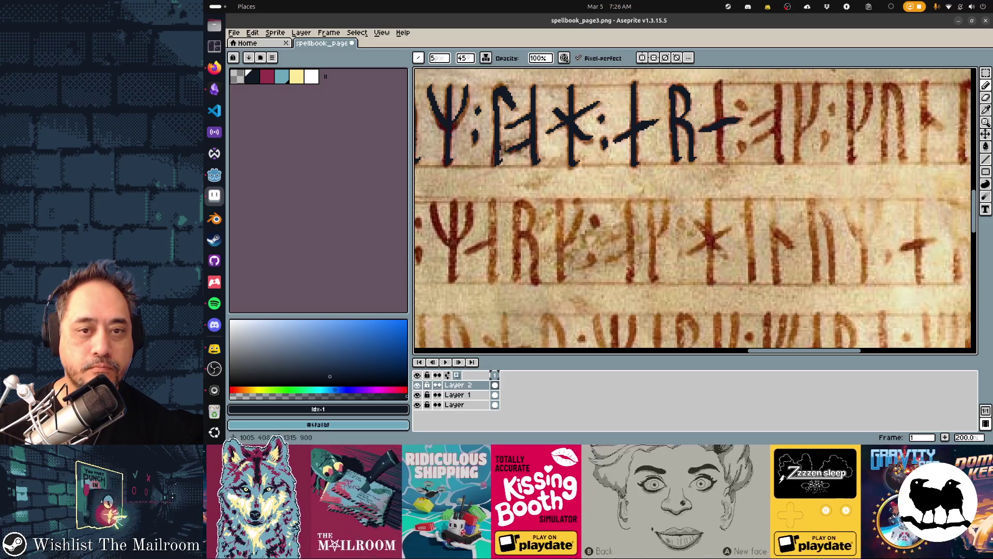
Step: Ink the cross rune right of the R, its dot, and the next runes' stems and branch
mouse_move(717, 83)
left_mouse_down()
mouse_move(723, 160)
mouse_move(774, 110)
mouse_move(773, 129)
left_mouse_up()
left_click(741, 106)
left_click_drag(777, 87, 780, 125)
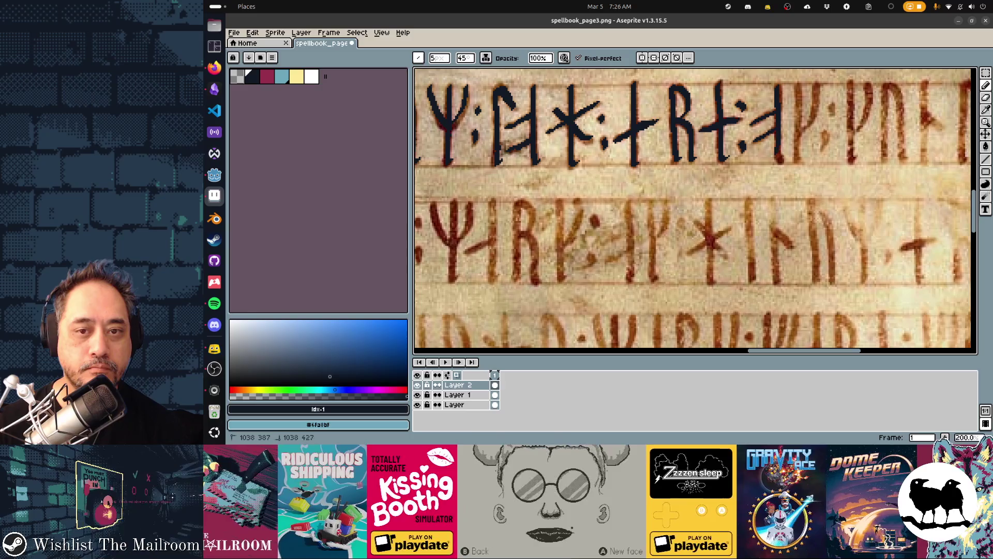
left_click_drag(799, 87, 799, 161)
mouse_move(807, 127)
left_mouse_down()
mouse_move(817, 86)
mouse_move(673, 123)
mouse_move(688, 172)
left_mouse_up()
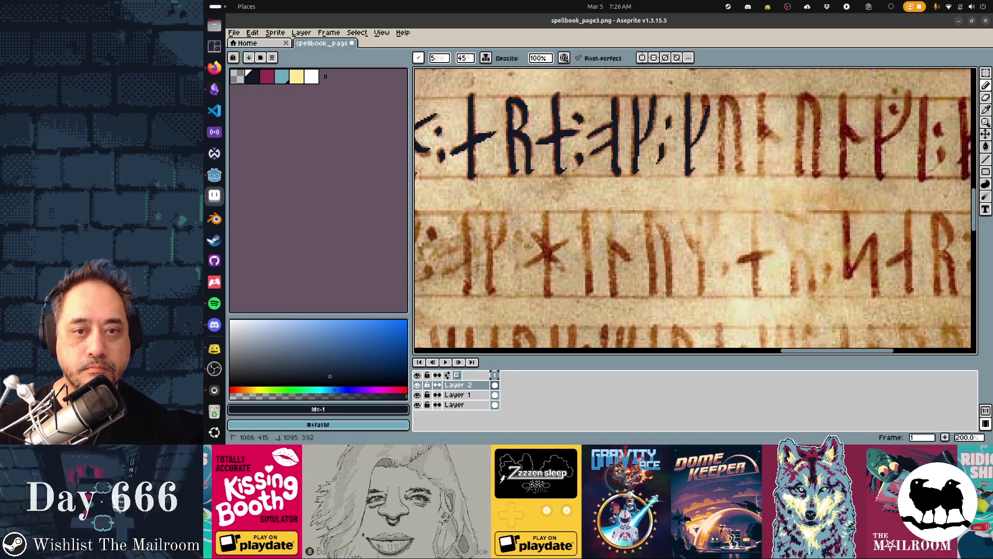
left_click_drag(722, 96, 721, 165)
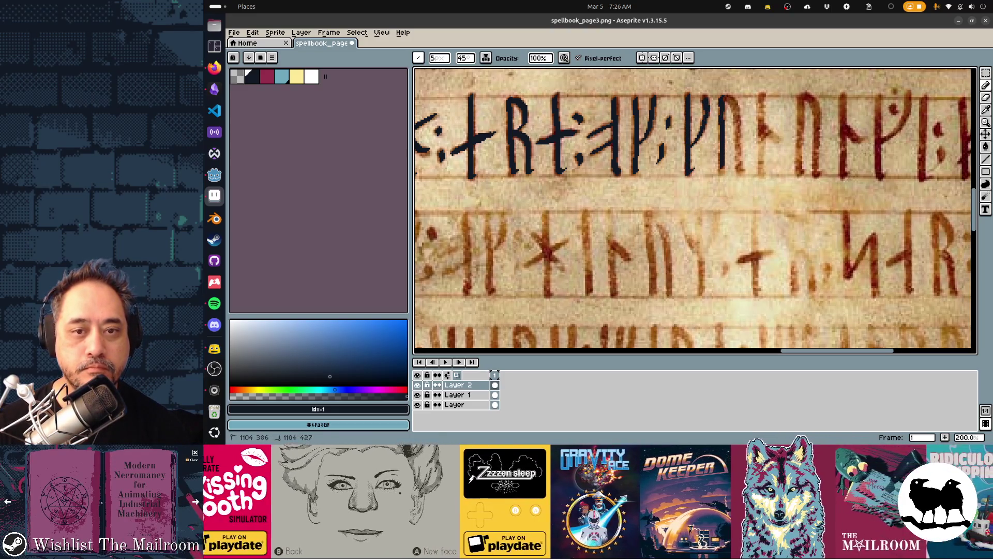
left_click_drag(739, 120, 740, 136)
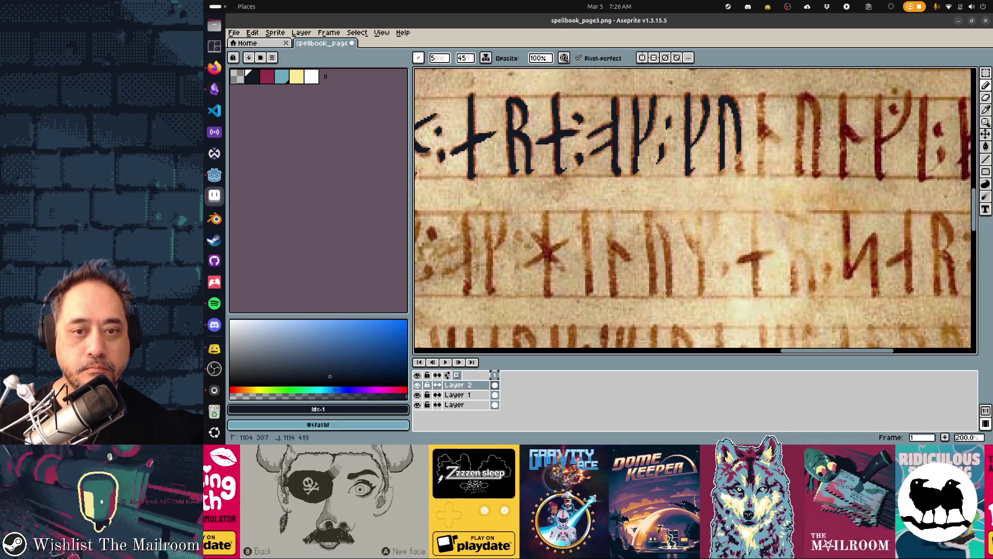
Step: Ink the stems, legs and diagonal branches of the next four red runes in navy
scroll(774, 175, "right", 5)
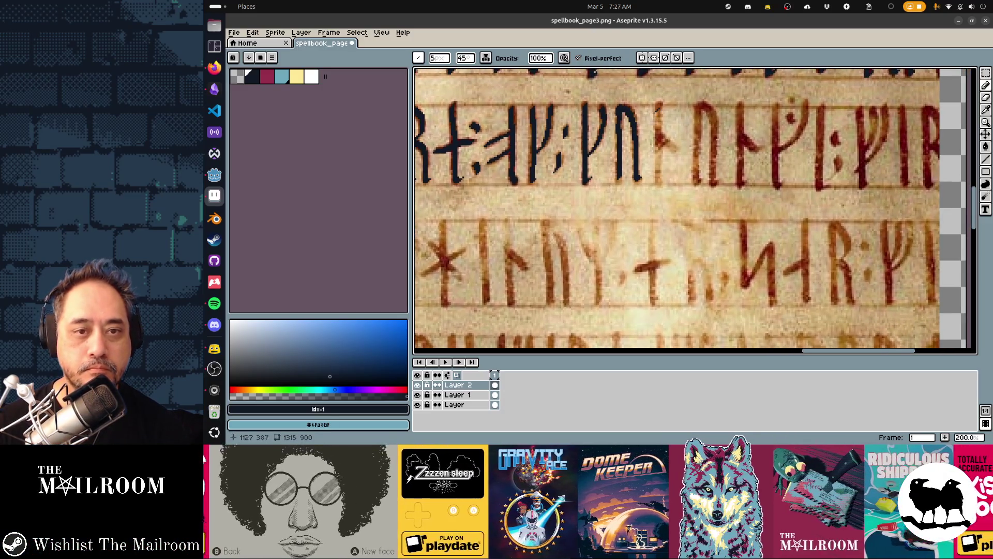
left_click_drag(657, 102, 661, 184)
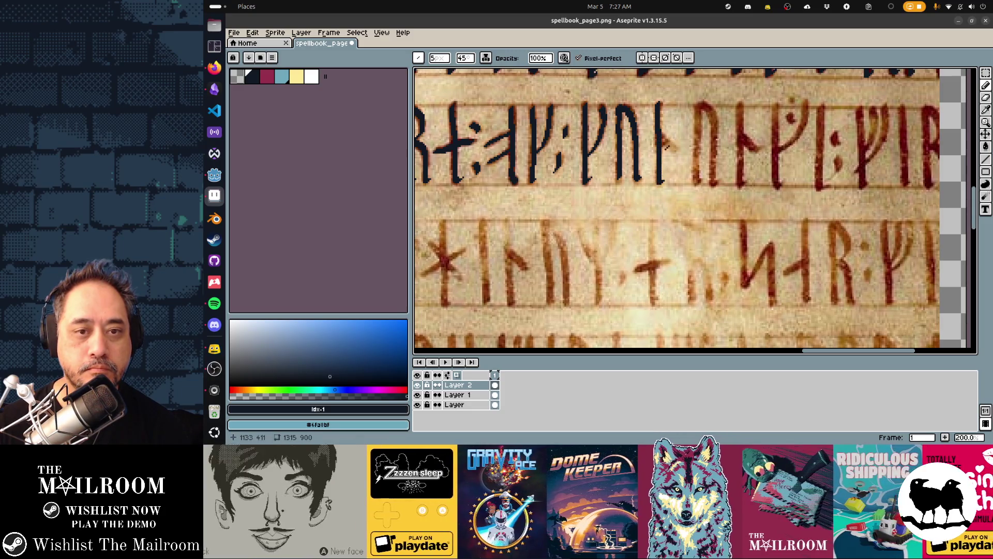
left_click_drag(662, 133, 676, 150)
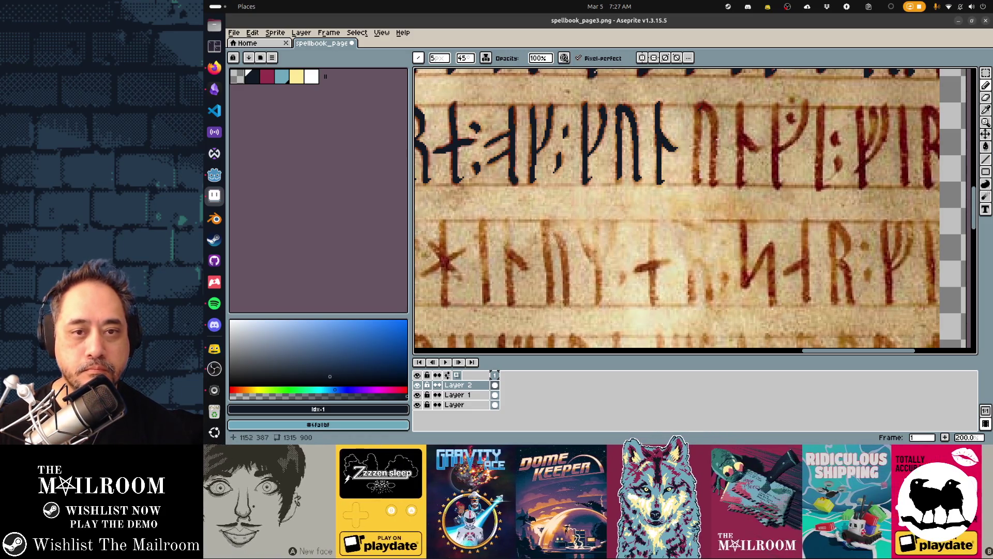
left_click_drag(697, 103, 696, 184)
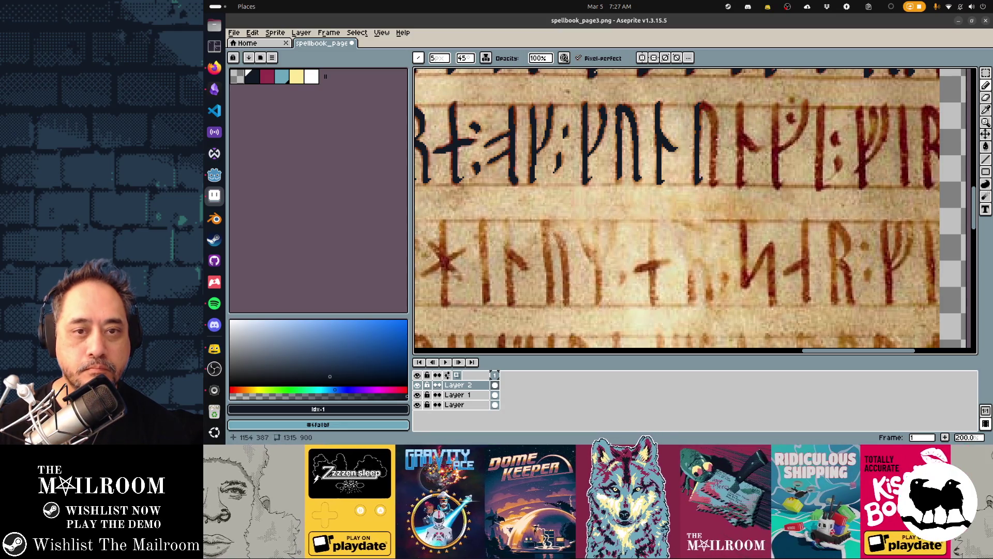
left_click_drag(705, 104, 715, 178)
left_click_drag(739, 103, 740, 185)
left_click_drag(745, 132, 760, 152)
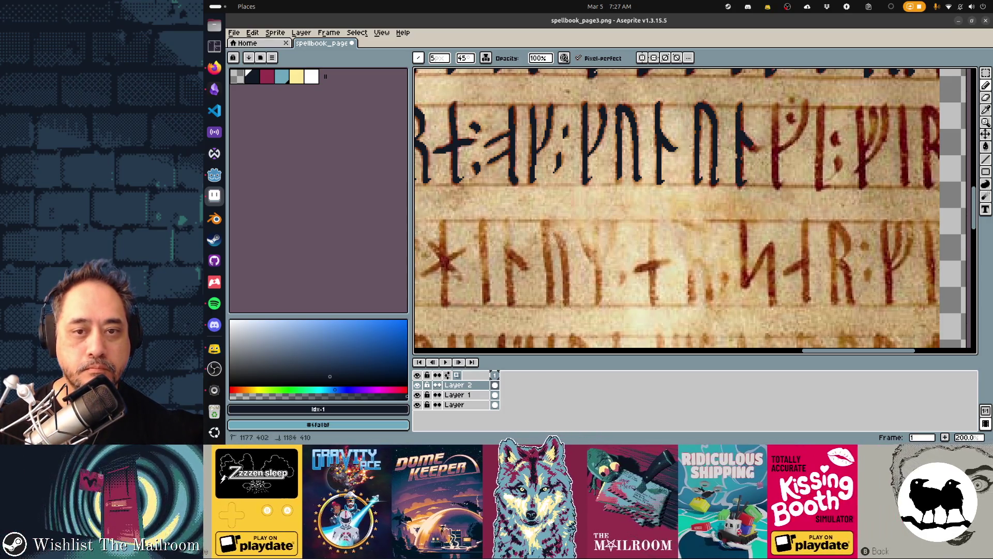
left_click_drag(776, 103, 777, 181)
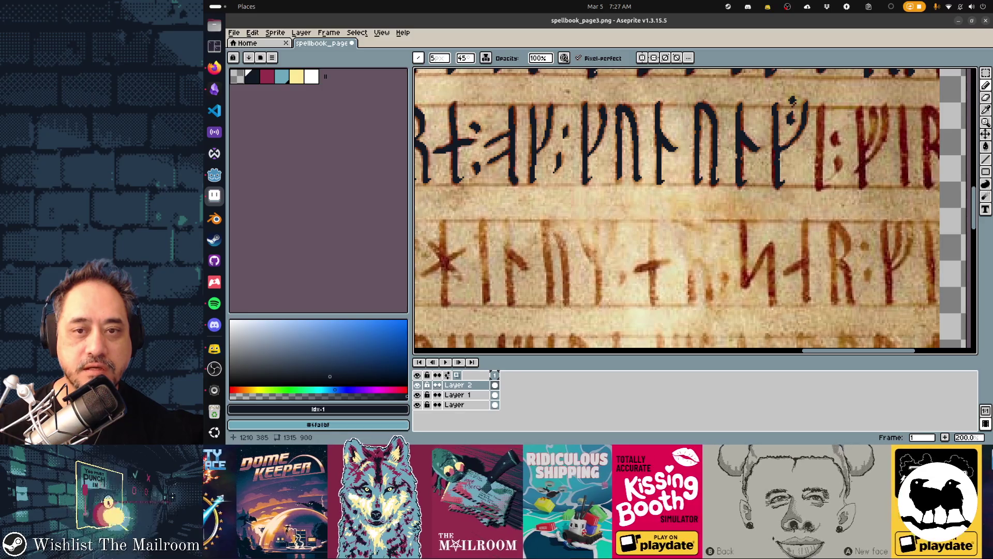
Step: Trace the colon and the Ψ-shaped rune near the line's edge in navy
left_click_drag(784, 119, 595, 138)
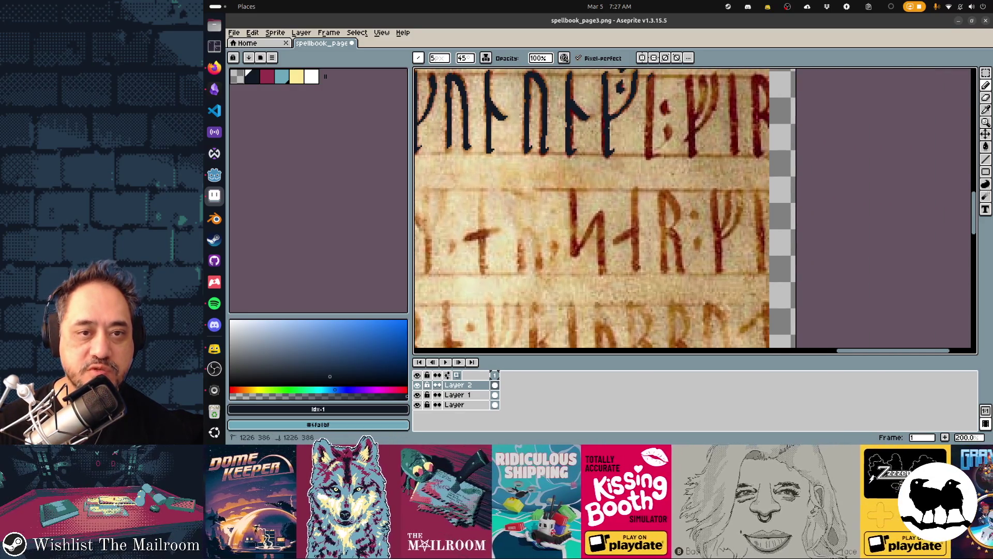
left_click_drag(651, 77, 649, 153)
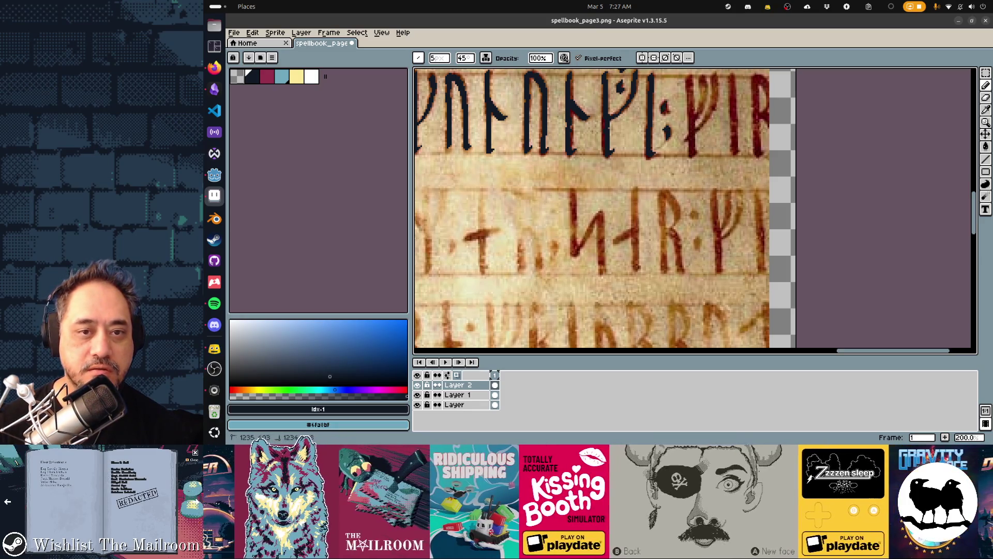
left_click_drag(711, 134, 634, 170)
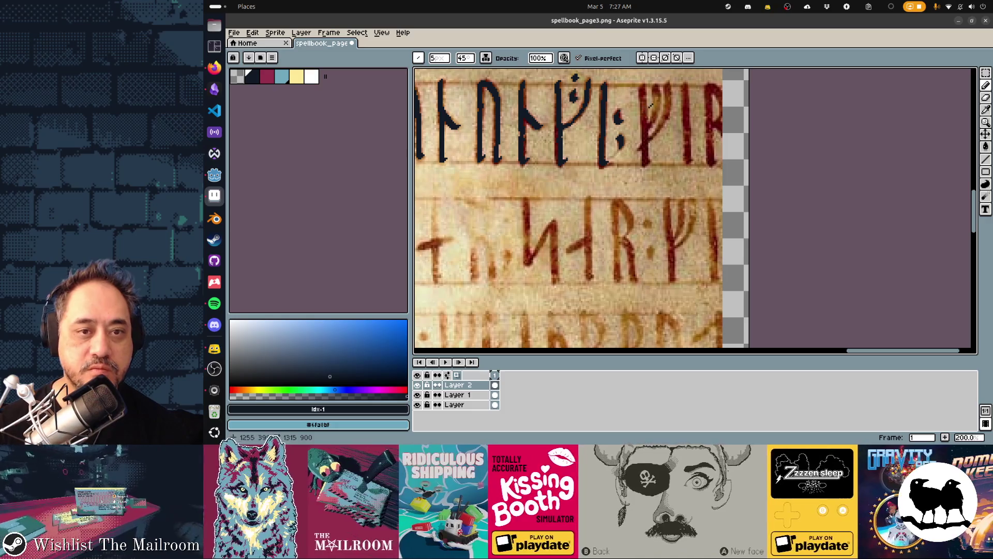
left_click_drag(643, 95, 642, 119)
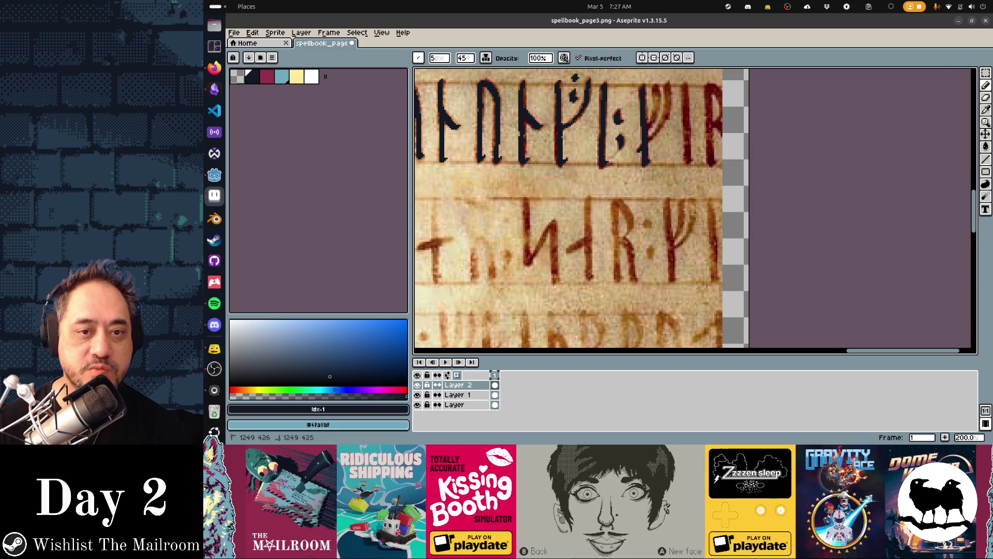
mouse_move(661, 126)
left_mouse_down()
mouse_move(665, 87)
mouse_move(651, 121)
left_mouse_up()
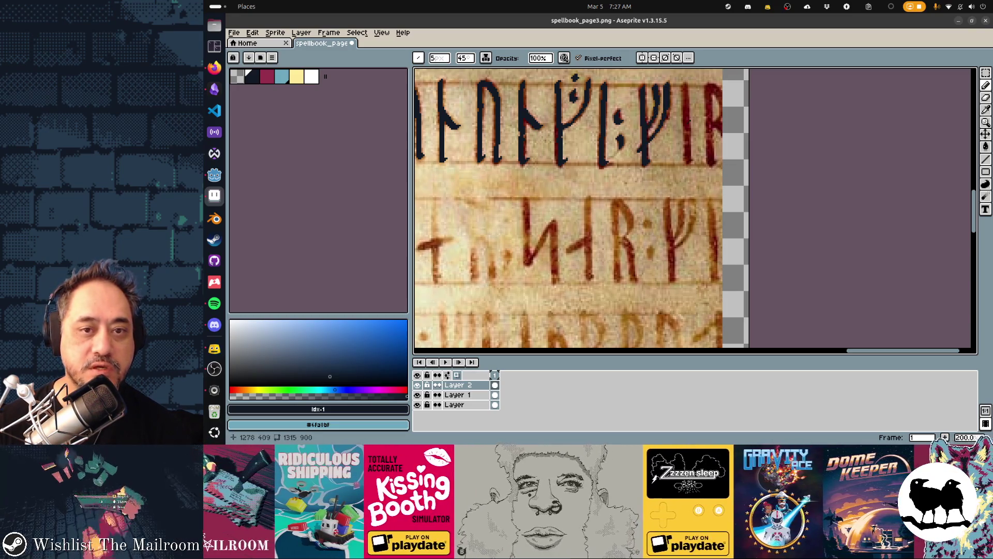
left_click_drag(685, 92, 685, 107)
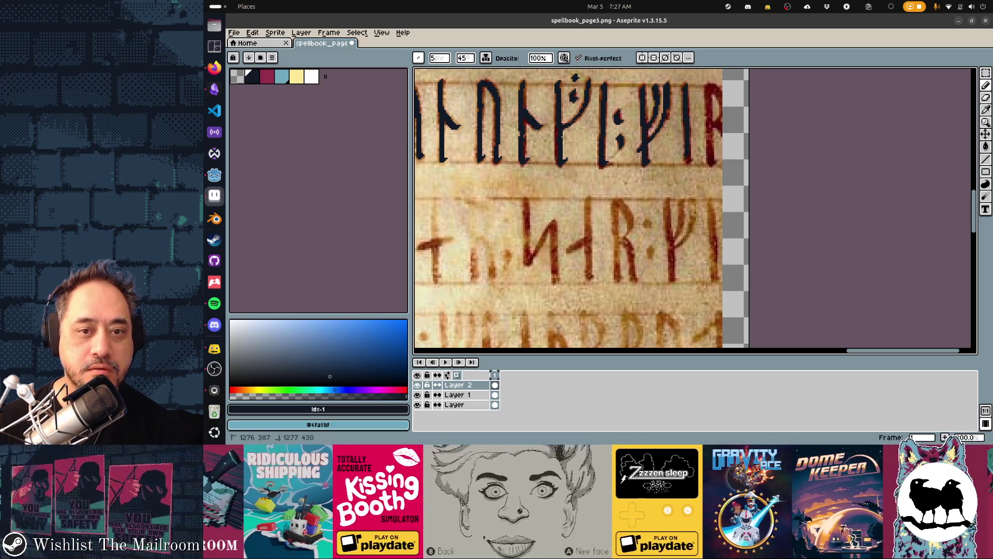
scroll(566, 226, "left", 10)
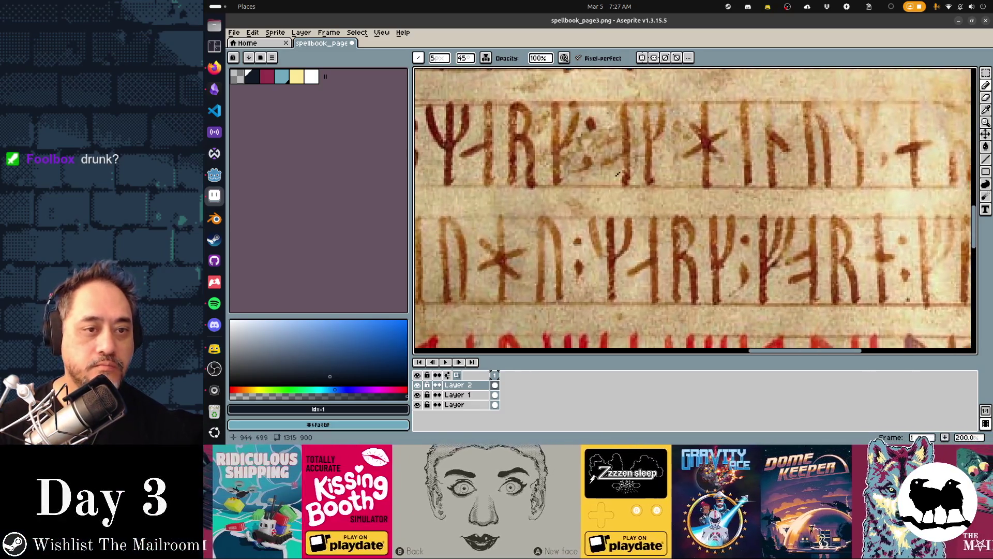
Step: Save the page and undo the stray pencil stroke
key("ctrl+s")
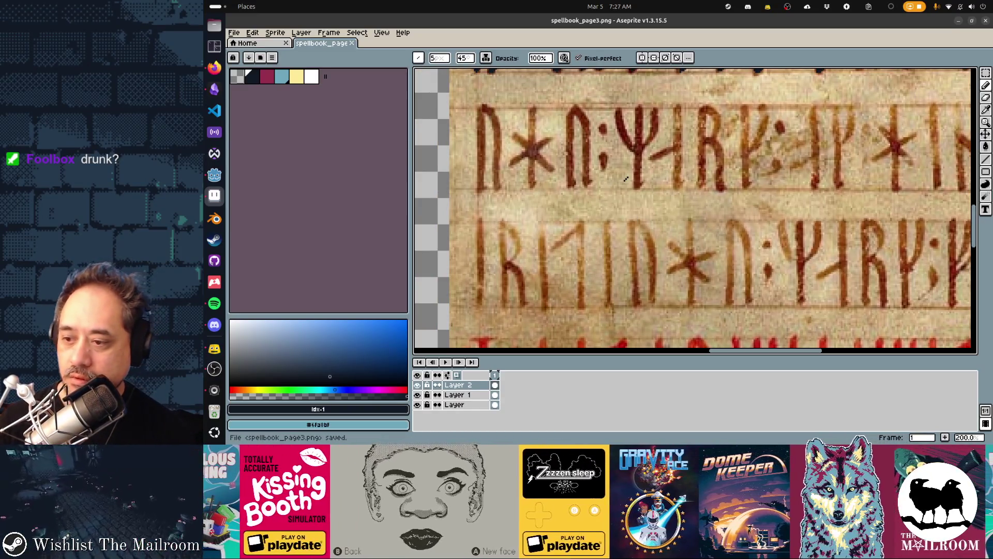
scroll(507, 172, "left", 5)
scroll(507, 172, "up", 2)
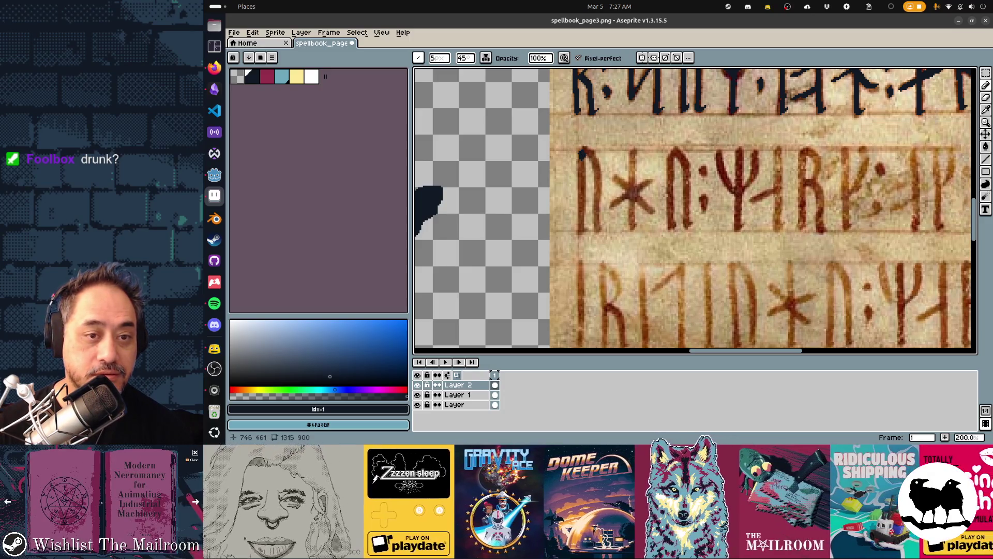
key("ctrl+z")
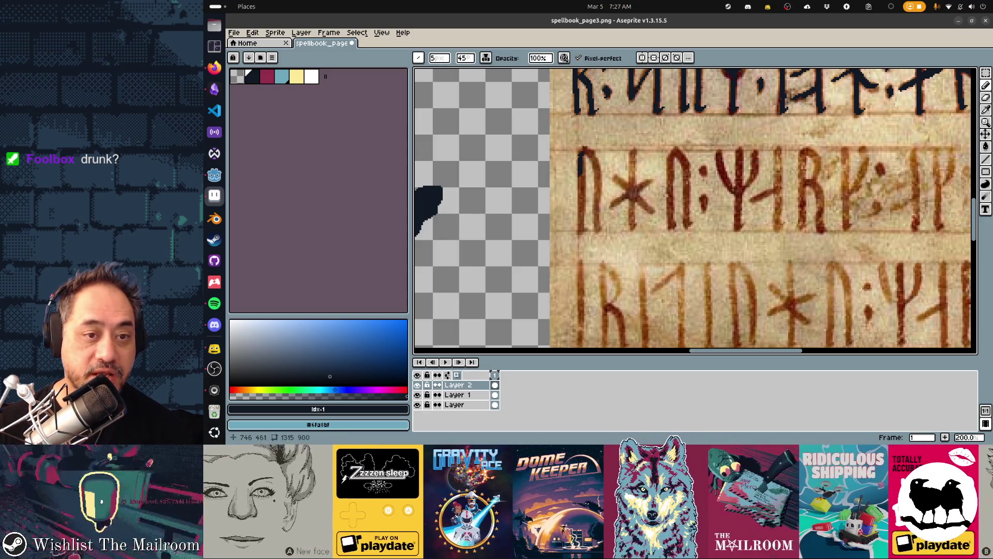
Step: Trace the next line's opening rune, the star rune, the following rune and the Ψ arms in navy
left_click_drag(582, 154, 584, 230)
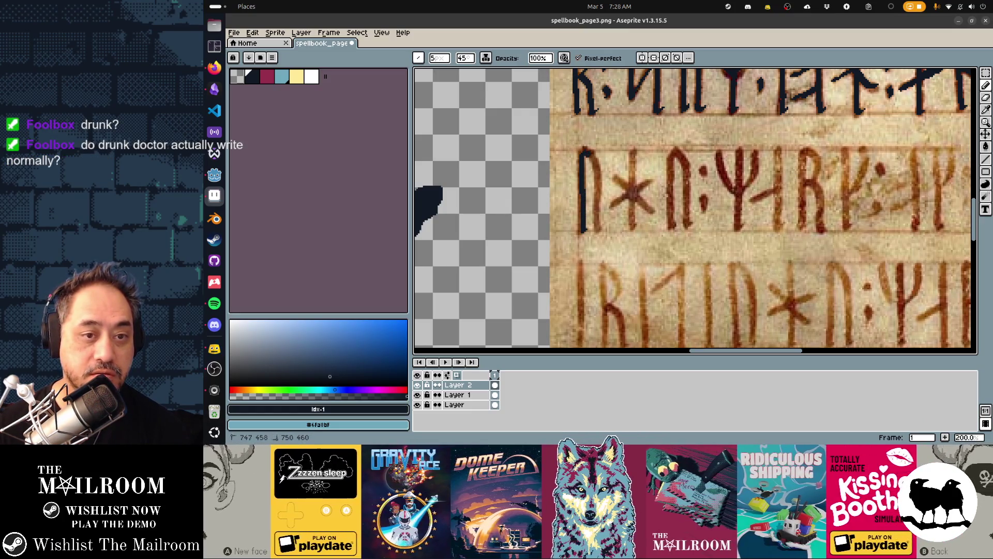
mouse_move(589, 156)
left_mouse_down()
mouse_move(600, 230)
mouse_move(649, 182)
mouse_move(652, 214)
left_mouse_up()
left_click_drag(630, 150, 635, 230)
left_click_drag(675, 158, 674, 227)
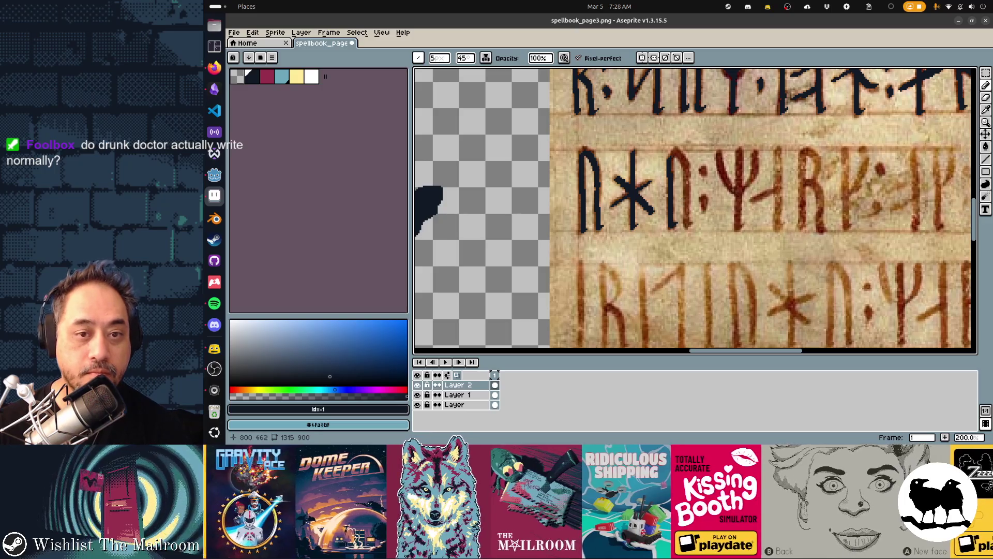
mouse_move(675, 154)
left_mouse_down()
mouse_move(692, 168)
mouse_move(690, 227)
left_mouse_up()
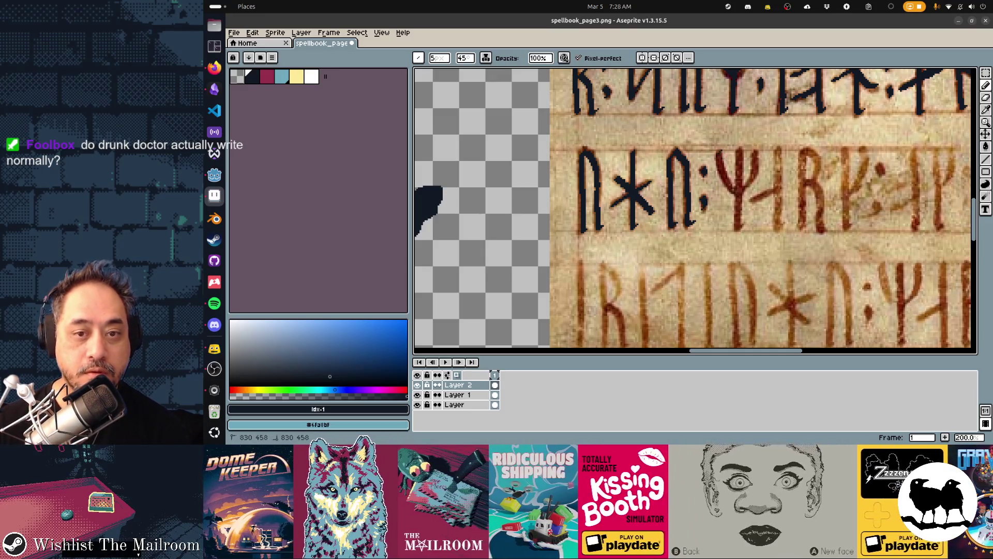
left_click_drag(719, 151, 741, 193)
mouse_move(756, 154)
left_mouse_down()
mouse_move(736, 228)
mouse_move(592, 189)
left_mouse_up()
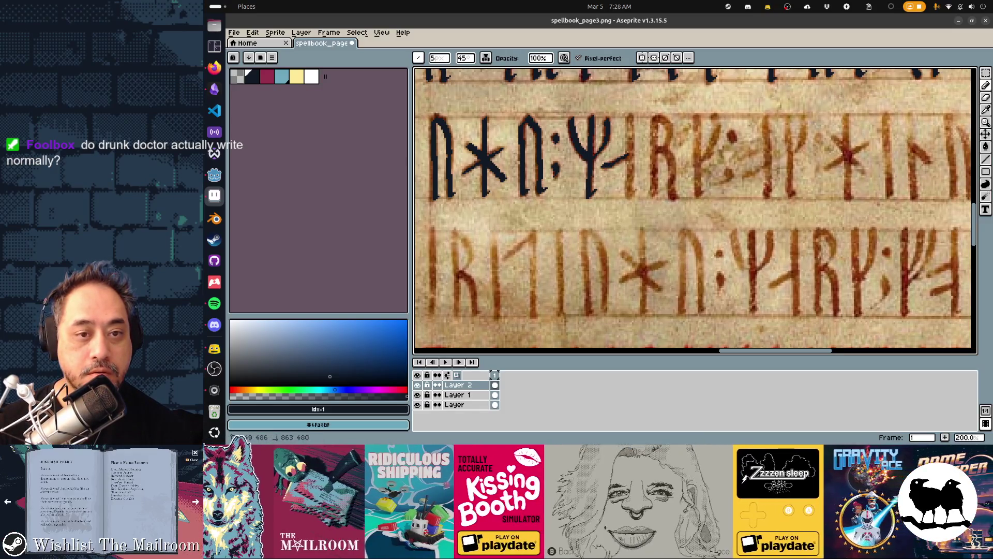
Step: Finish the Ψ rune's arm in navy, then undo two misplaced pencil strokes
left_click_drag(630, 121, 632, 194)
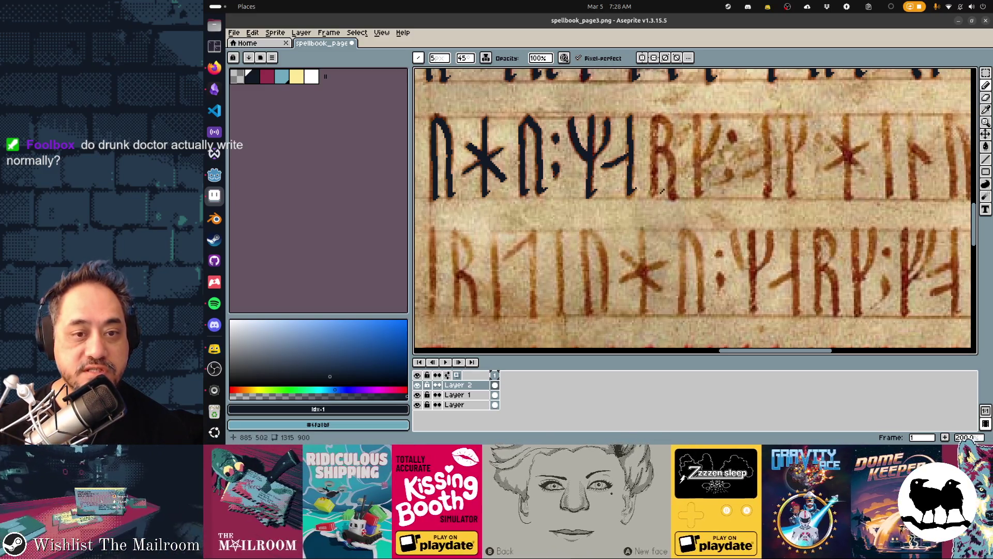
scroll(662, 196, "right", 2)
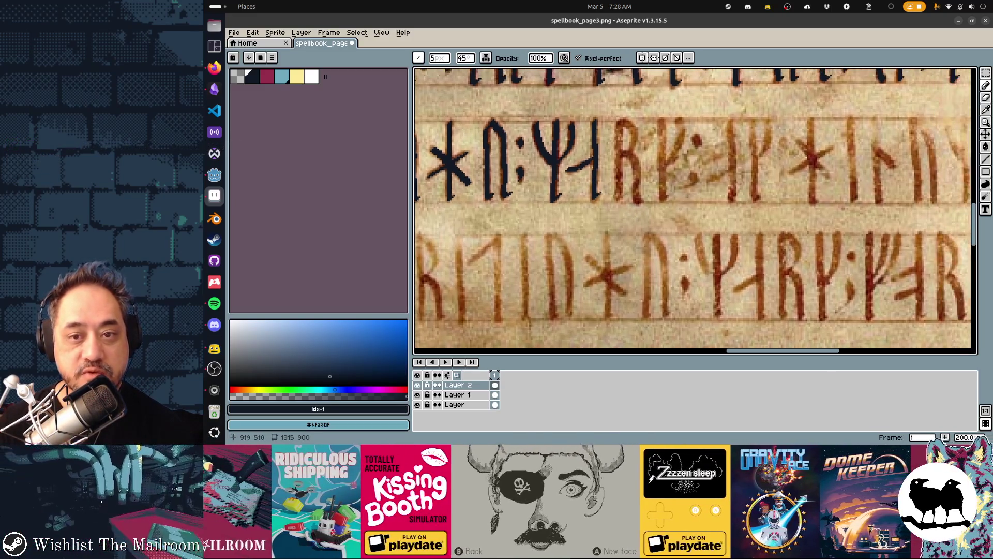
scroll(678, 200, "right", 1)
scroll(745, 159, "right", 2)
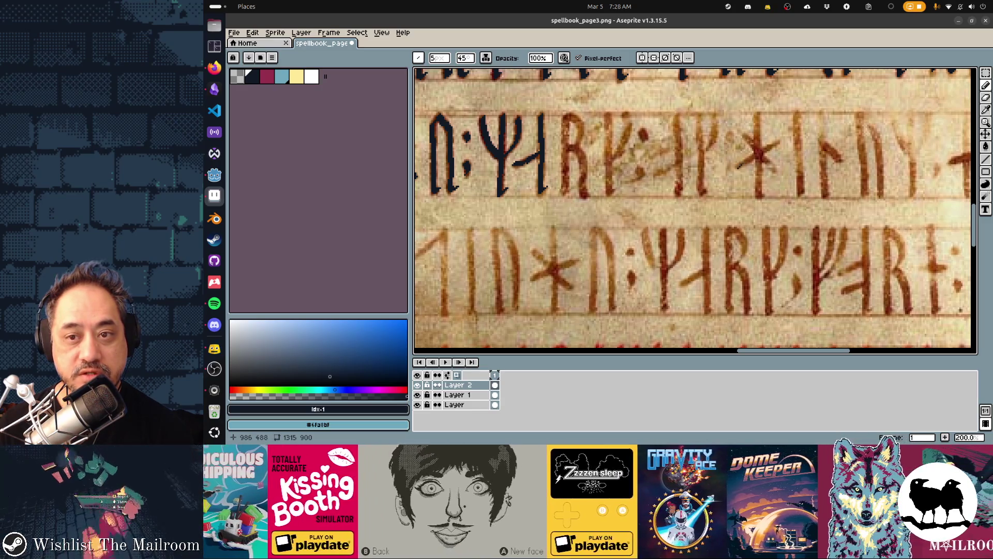
left_click_drag(739, 168, 756, 155)
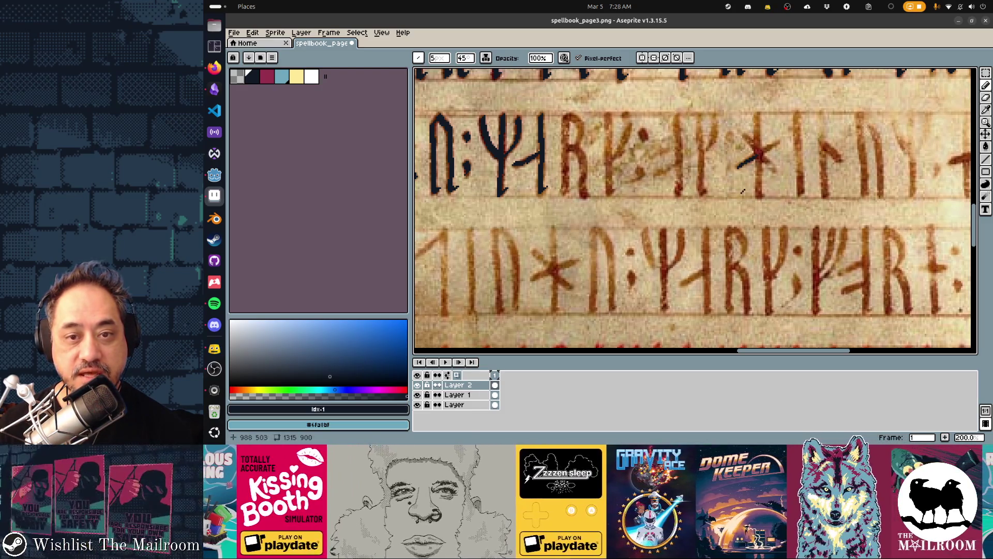
key("ctrl+z")
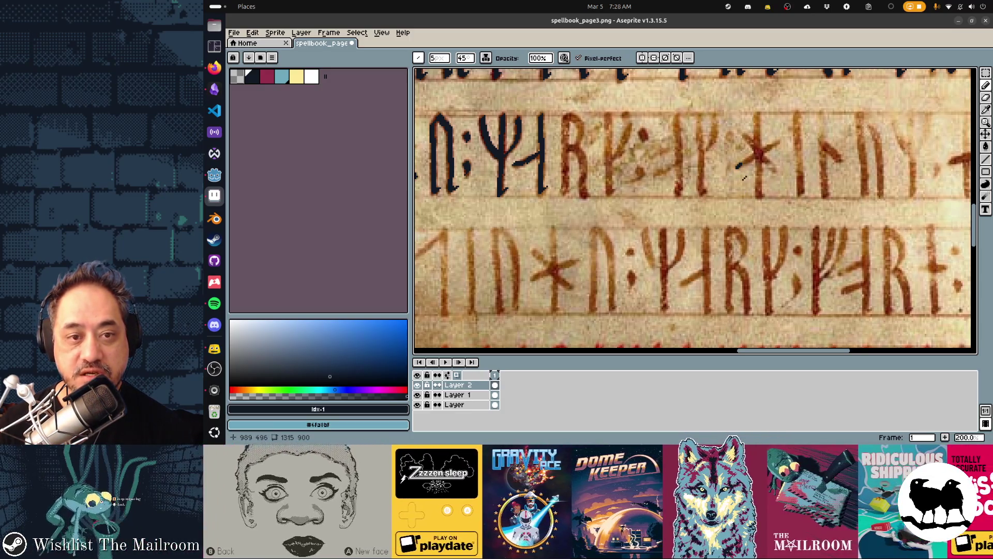
key("ctrl+z")
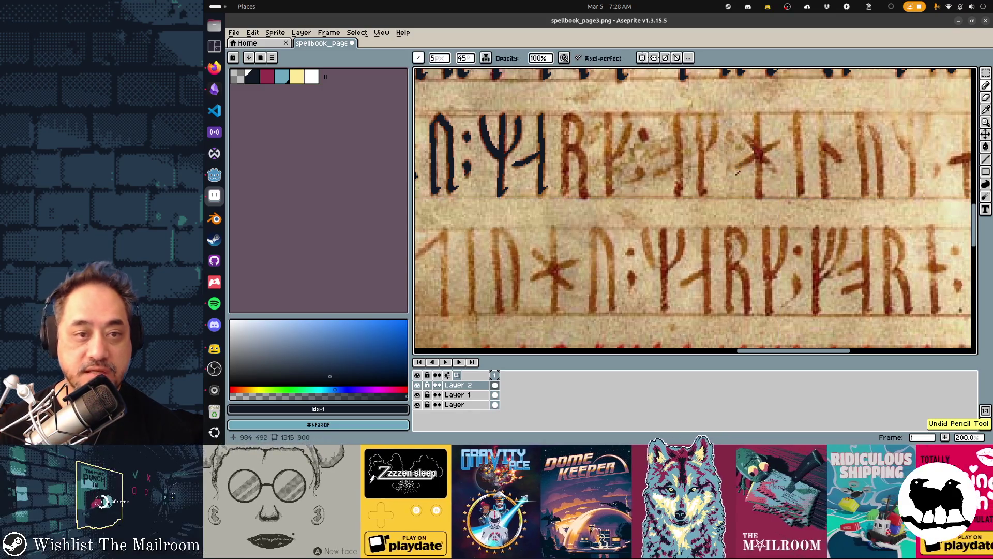
scroll(727, 138, "left", 3)
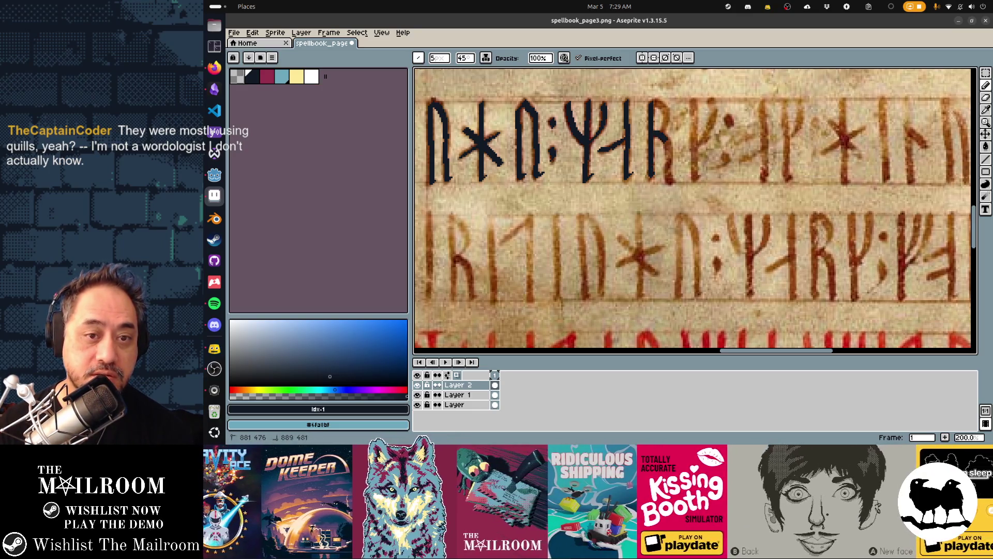
Step: Ink the R rune's stem and bowl, the double-bar separator and the next rune's stem in navy
left_click_drag(663, 141, 672, 183)
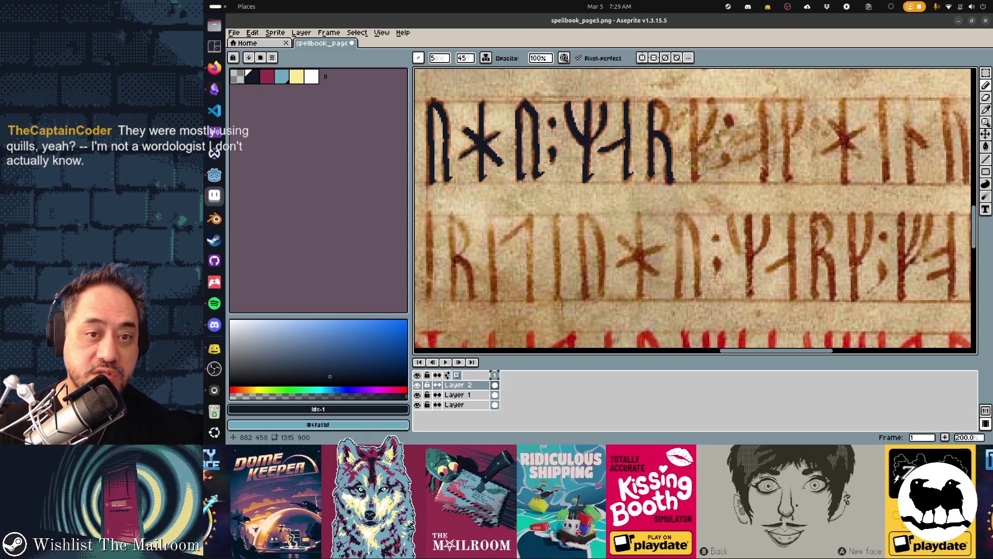
mouse_move(657, 104)
left_mouse_down()
mouse_move(695, 124)
mouse_move(696, 165)
mouse_move(715, 104)
left_mouse_up()
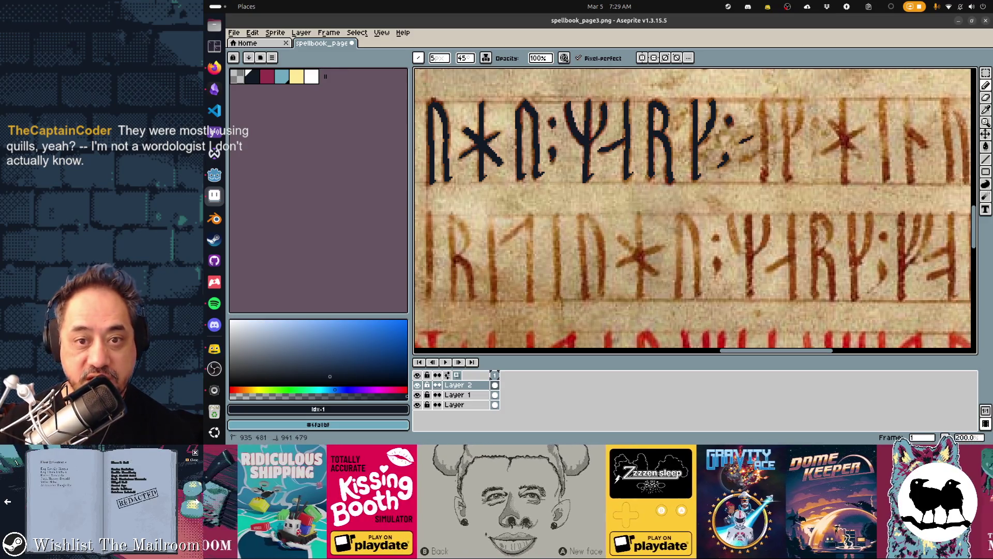
left_click_drag(753, 138, 767, 131)
left_click_drag(741, 161, 765, 145)
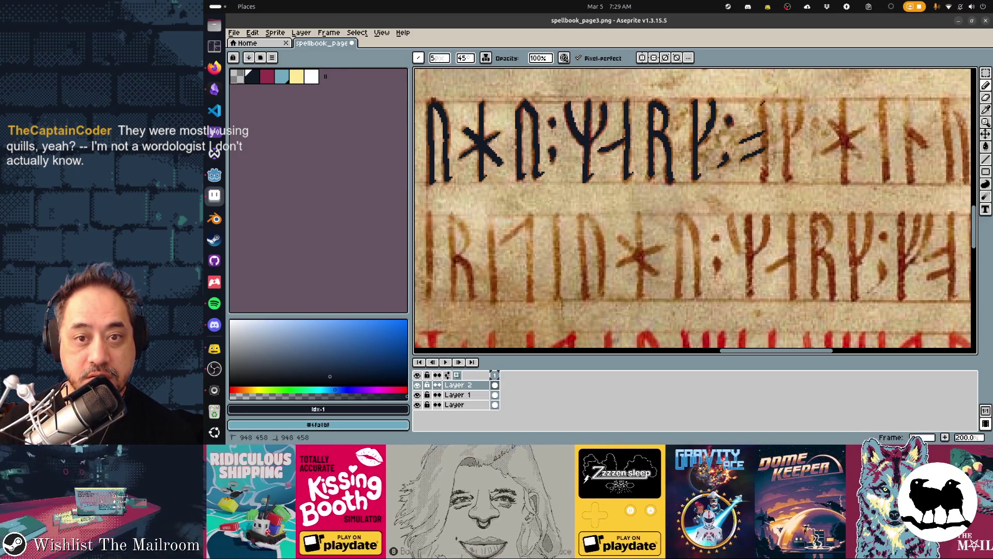
left_click_drag(762, 103, 764, 182)
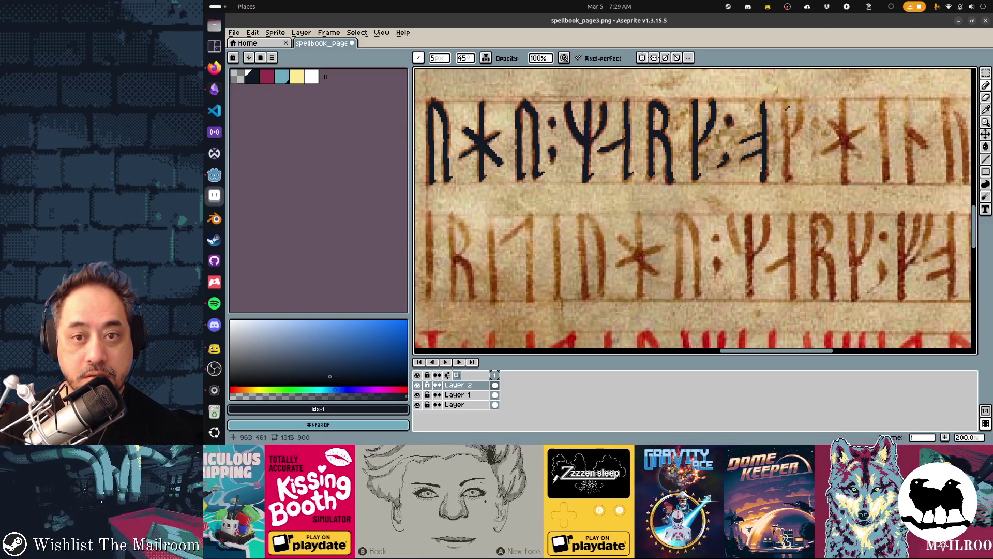
mouse_move(786, 103)
left_mouse_down()
mouse_move(785, 165)
mouse_move(800, 102)
left_mouse_up()
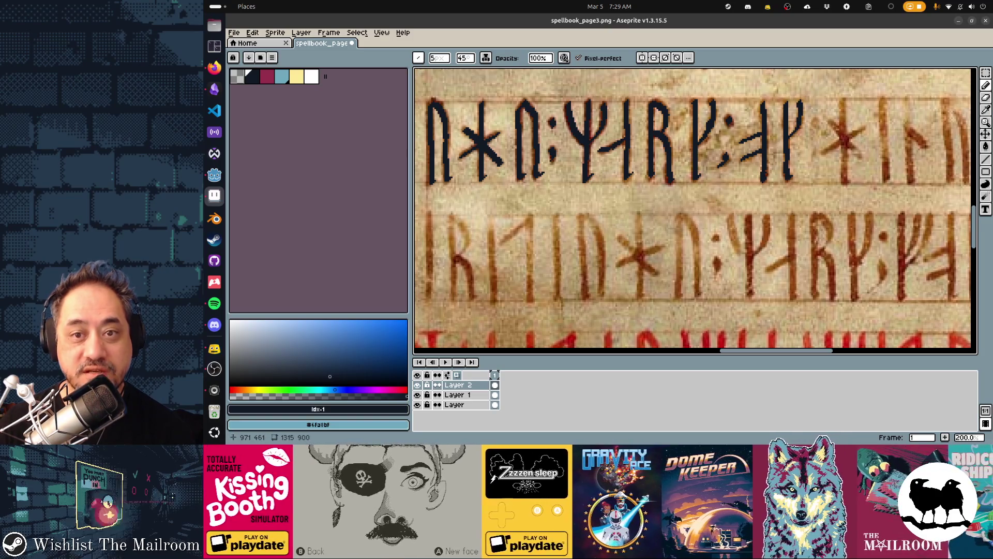
Step: Dot the colon, then trace the X rune, the next stem and the branched rune in navy
scroll(777, 185, "right", 5)
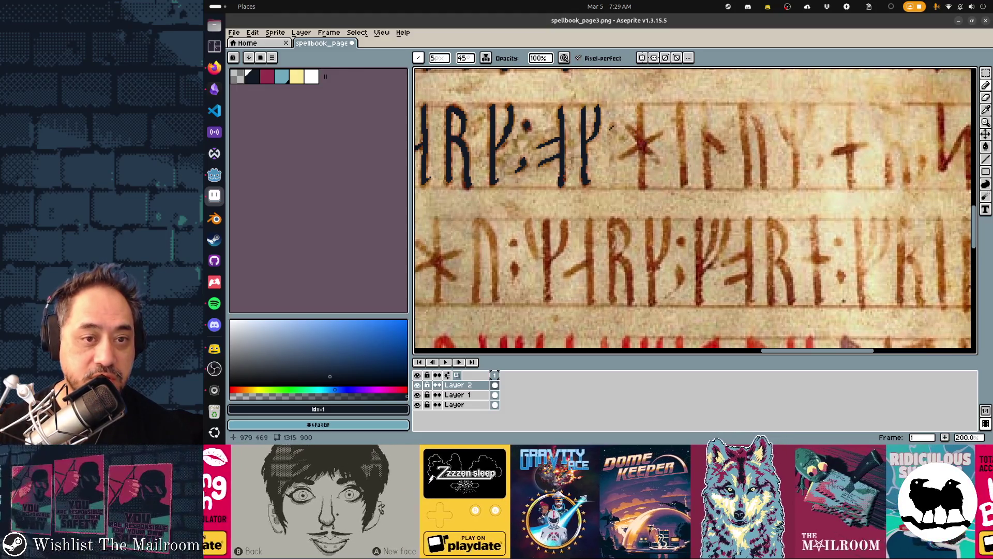
left_click(612, 129)
mouse_move(610, 151)
left_mouse_down()
mouse_move(608, 162)
mouse_move(656, 134)
mouse_move(641, 144)
mouse_move(659, 162)
left_mouse_up()
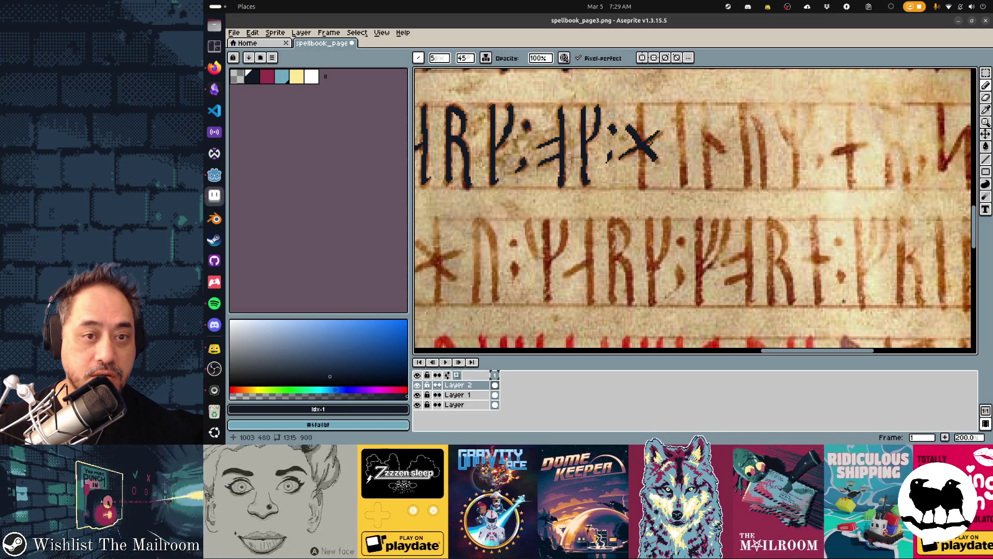
left_click_drag(640, 107, 647, 186)
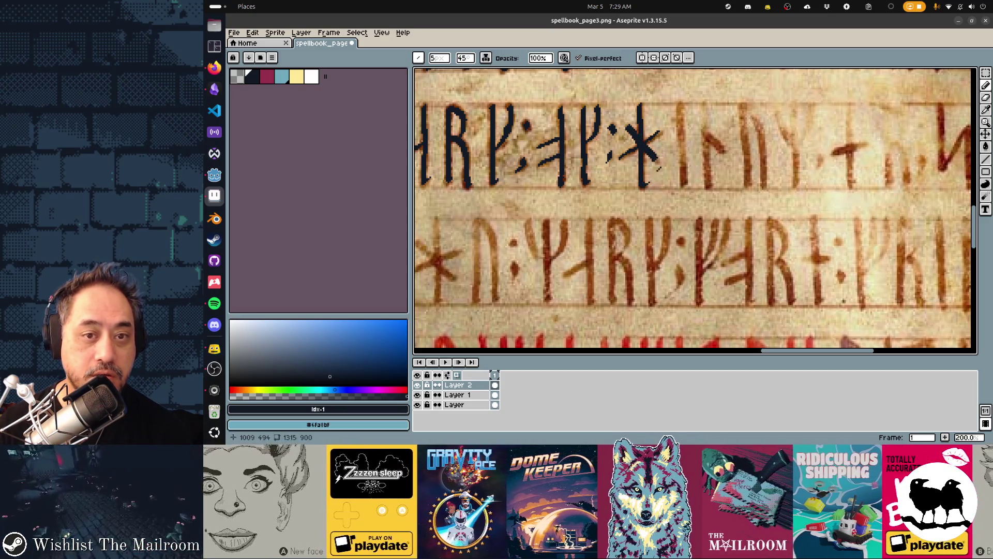
left_click_drag(680, 106, 684, 183)
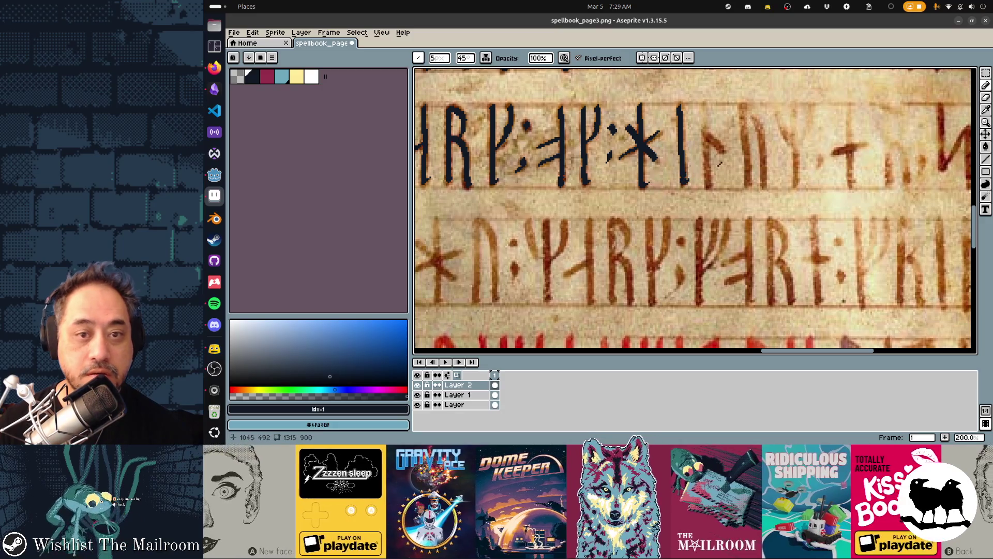
left_click_drag(707, 130, 710, 185)
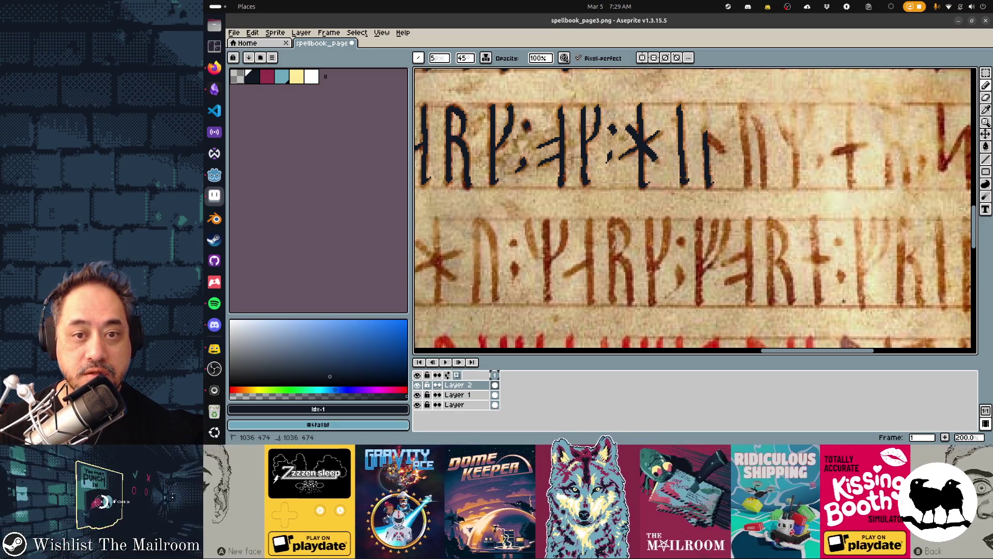
left_click_drag(709, 135, 723, 151)
Step: Trace the next rune's curved top, branches and long stem, plus the cross-shaped rune
scroll(694, 207, "right", 4)
left_click_drag(639, 97, 645, 175)
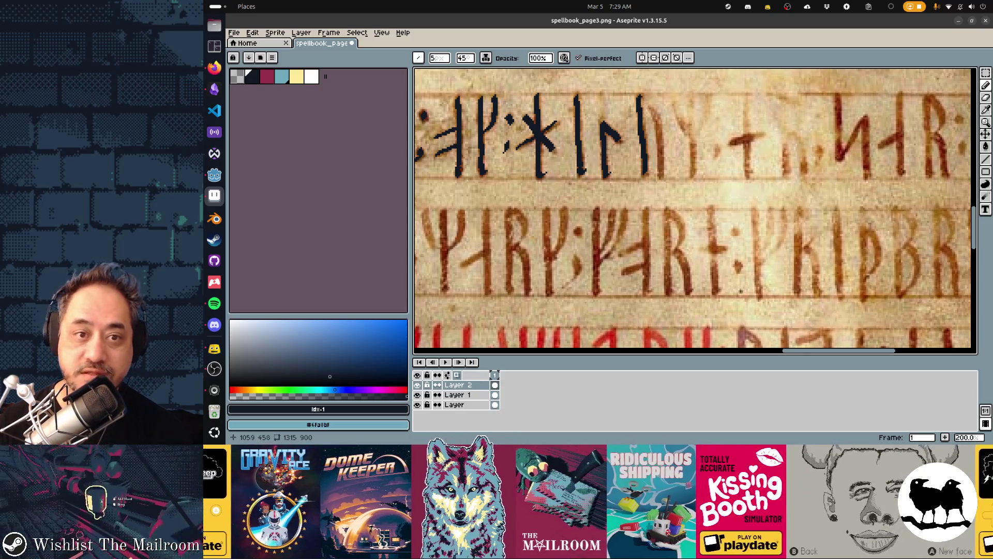
mouse_move(639, 97)
left_mouse_down()
mouse_move(657, 115)
mouse_move(662, 176)
mouse_move(687, 178)
mouse_move(568, 175)
left_mouse_up()
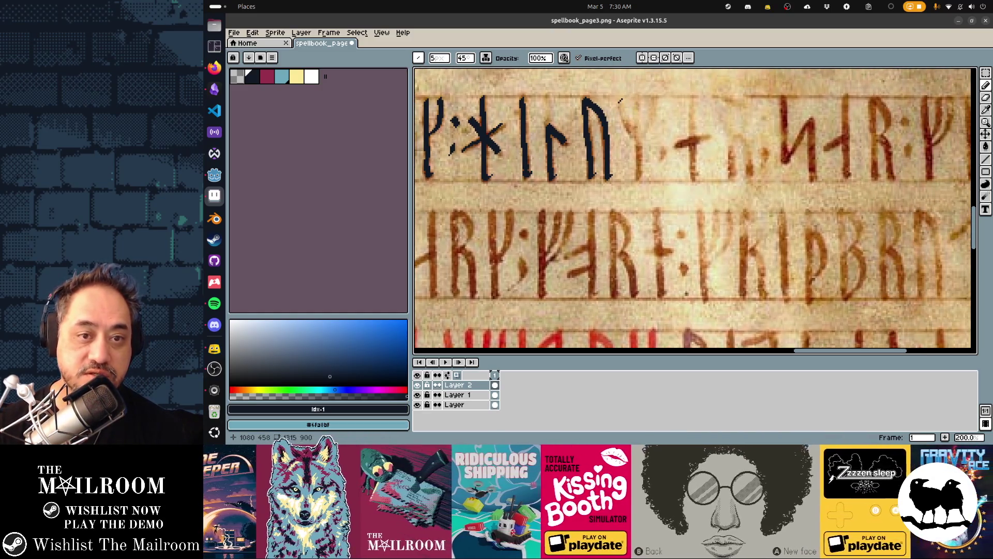
left_click_drag(621, 101, 640, 138)
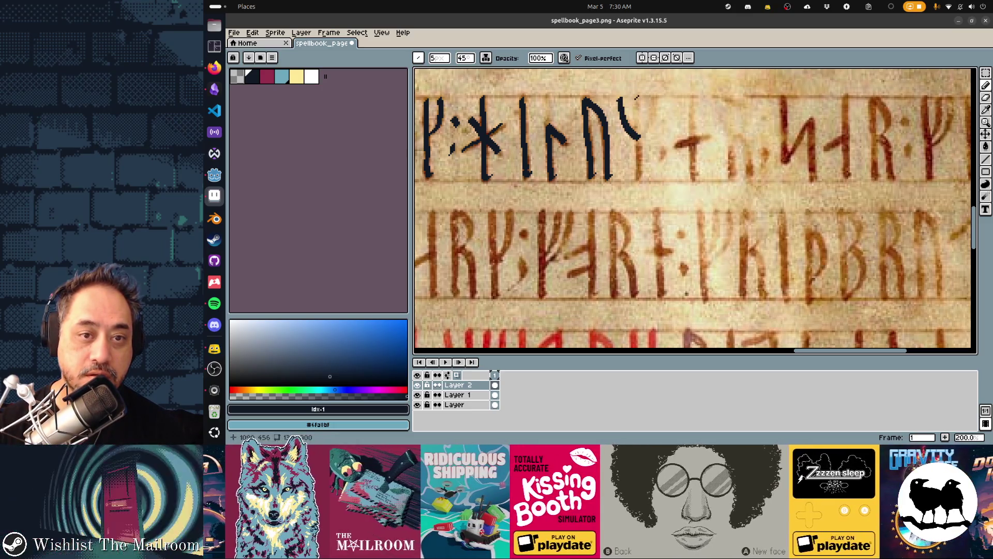
left_click_drag(636, 96, 641, 174)
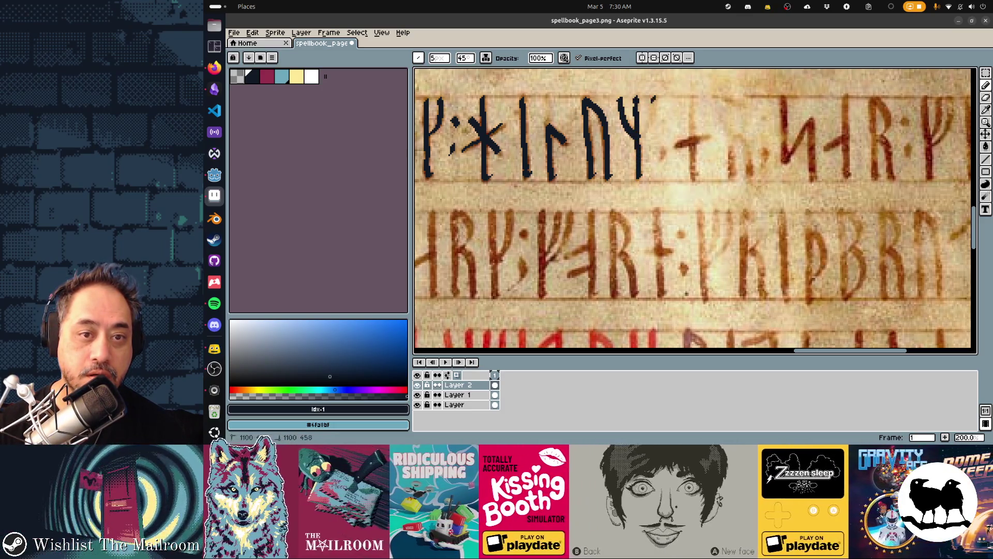
mouse_move(655, 100)
left_mouse_down()
mouse_move(641, 138)
mouse_move(710, 133)
left_mouse_up()
left_click_drag(692, 96, 693, 175)
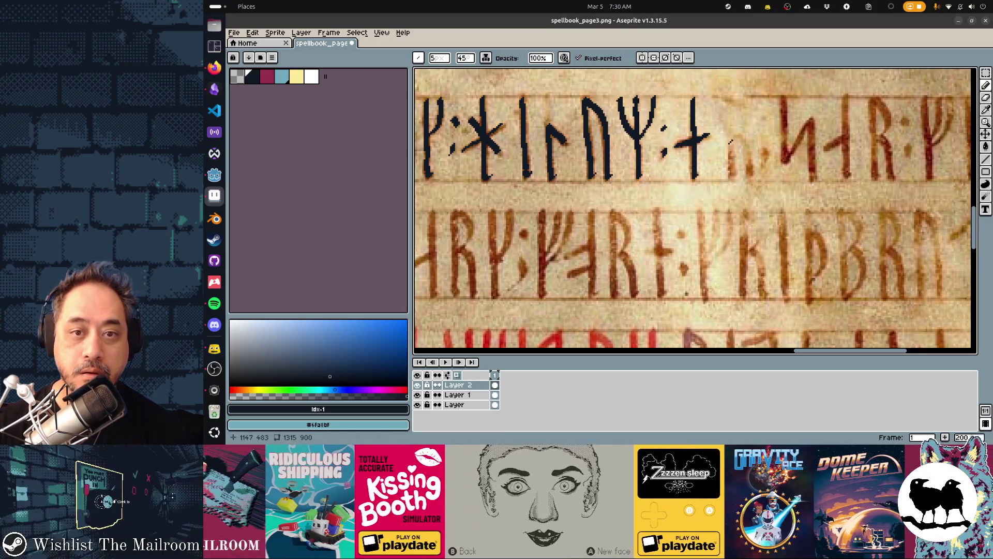
Step: Trace the following rune's stem, diagonal and corrected right vertical, plus a small comma stroke
scroll(731, 139, "right", 4)
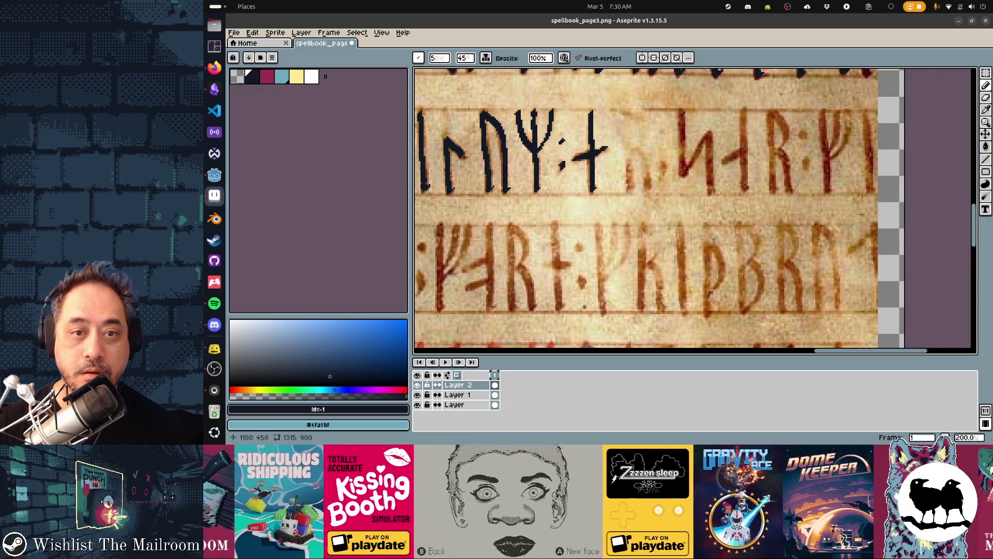
mouse_move(682, 110)
left_mouse_down()
mouse_move(683, 174)
mouse_move(708, 133)
mouse_move(711, 192)
mouse_move(745, 151)
left_mouse_up()
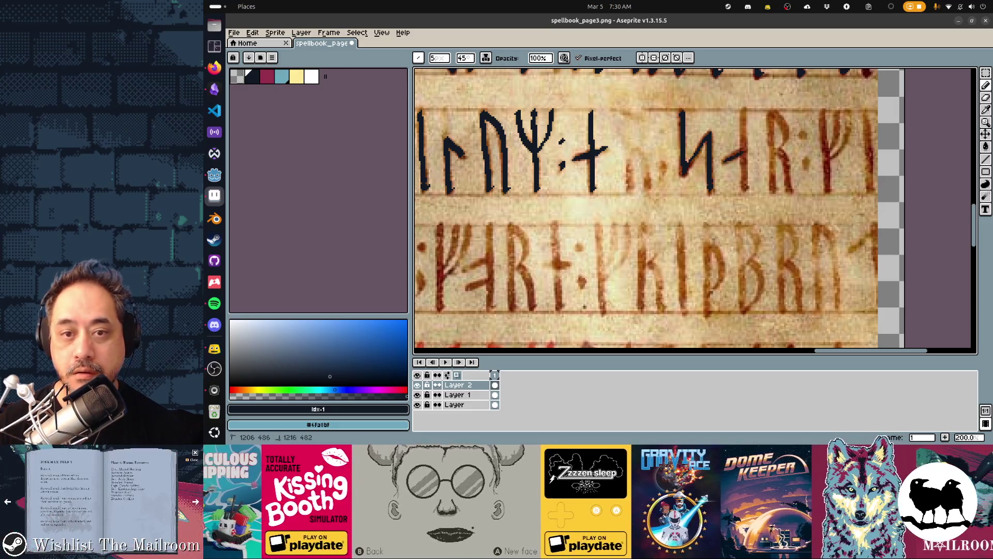
left_click_drag(742, 110, 741, 175)
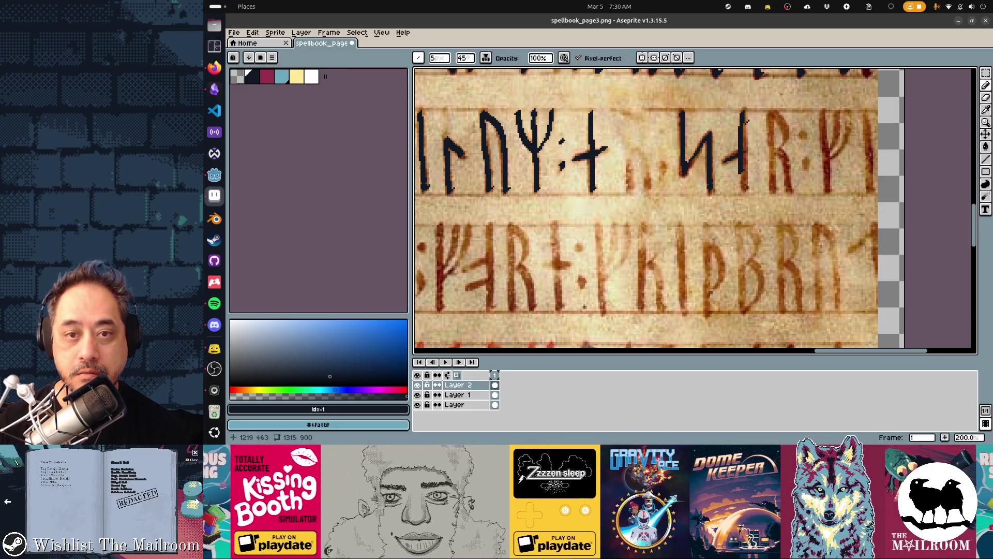
key("ctrl+z")
left_click_drag(742, 108, 750, 187)
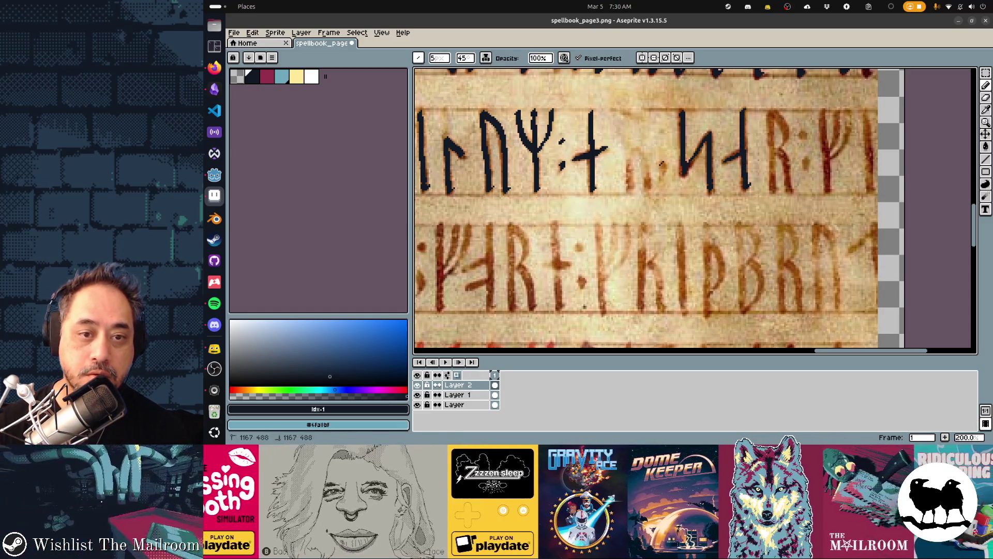
mouse_move(663, 162)
left_mouse_down()
mouse_move(654, 180)
mouse_move(630, 187)
left_mouse_up()
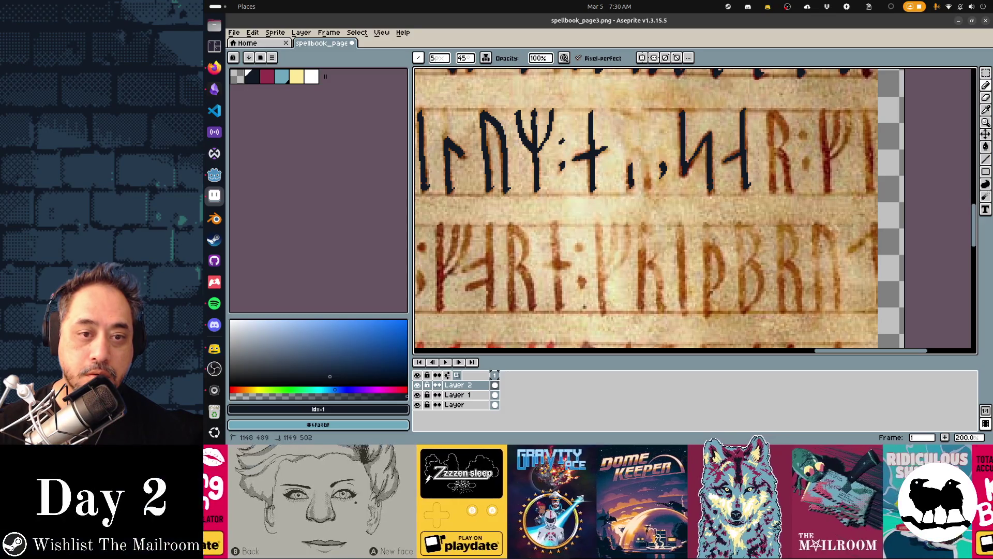
mouse_move(628, 148)
left_mouse_down()
mouse_move(644, 158)
mouse_move(651, 191)
left_mouse_up()
Step: Trace the R rune and its colon, begin the Y-shaped rune, and save spellbook_page3.png
scroll(651, 190, "right", 5)
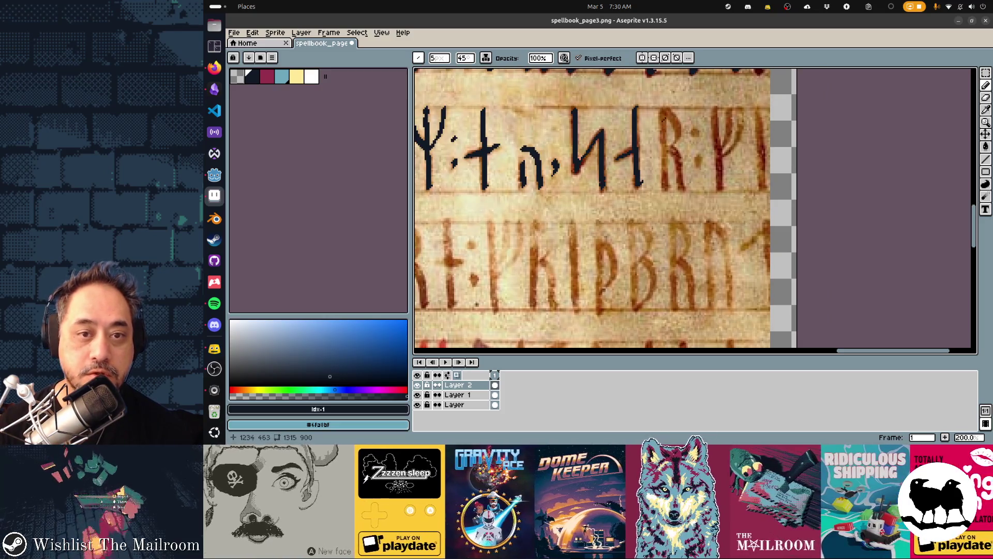
left_click_drag(661, 111, 663, 191)
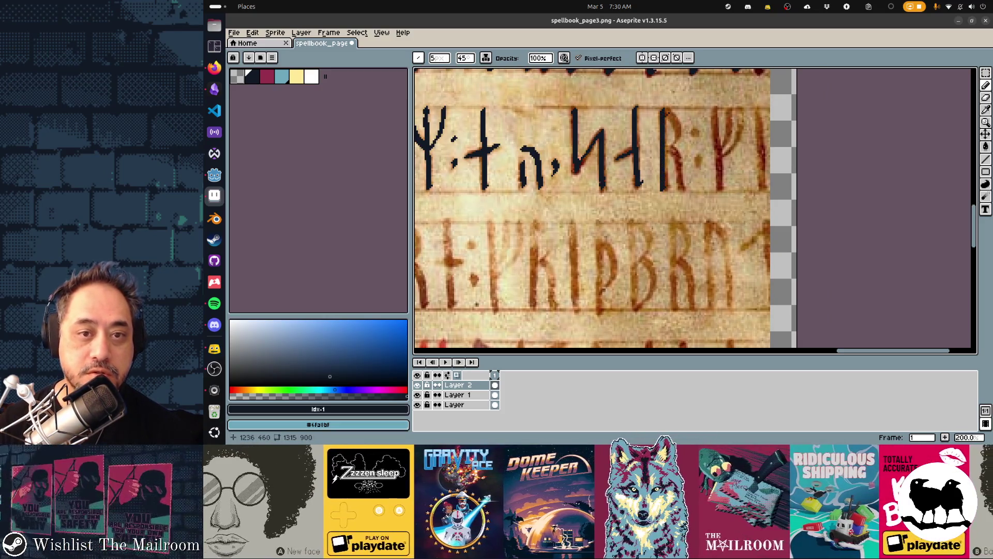
left_click_drag(666, 109, 687, 190)
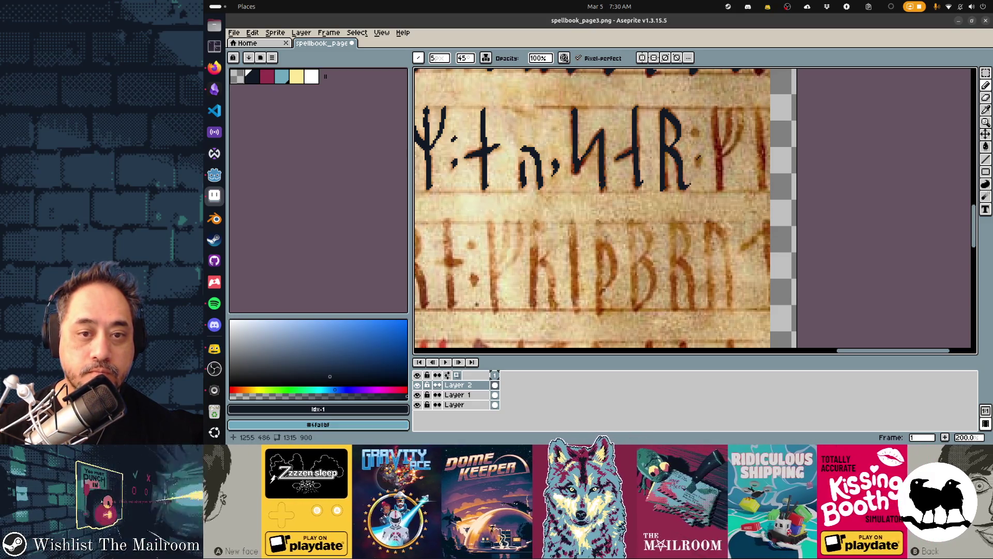
left_click(699, 162)
left_click(696, 133)
scroll(652, 170, "right", 3)
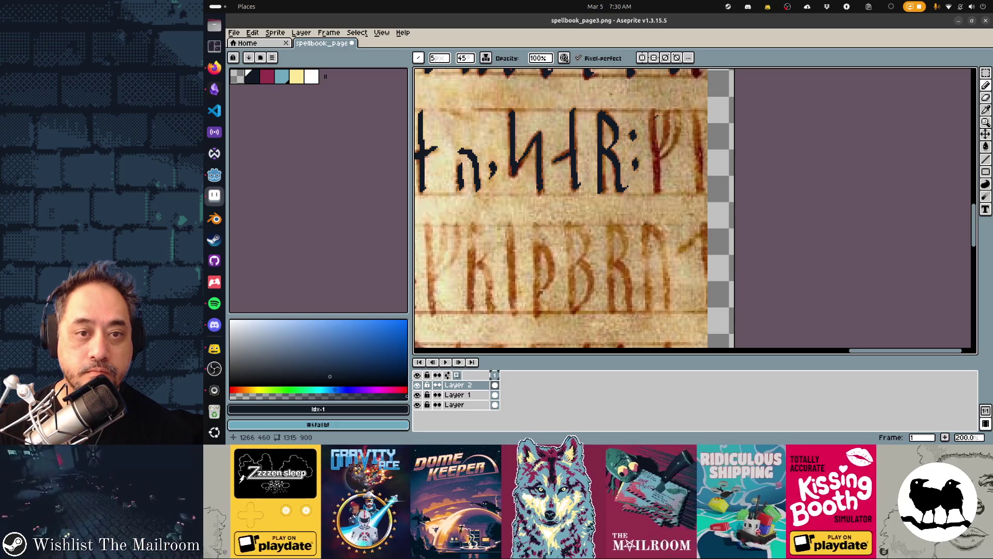
left_click_drag(653, 123, 656, 191)
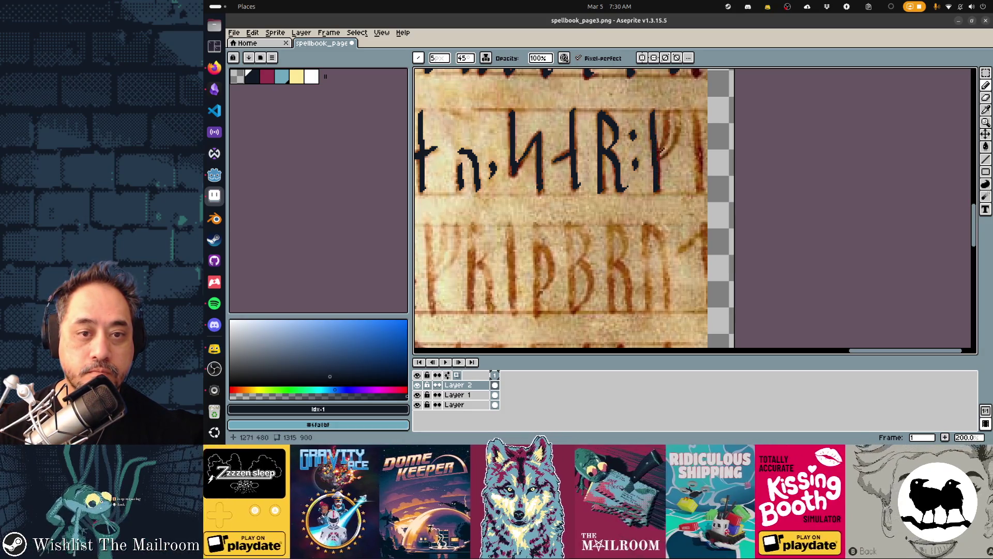
mouse_move(664, 144)
left_mouse_down()
mouse_move(671, 113)
mouse_move(677, 124)
mouse_move(663, 157)
left_mouse_up()
key("ctrl+s")
scroll(564, 225, "down", 3)
Step: Bring the next rune line into view and trace the D rune's stem and bowl in navy
scroll(714, 159, "up", 3)
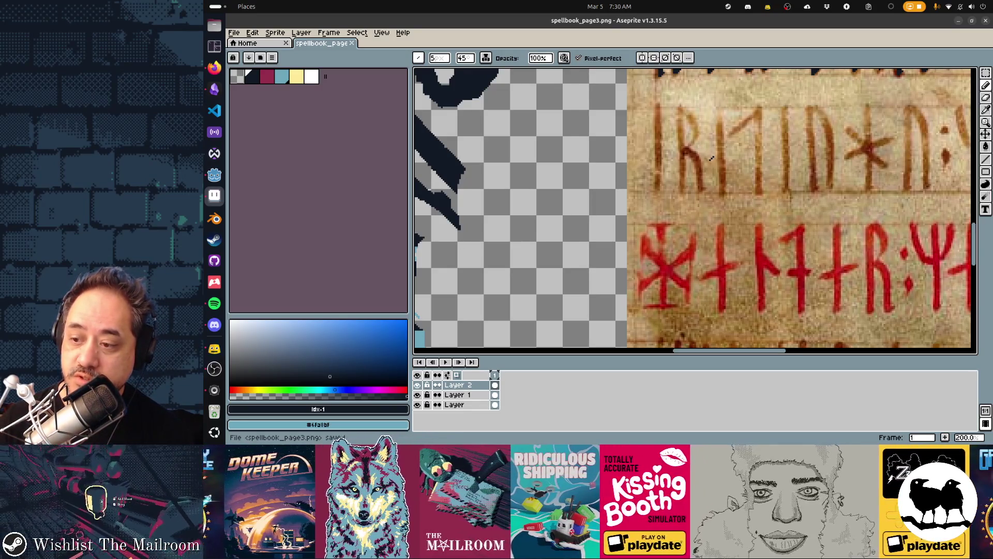
mouse_move(691, 136)
left_mouse_down()
mouse_move(616, 164)
mouse_move(676, 160)
mouse_move(714, 183)
mouse_move(714, 227)
left_mouse_up()
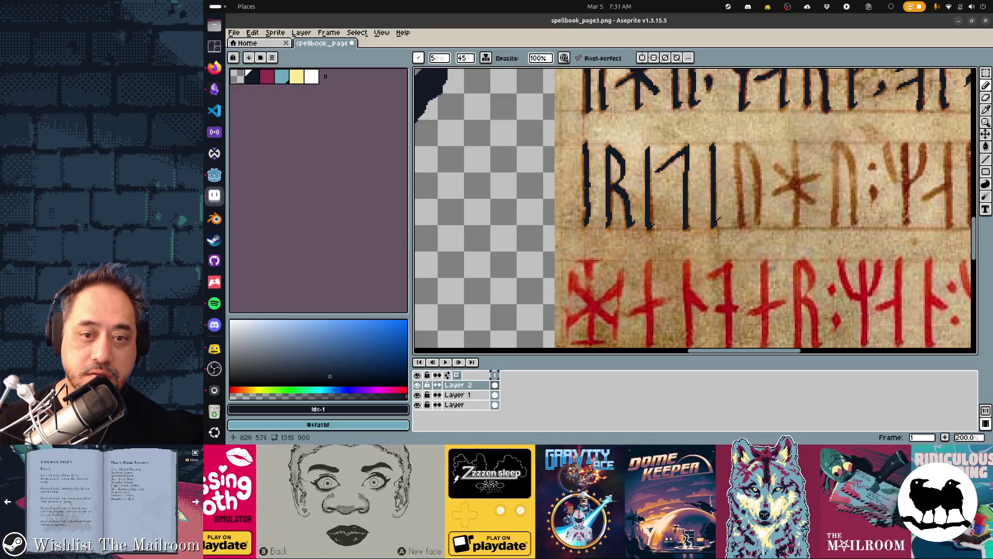
left_click_drag(737, 143, 740, 227)
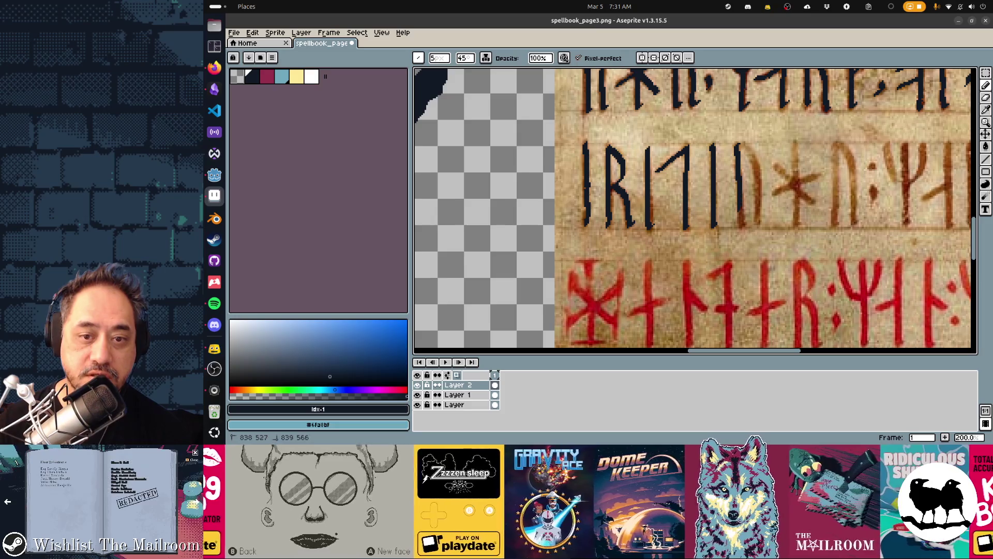
left_click_drag(741, 151, 744, 223)
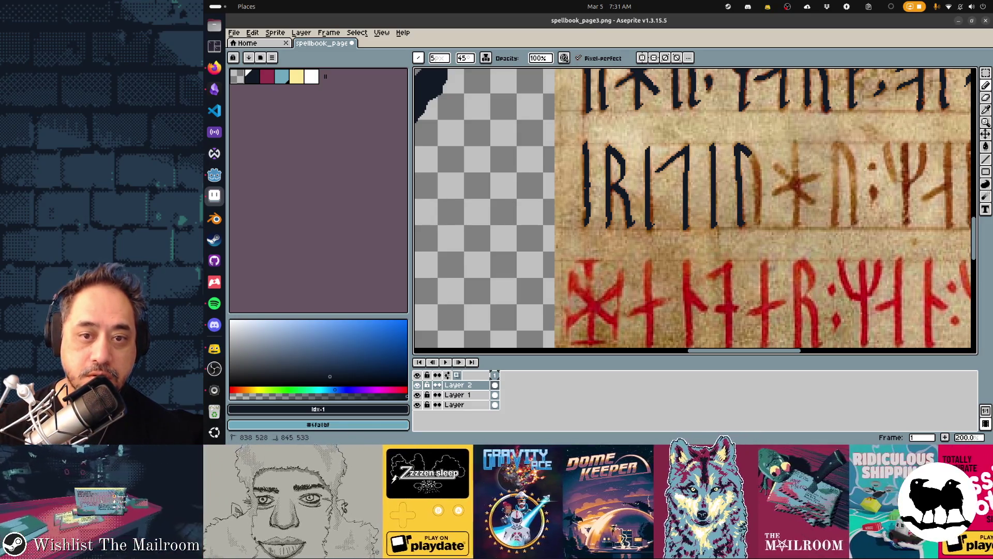
Step: Trace the star rune's arms and stem, then the Ψ-shaped rune after the colon
left_click_drag(774, 165, 792, 185)
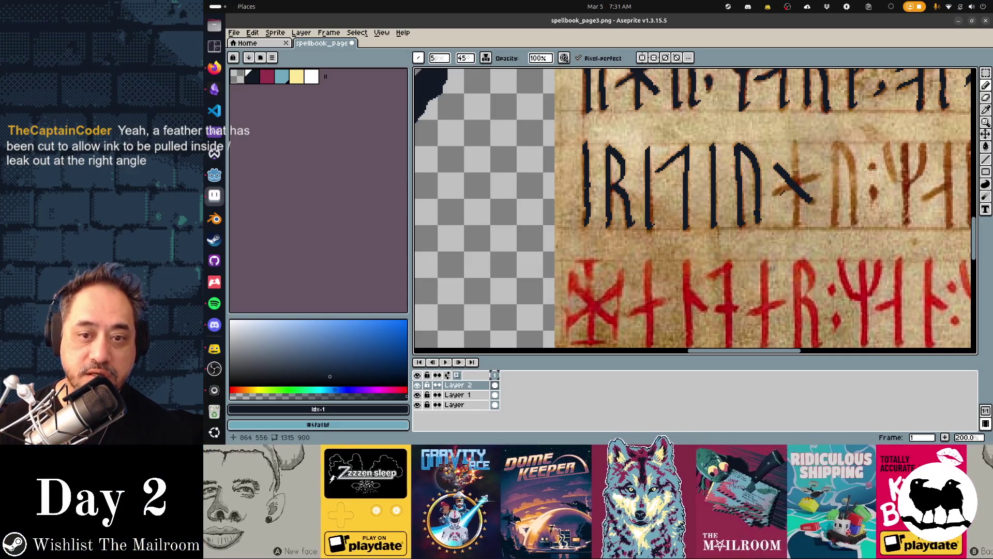
left_click_drag(775, 194, 811, 177)
left_click_drag(797, 141, 799, 214)
mouse_move(840, 154)
left_mouse_down()
mouse_move(703, 122)
mouse_move(701, 199)
left_mouse_up()
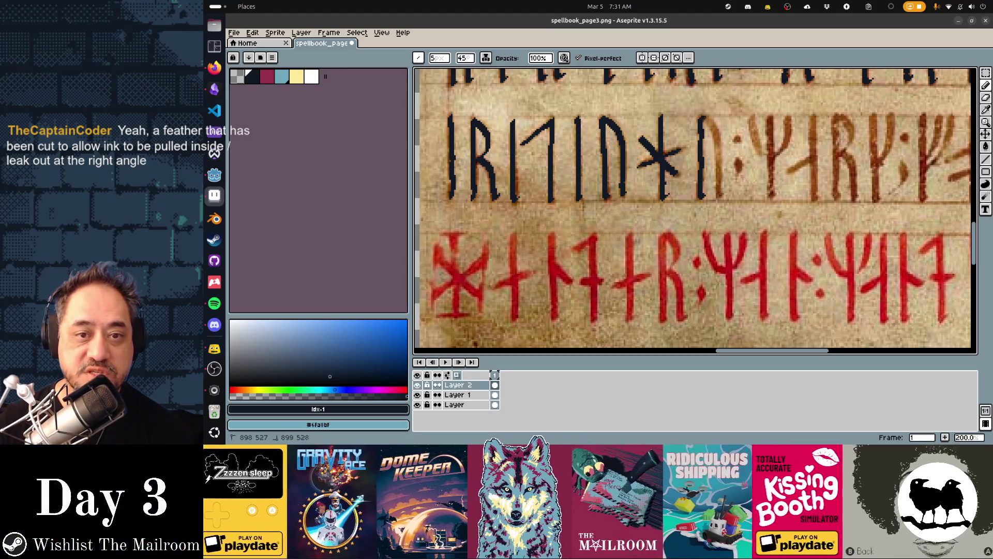
mouse_move(705, 118)
left_mouse_down()
mouse_move(720, 154)
mouse_move(721, 198)
left_mouse_up()
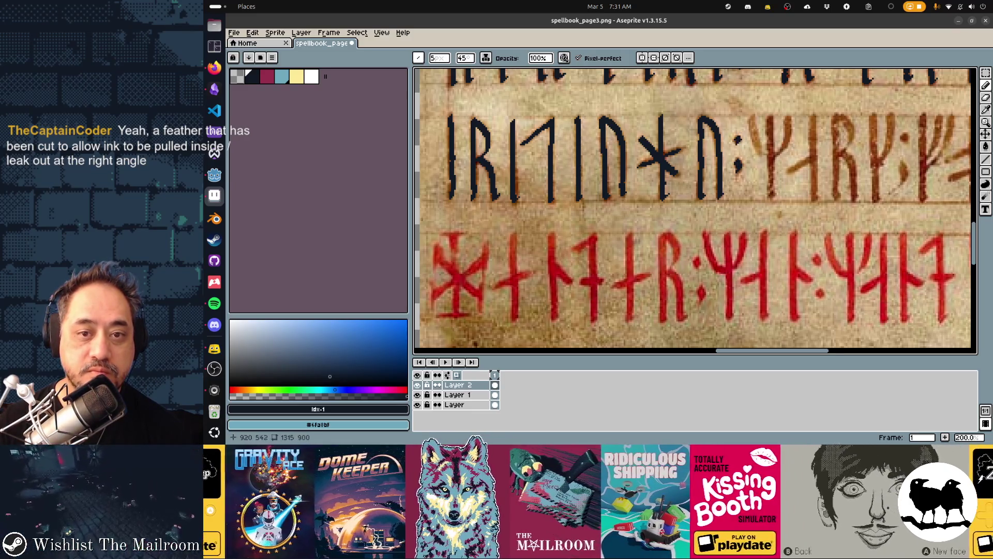
scroll(662, 128, "right", 3)
mouse_move(650, 115)
left_mouse_down()
mouse_move(671, 152)
mouse_move(688, 116)
mouse_move(671, 150)
mouse_move(673, 196)
mouse_move(714, 154)
left_mouse_up()
Step: Trace the next rune's stem and the R rune's stem, bowl and top stroke in navy
left_click_drag(712, 111, 717, 199)
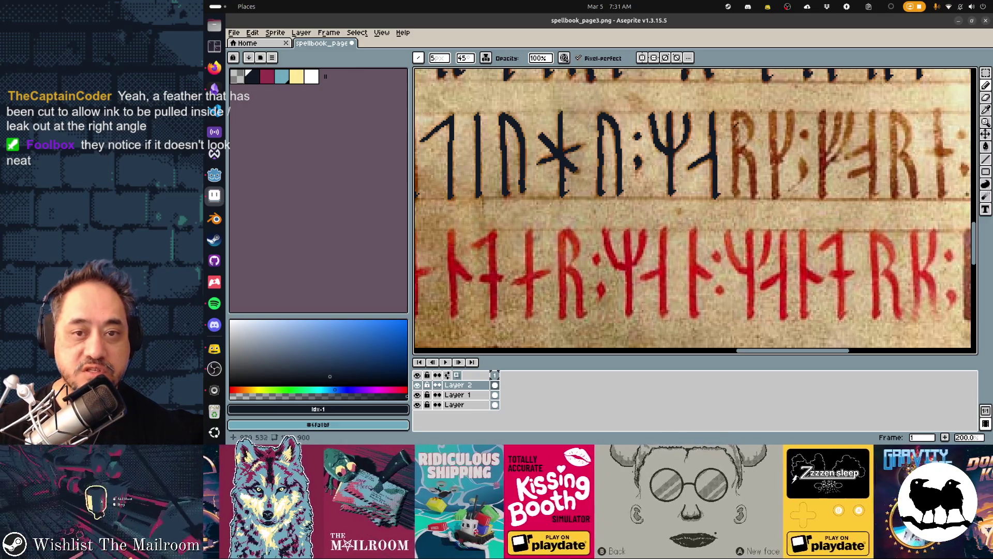
left_click_drag(734, 112, 733, 186)
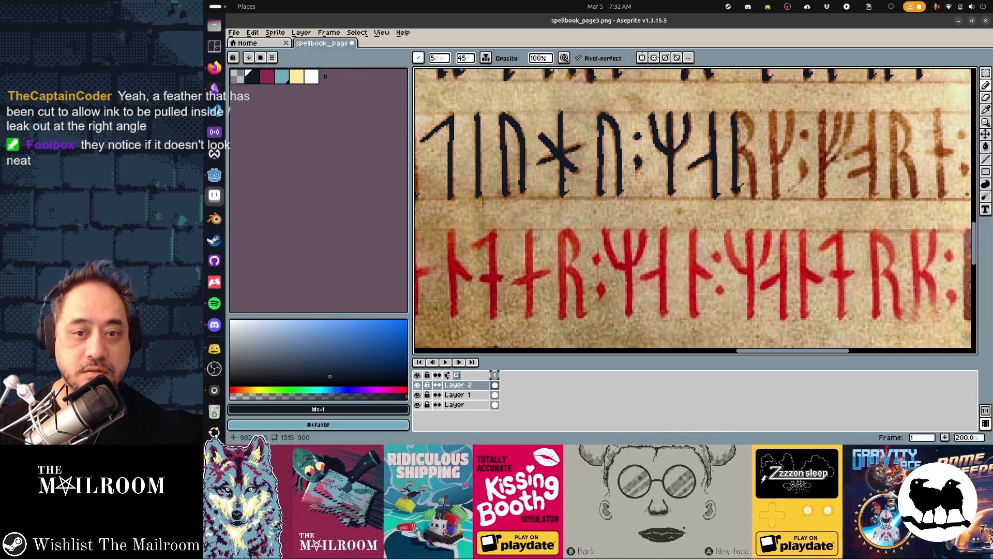
left_click_drag(738, 145, 751, 159)
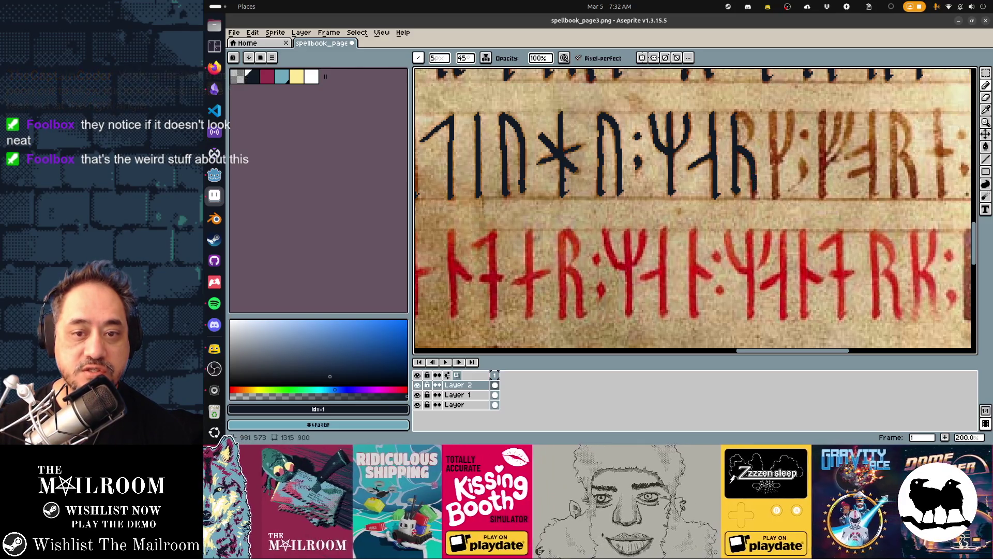
mouse_move(737, 110)
left_mouse_down()
mouse_move(774, 169)
mouse_move(776, 197)
left_mouse_up()
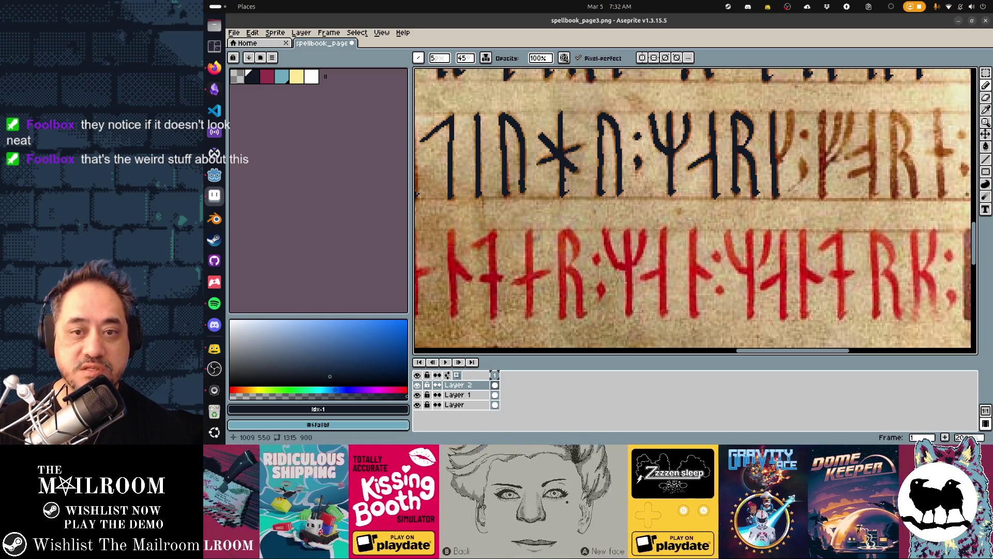
Step: Ink the ᛉ rune's stem and right arm in navy, redrawing strokes as needed
mouse_move(793, 111)
left_mouse_down()
mouse_move(777, 160)
mouse_move(799, 182)
left_mouse_up()
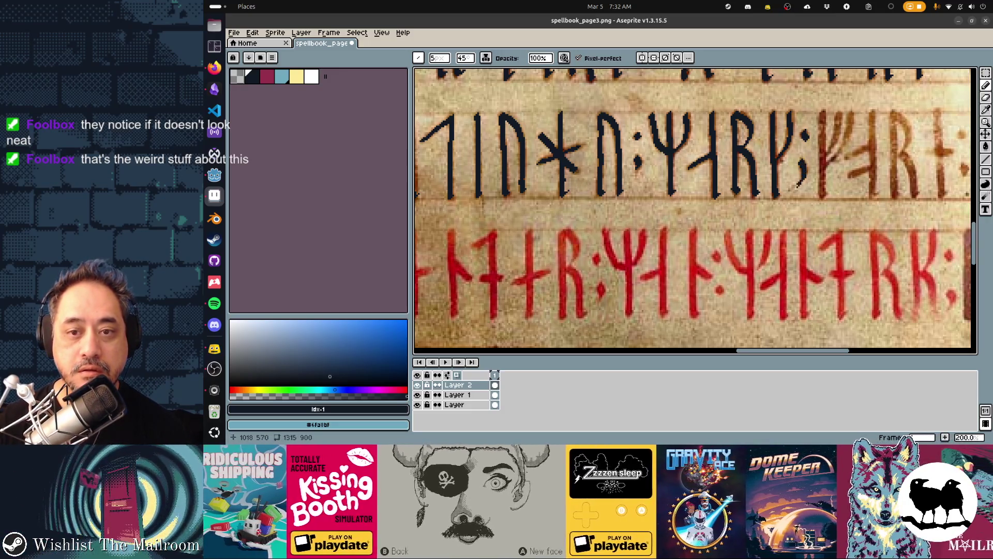
left_click_drag(761, 210, 567, 204)
left_click_drag(628, 106, 628, 189)
left_click_drag(643, 105, 632, 141)
left_click_drag(643, 106, 632, 148)
mouse_move(658, 106)
left_mouse_down()
mouse_move(647, 142)
mouse_move(667, 144)
mouse_move(675, 159)
left_mouse_up()
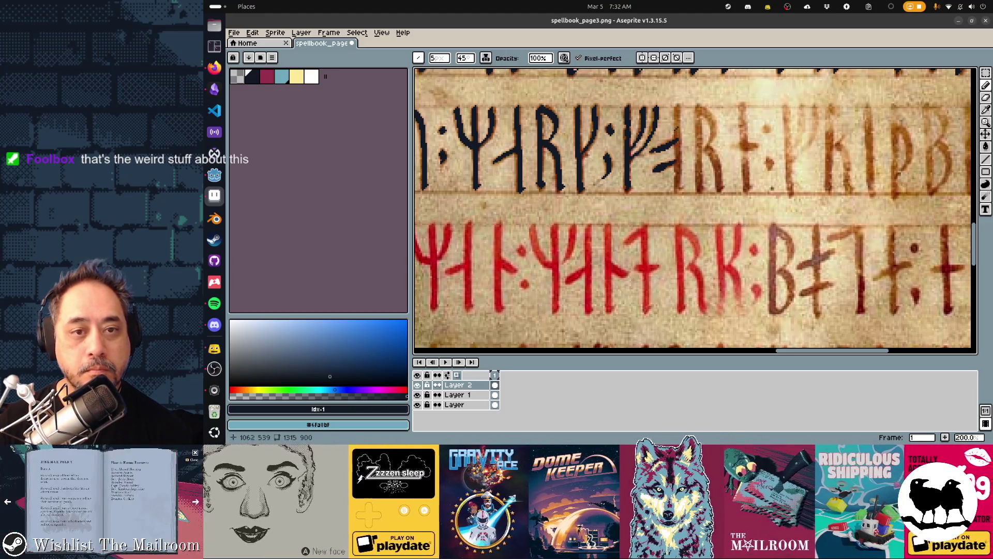
Step: Trace the following rune's arm and lower stem, undoing two misplaced strokes
left_click_drag(676, 104, 676, 118)
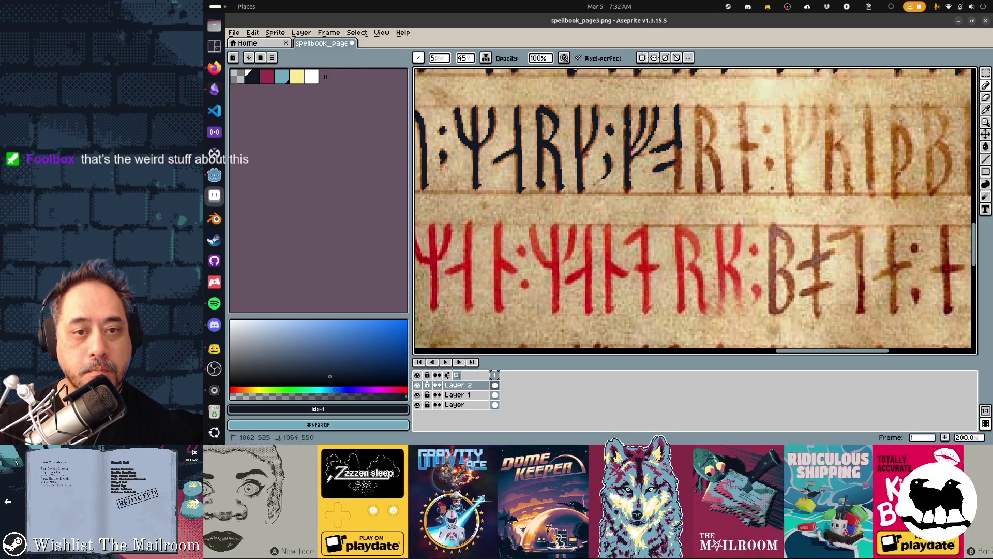
left_click_drag(678, 165, 678, 192)
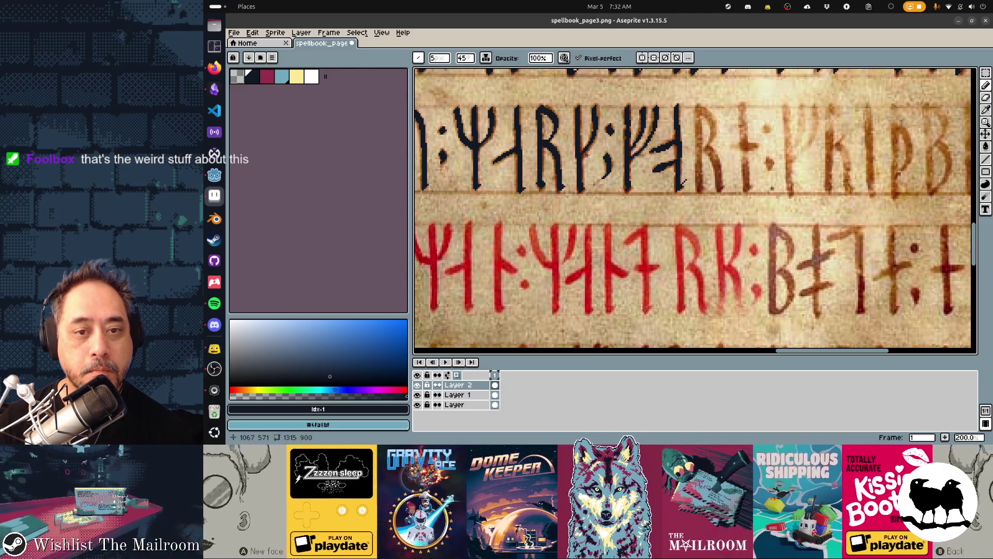
left_click_drag(696, 105, 697, 121)
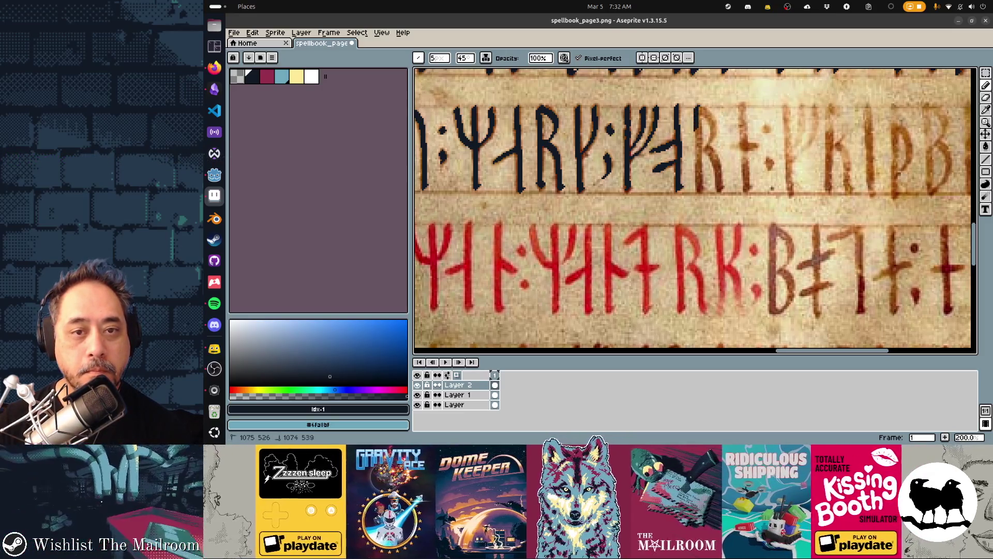
key("ctrl+z")
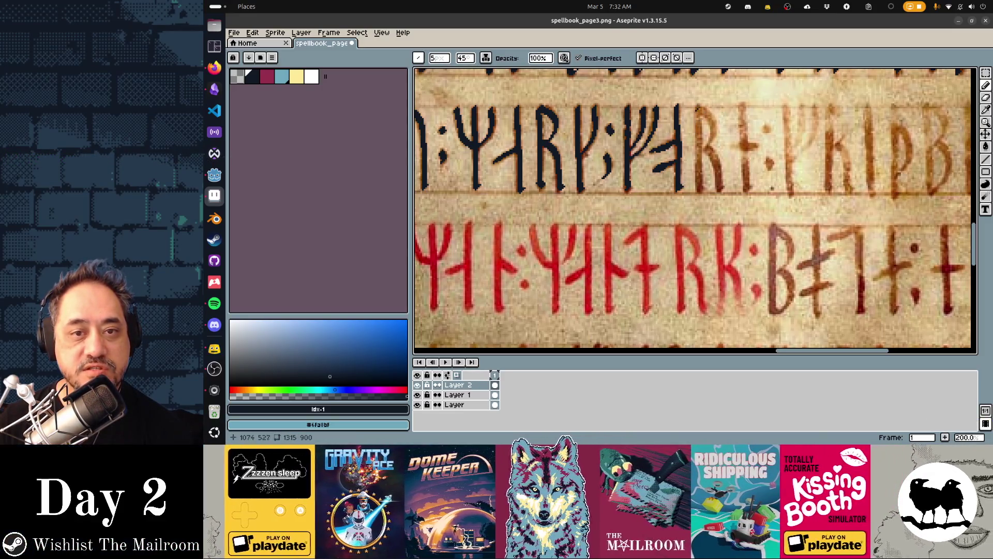
left_click_drag(684, 124, 708, 94)
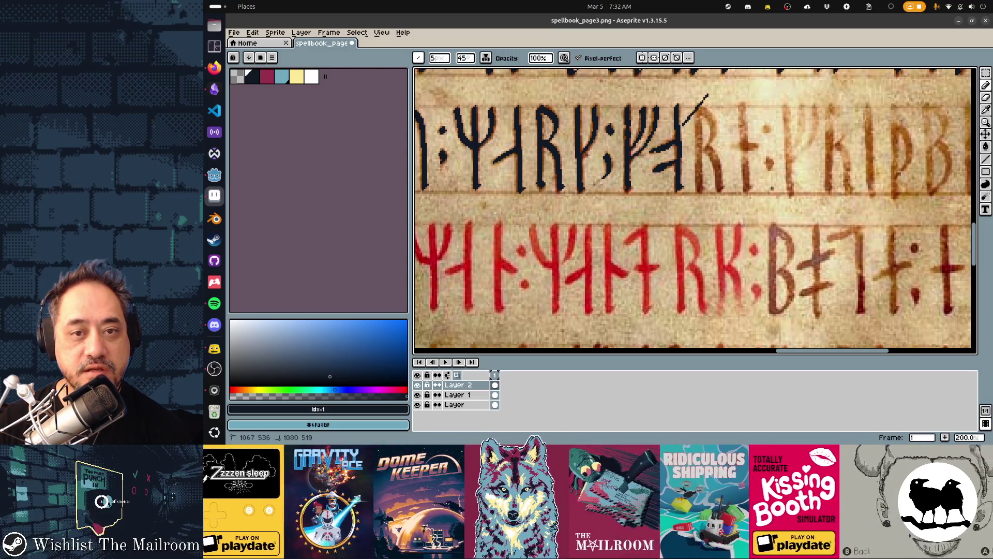
key("ctrl+z")
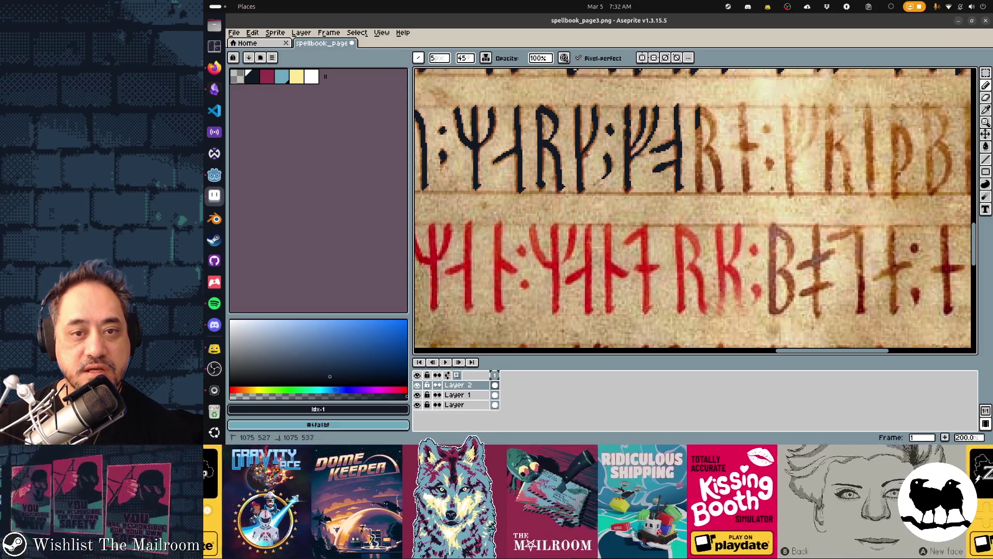
left_click_drag(702, 149, 702, 187)
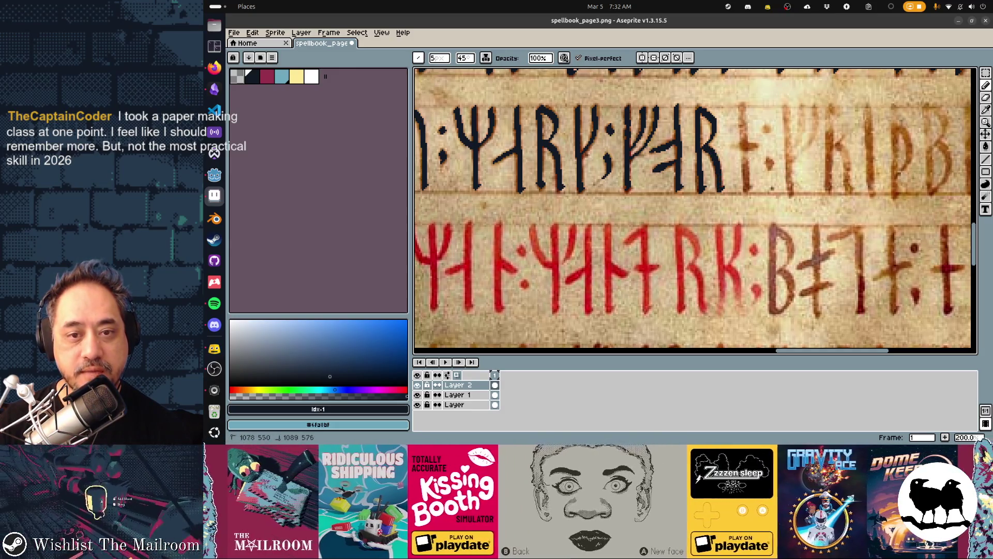
Step: Undo the last stroke, then trace the cross rune, the next rune's branch and the K rune
scroll(726, 242, "right", 5)
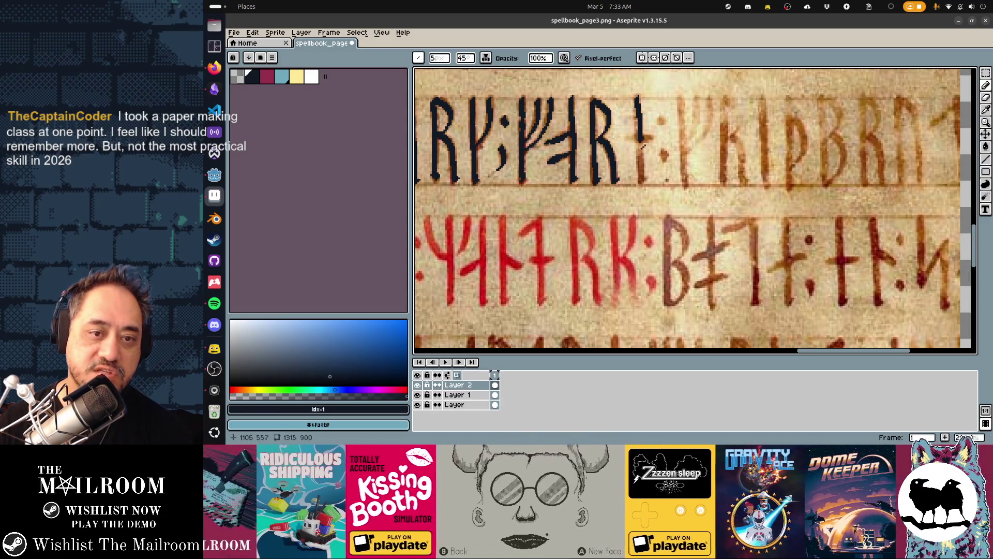
key("ctrl+z")
left_click_drag(637, 97, 641, 181)
mouse_move(630, 140)
left_mouse_down()
mouse_move(652, 134)
mouse_move(670, 162)
left_mouse_up()
left_click_drag(681, 97, 685, 184)
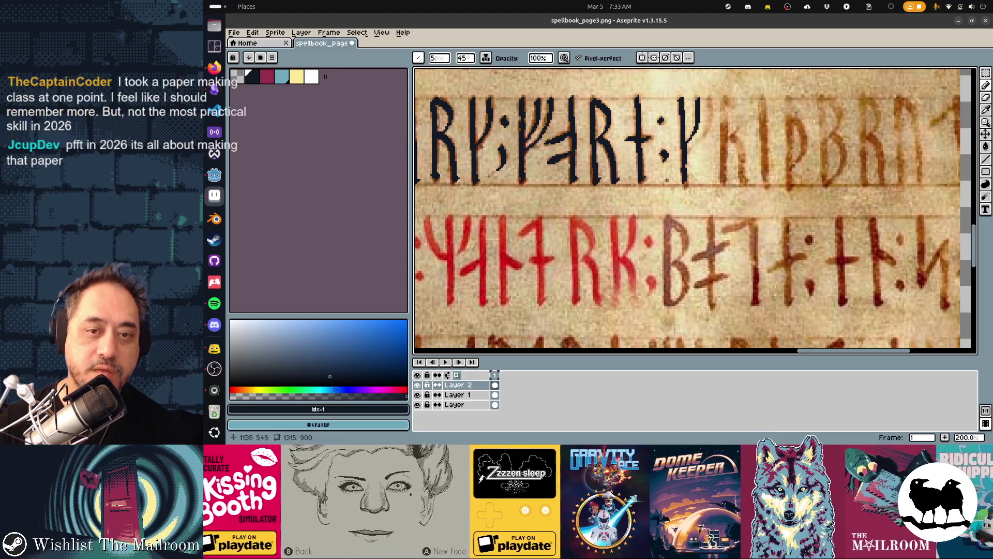
mouse_move(688, 127)
left_mouse_down()
mouse_move(705, 99)
mouse_move(686, 153)
left_mouse_up()
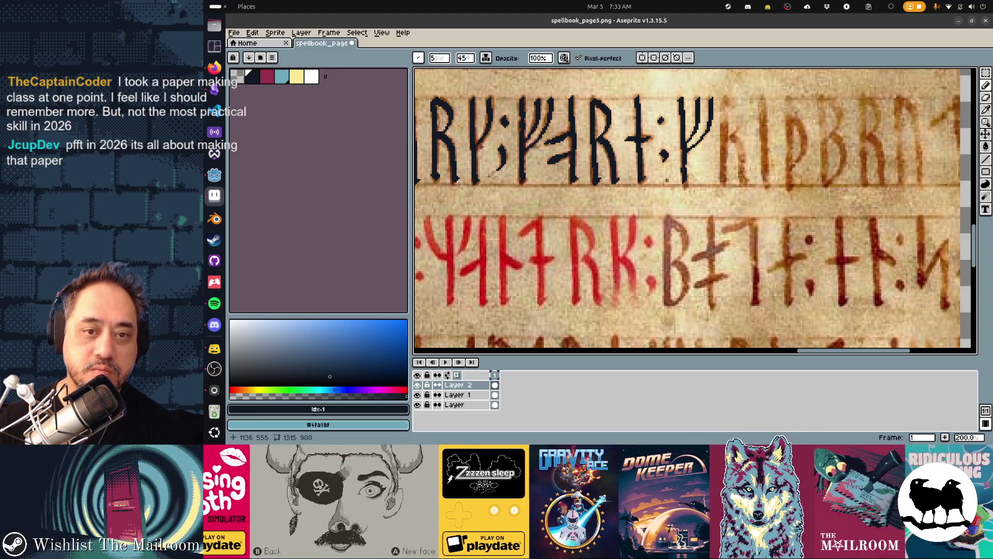
mouse_move(723, 97)
left_mouse_down()
mouse_move(728, 161)
mouse_move(743, 97)
left_mouse_up()
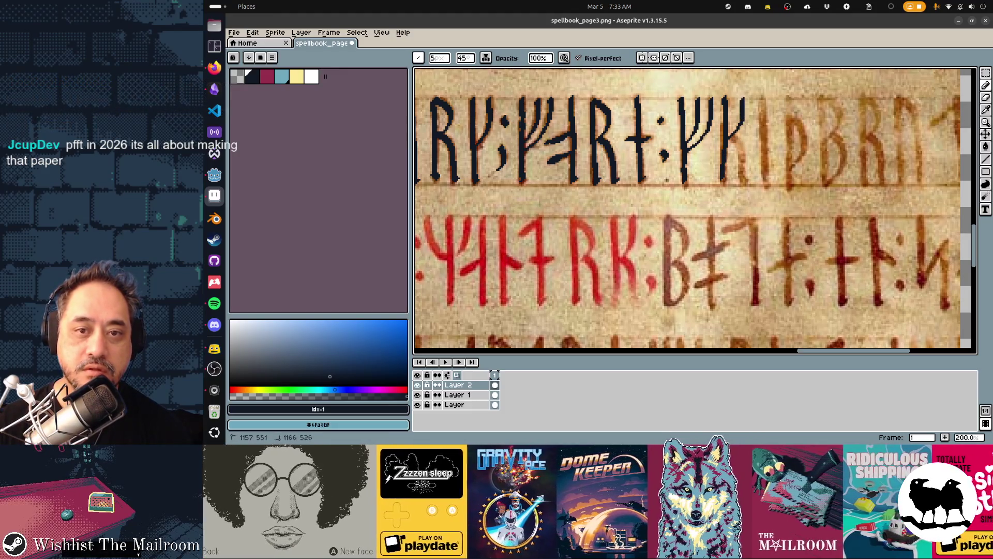
left_click_drag(732, 136, 747, 182)
Step: Trace the next rune's vertical and the þ rune's stem and bowl in navy
scroll(660, 203, "right", 2)
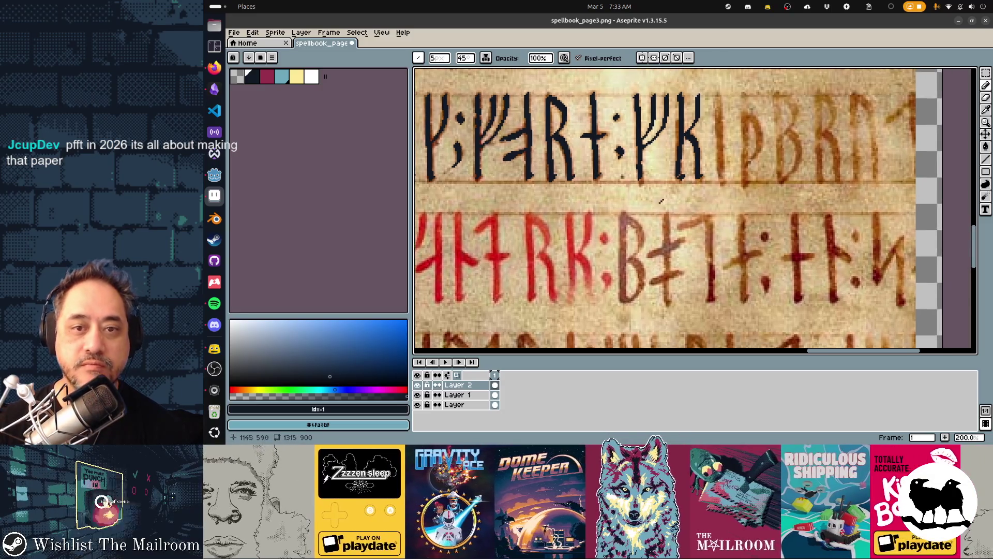
scroll(646, 199, "right", 2)
left_click_drag(663, 103, 669, 189)
left_click_drag(688, 102, 690, 194)
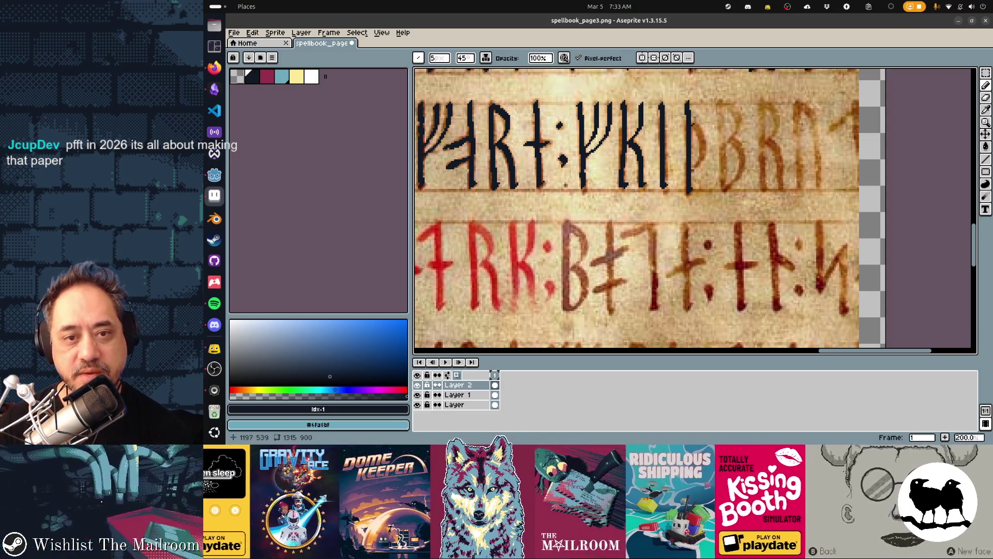
mouse_move(691, 122)
left_mouse_down()
mouse_move(702, 136)
mouse_move(697, 164)
left_mouse_up()
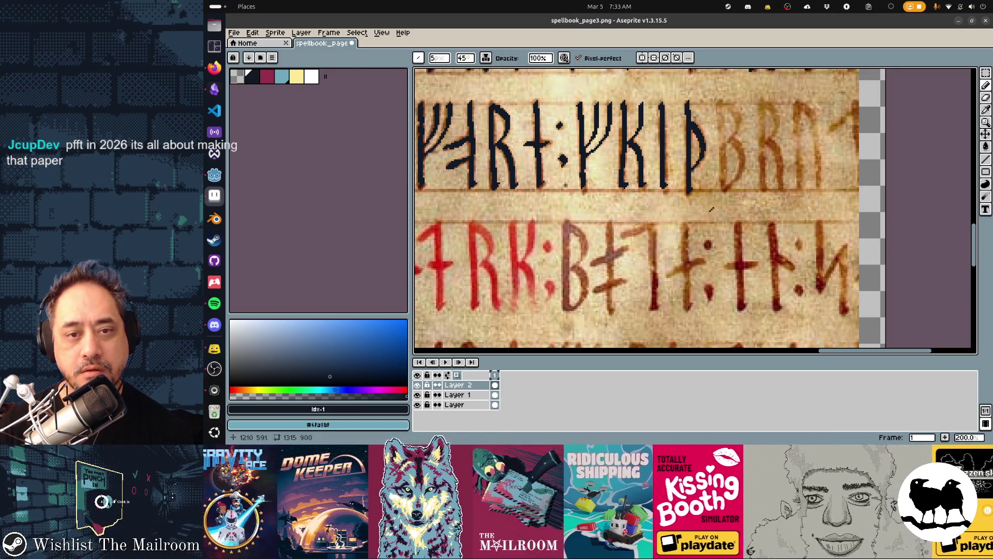
Step: Ink the B, R and ᚢ runes at the line's end in navy and save the page
left_click_drag(706, 221, 660, 205)
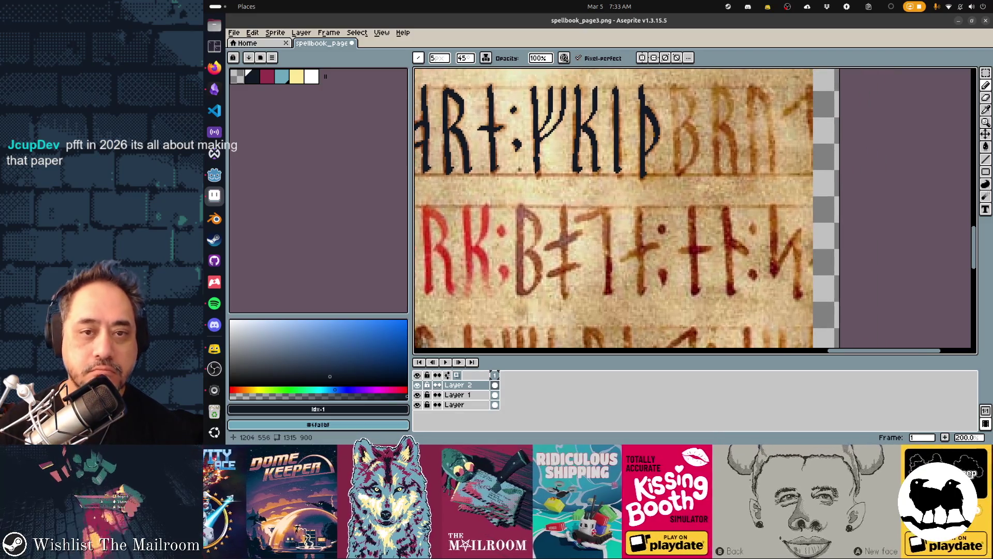
left_click_drag(674, 87, 677, 173)
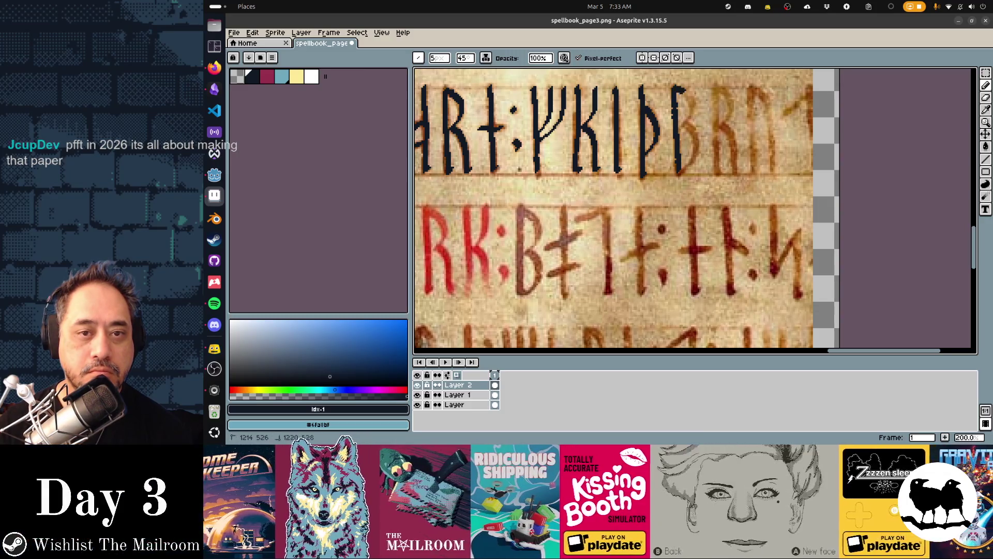
mouse_move(679, 117)
left_mouse_down()
mouse_move(698, 140)
mouse_move(681, 174)
left_mouse_up()
left_click_drag(716, 86, 718, 175)
mouse_move(718, 88)
left_mouse_down()
mouse_move(735, 113)
mouse_move(724, 123)
mouse_move(738, 175)
left_mouse_up()
left_click_drag(751, 89, 756, 164)
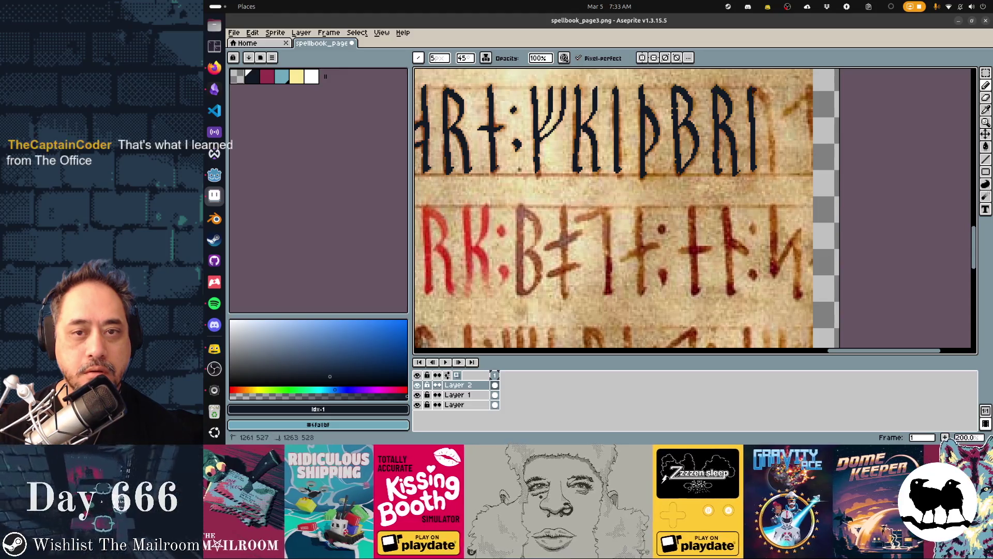
left_click_drag(756, 89, 774, 166)
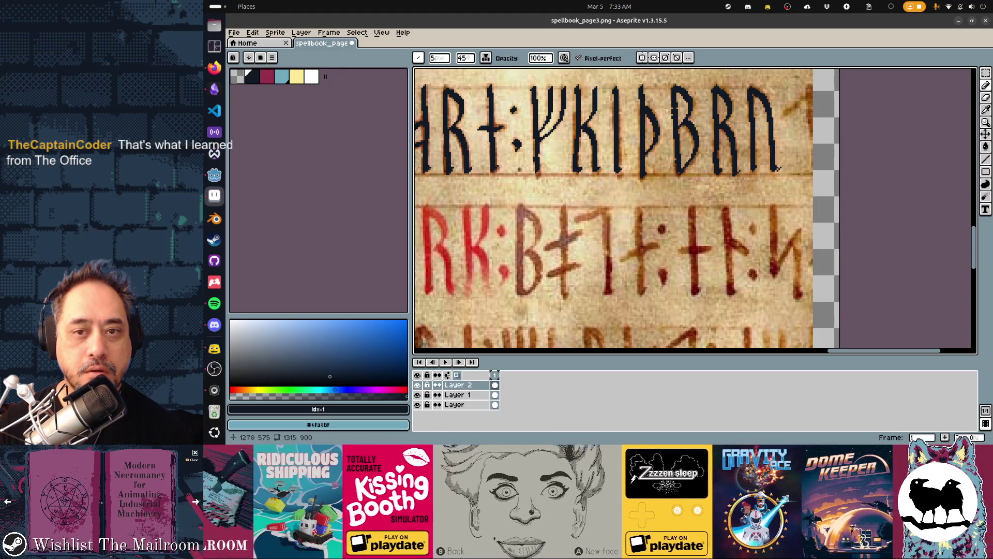
scroll(566, 201, "left", 10)
scroll(567, 201, "down", 3)
key("ctrl+s")
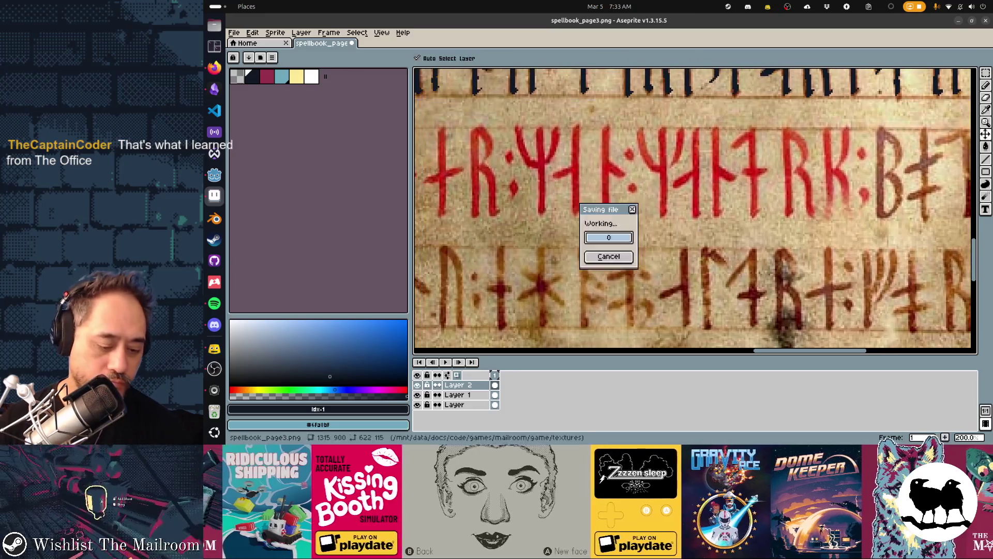
Step: Zoom out to check the whole page, then zoom back in on the red rune row
scroll(567, 200, "down", 2)
scroll(506, 150, "up", 1)
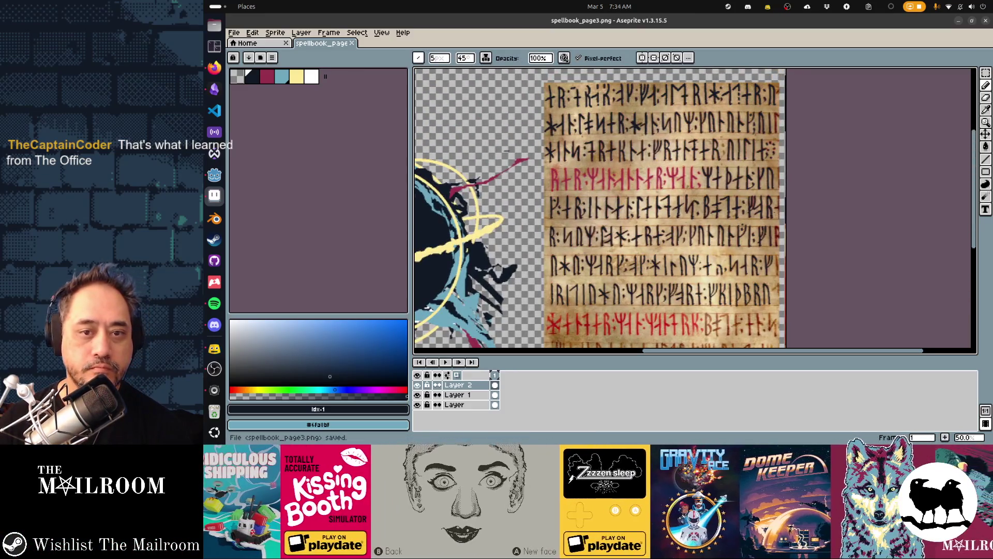
scroll(600, 211, "down", 2)
scroll(600, 211, "down", 3)
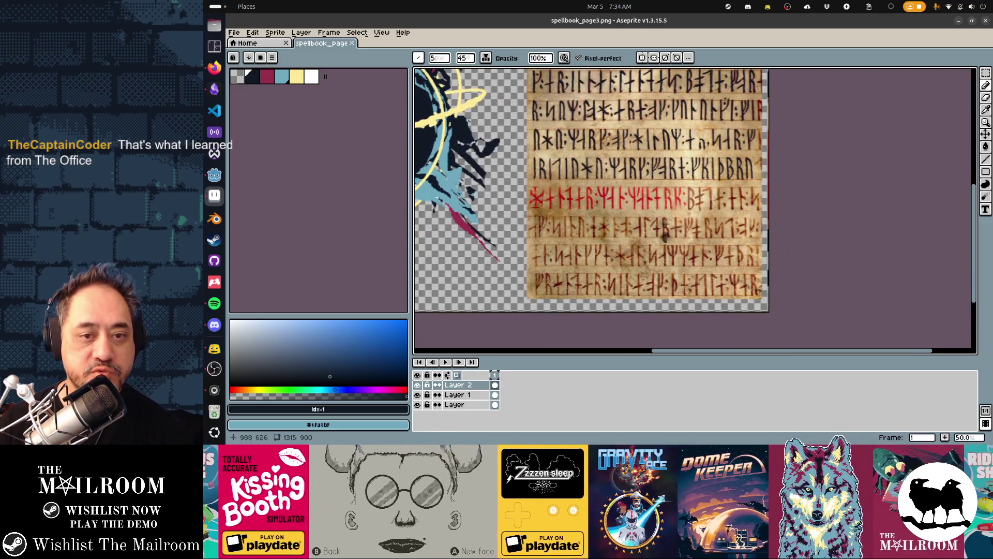
scroll(665, 236, "up", 2)
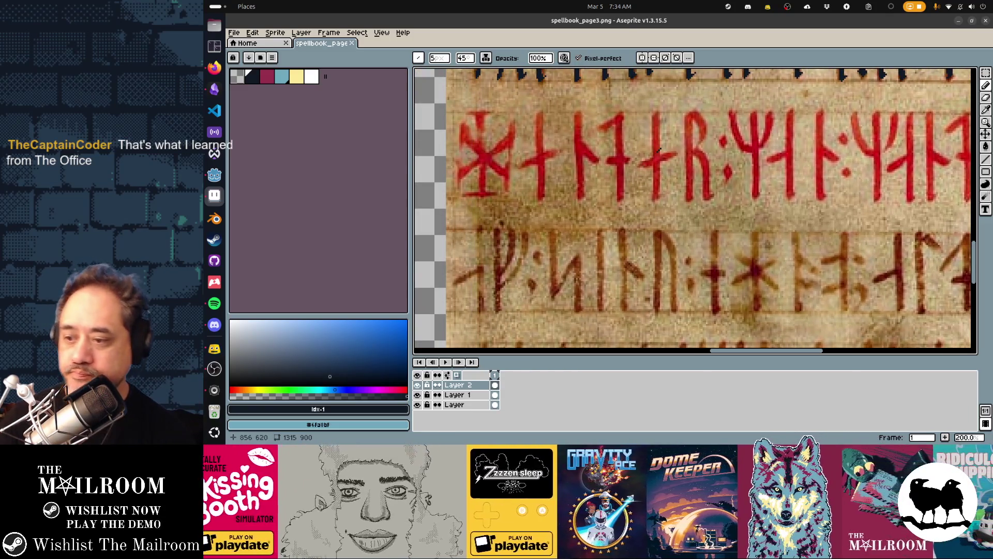
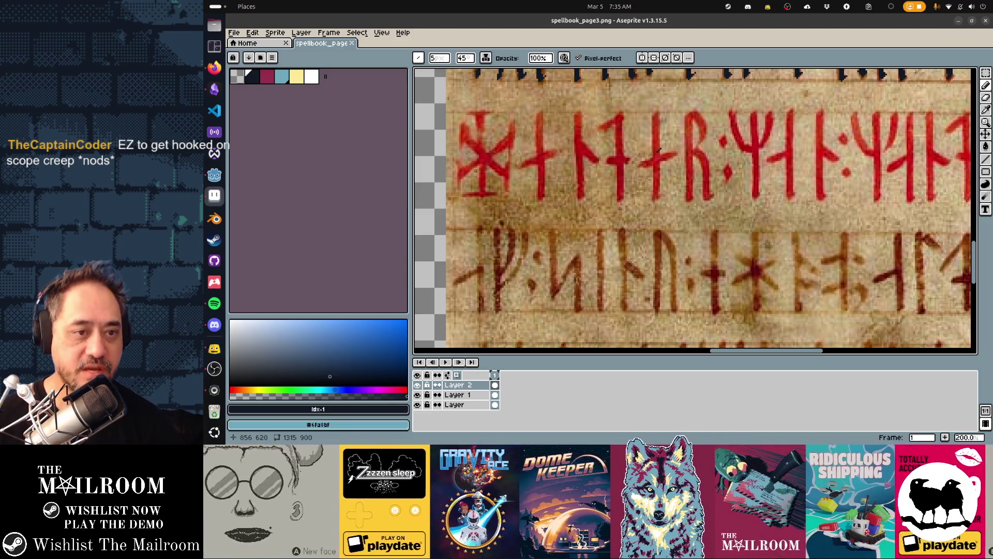
Step: Switch to red and retrace the first rune's diagonal, stem and top stroke
left_click_drag(501, 133, 585, 173)
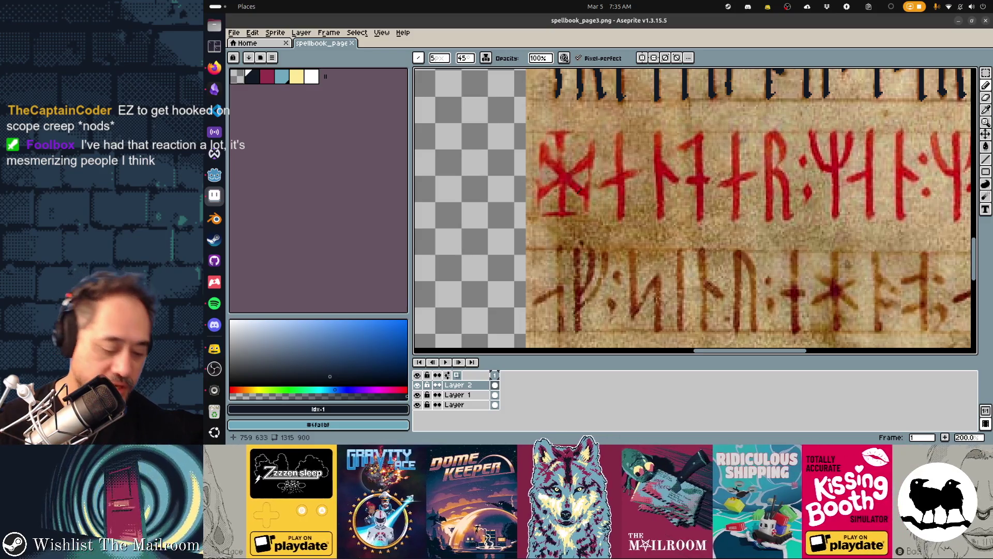
left_click(267, 76)
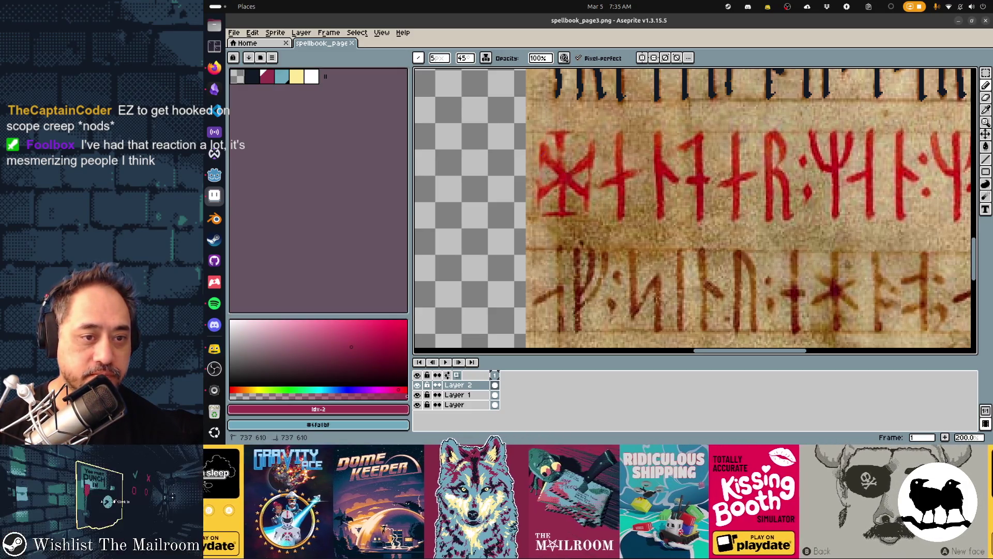
left_click_drag(551, 166, 586, 196)
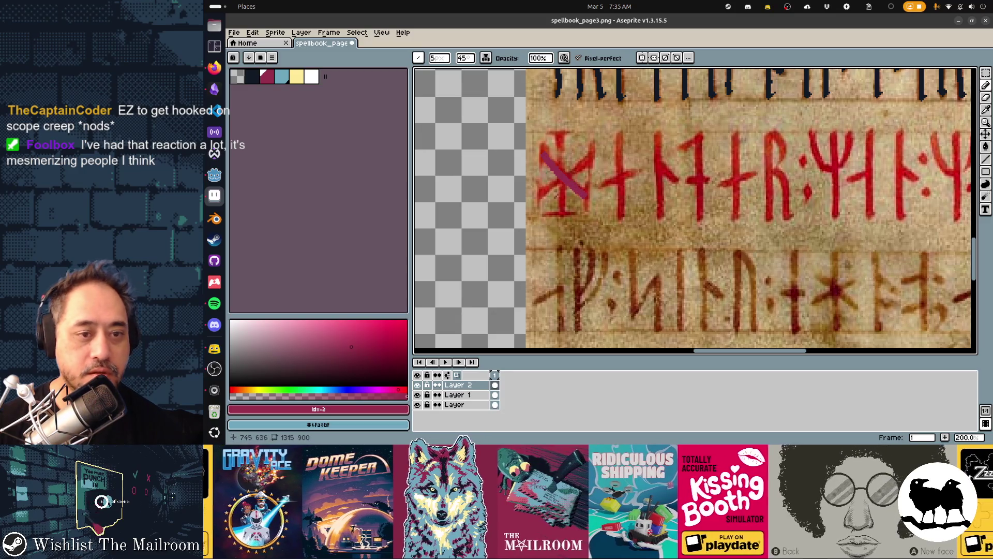
key("shift")
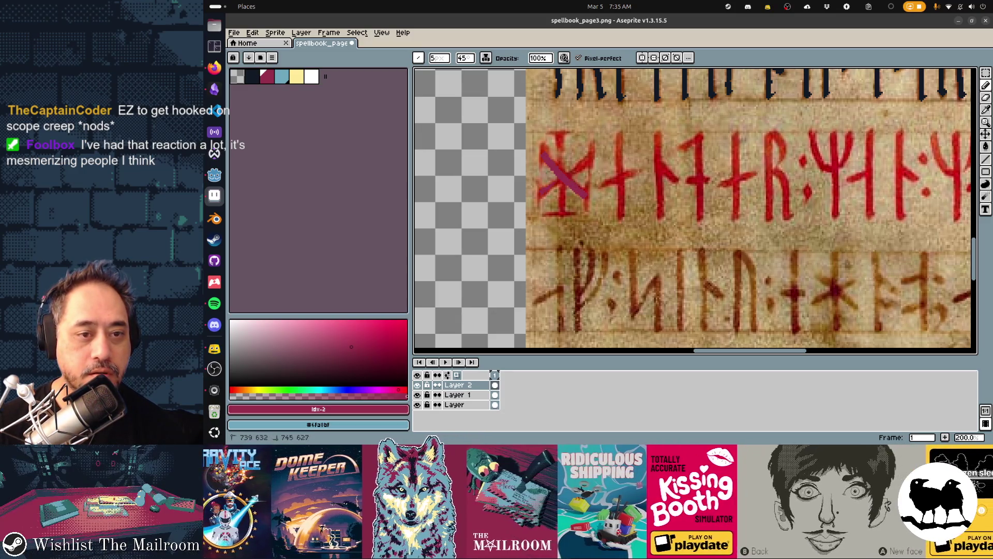
mouse_move(591, 144)
left_mouse_down()
mouse_move(593, 175)
mouse_move(537, 209)
left_mouse_up()
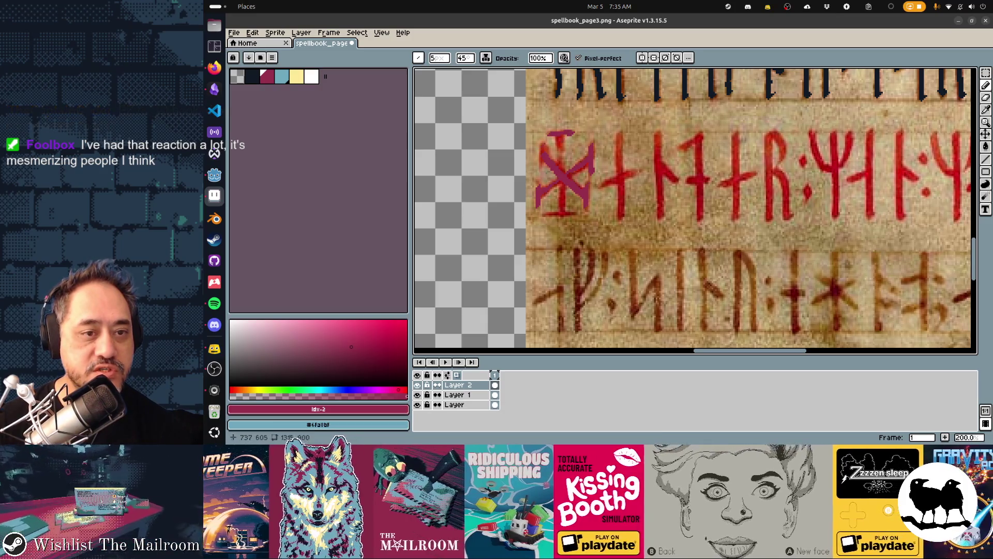
mouse_move(560, 148)
left_mouse_down()
mouse_move(560, 212)
mouse_move(577, 211)
left_mouse_up()
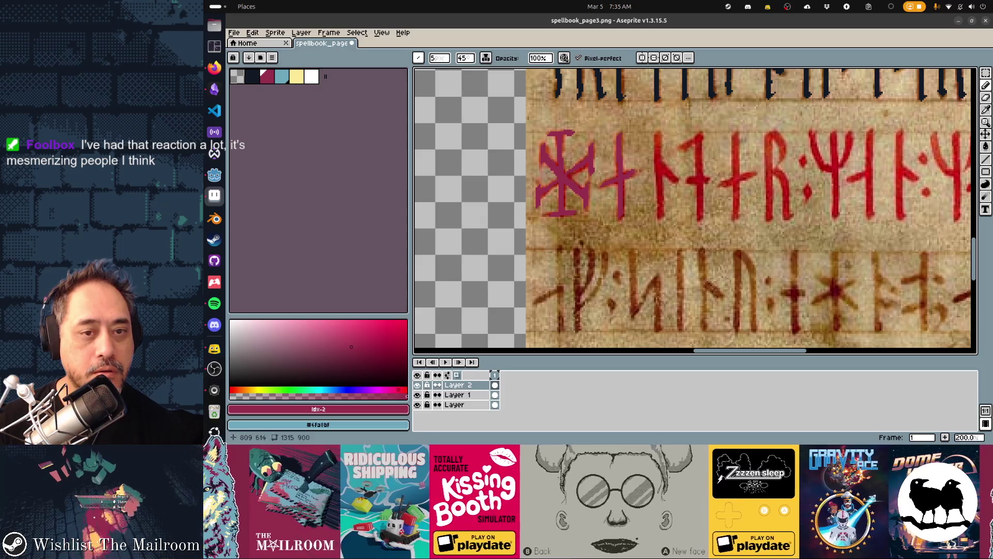
Step: Retrace the stems of the next two runes in red
left_click_drag(658, 149, 659, 215)
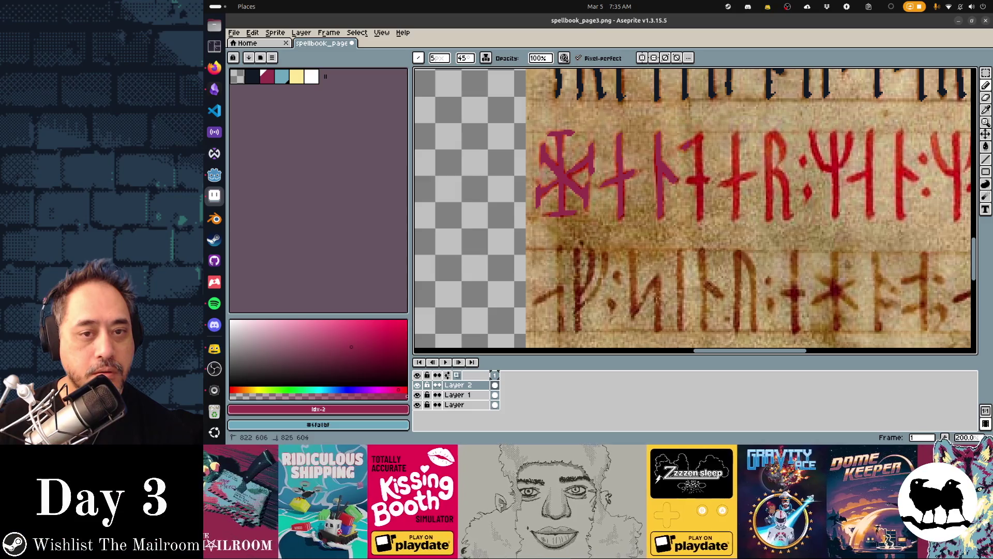
left_click_drag(698, 141, 700, 220)
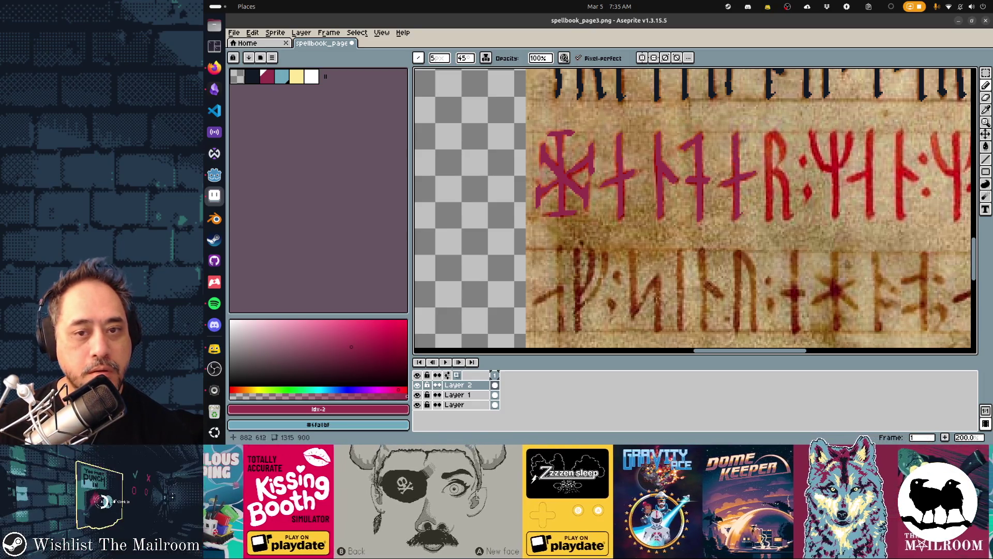
scroll(695, 211, "right", 5)
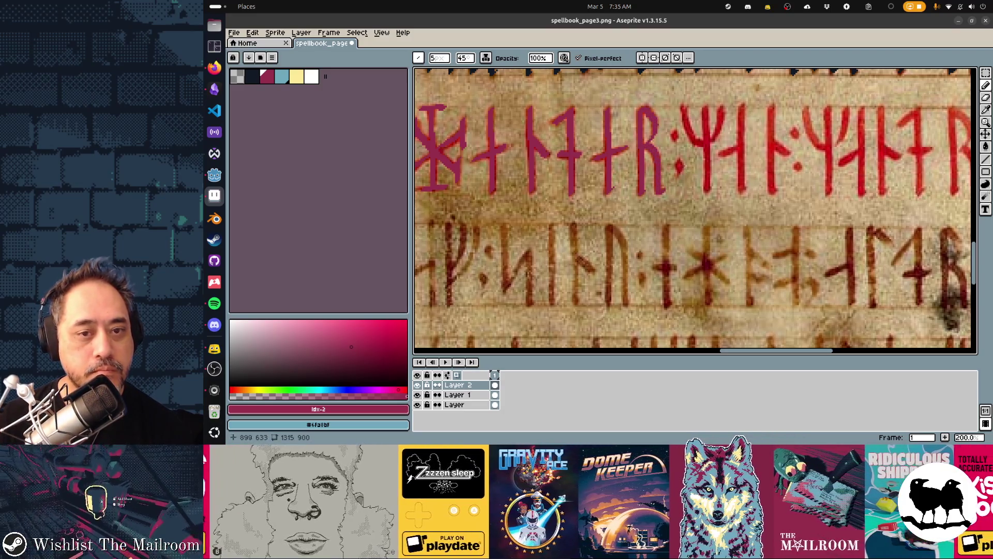
Step: Retrace the Ψ rune and the following rune strokes in flat red
left_click_drag(683, 111, 702, 148)
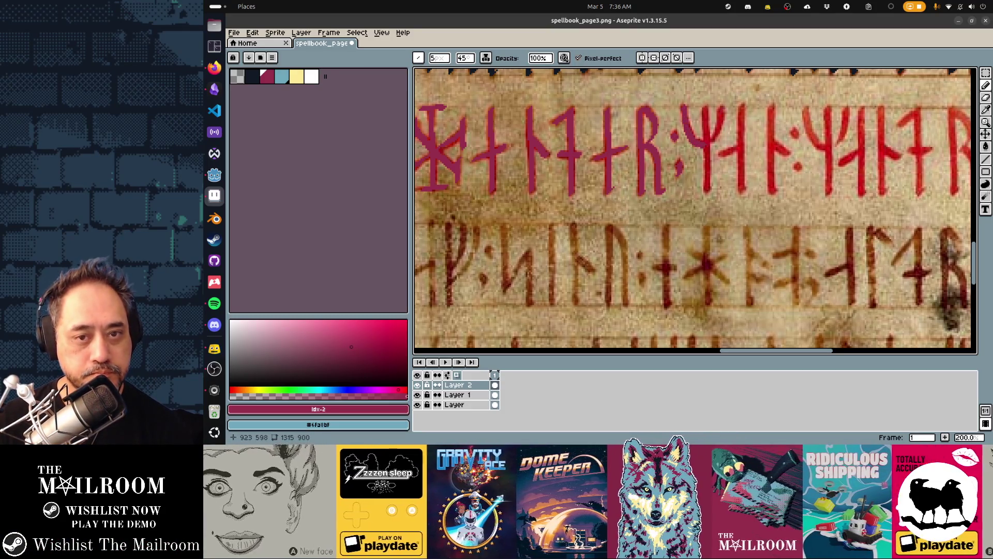
left_click_drag(706, 124, 706, 189)
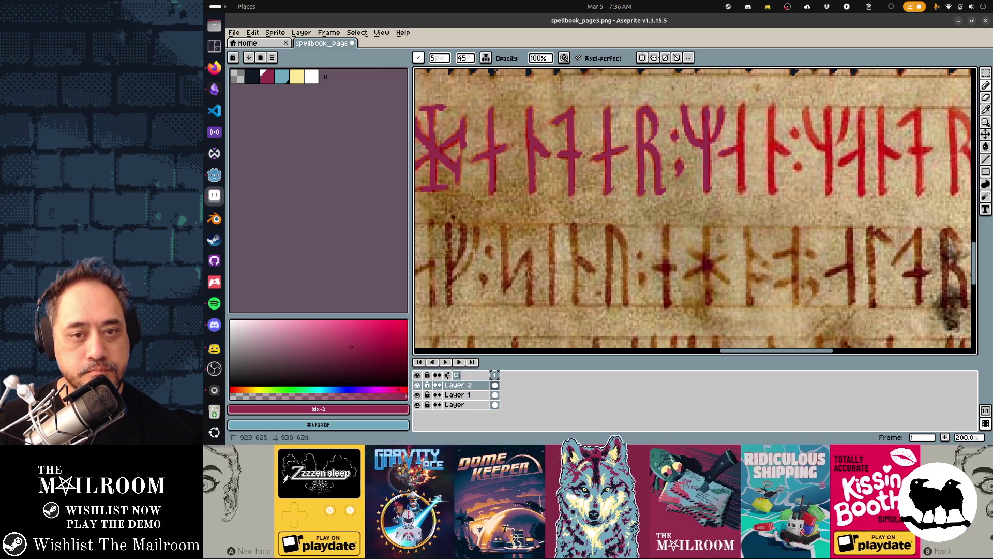
left_click_drag(740, 143, 741, 173)
left_click_drag(772, 118, 773, 131)
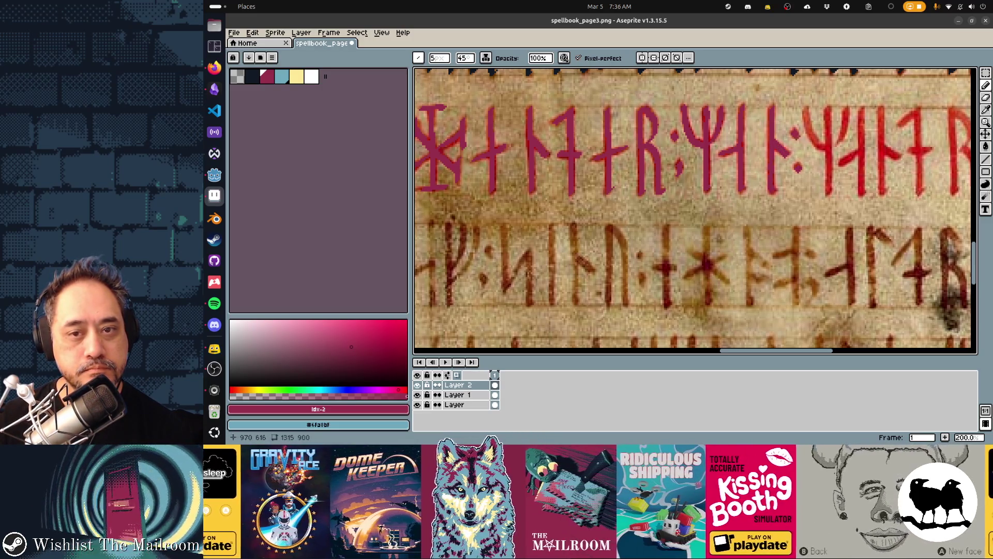
mouse_move(800, 147)
left_mouse_down()
mouse_move(669, 119)
mouse_move(673, 107)
mouse_move(693, 177)
left_mouse_up()
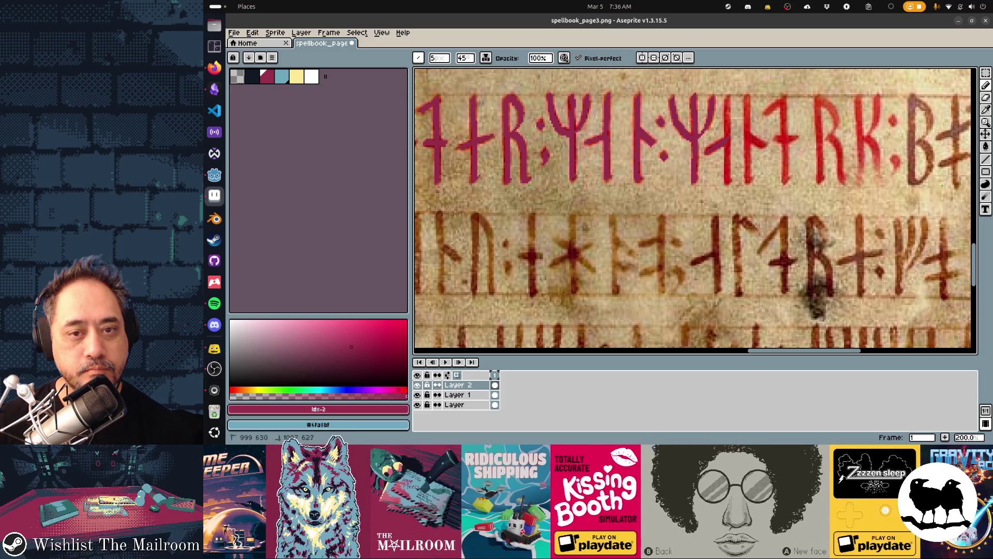
left_click_drag(727, 104, 727, 167)
left_click_drag(747, 99, 747, 140)
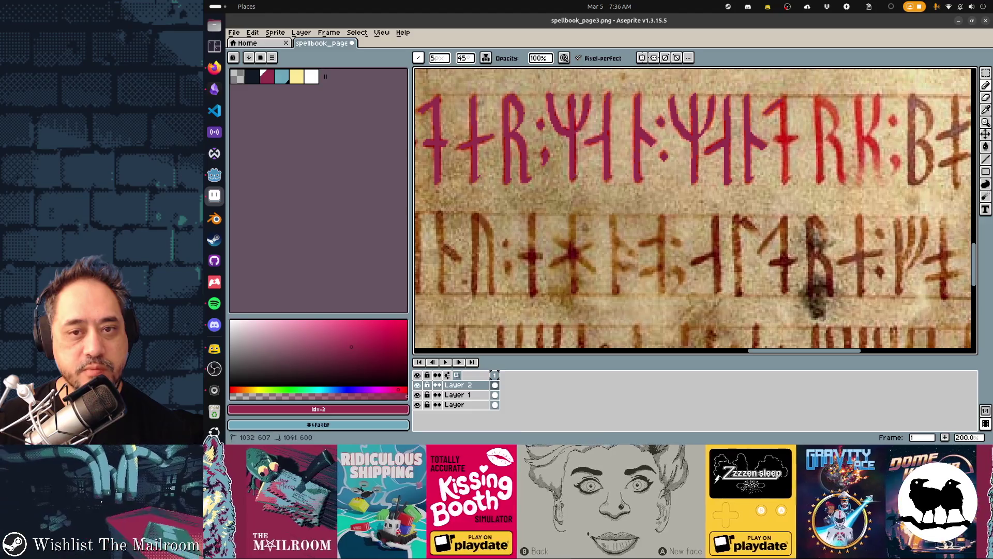
mouse_move(759, 117)
left_mouse_down()
mouse_move(770, 111)
mouse_move(786, 136)
mouse_move(787, 176)
mouse_move(787, 149)
left_mouse_up()
Step: Retrace the R rune's stem and diagonal leg in red
scroll(793, 132, "right", 5)
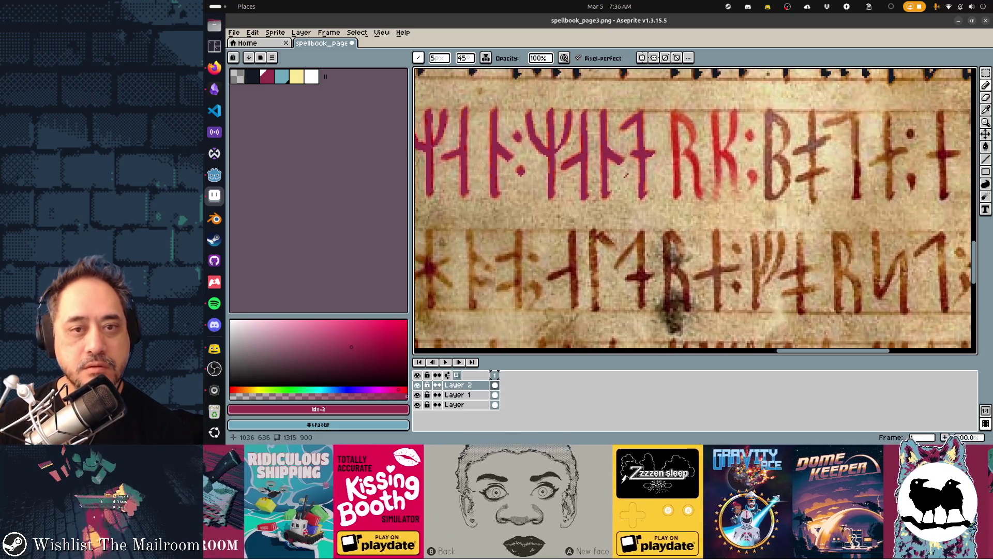
left_click_drag(675, 127, 675, 168)
left_click_drag(681, 114, 700, 193)
scroll(655, 138, "right", 3)
scroll(656, 138, "down", 1)
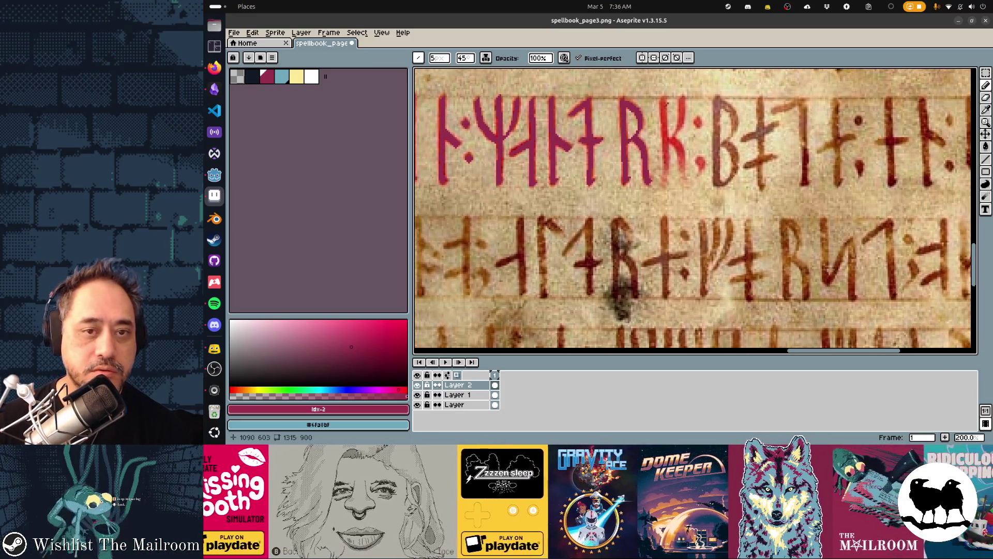
Step: Retrace the K rune's stem, arm and leg plus the colon's upper dot in red
left_click_drag(663, 99, 668, 180)
left_click_drag(675, 139, 682, 100)
mouse_move(678, 149)
left_mouse_down()
mouse_move(685, 182)
mouse_move(703, 175)
left_mouse_up()
left_click(700, 123)
scroll(702, 122, "right", 5)
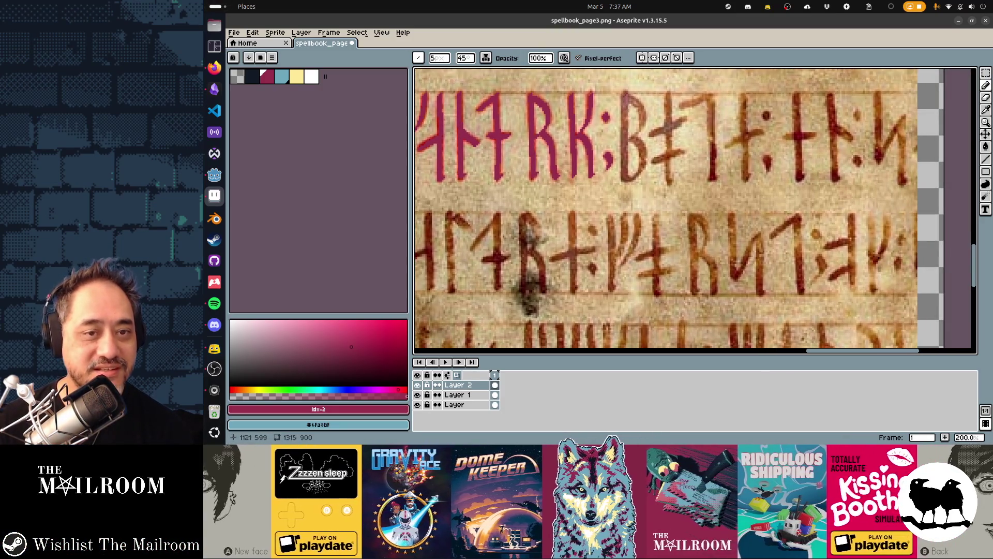
Step: Retrace the B rune and the next runes with their dots in red
left_click_drag(626, 94, 625, 165)
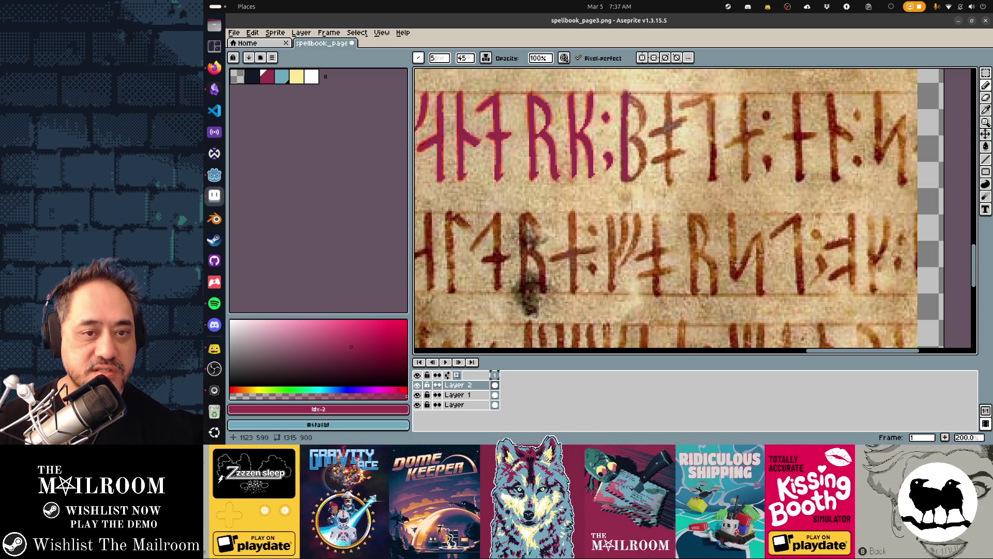
mouse_move(629, 96)
left_mouse_down()
mouse_move(644, 114)
mouse_move(631, 142)
mouse_move(645, 168)
left_mouse_up()
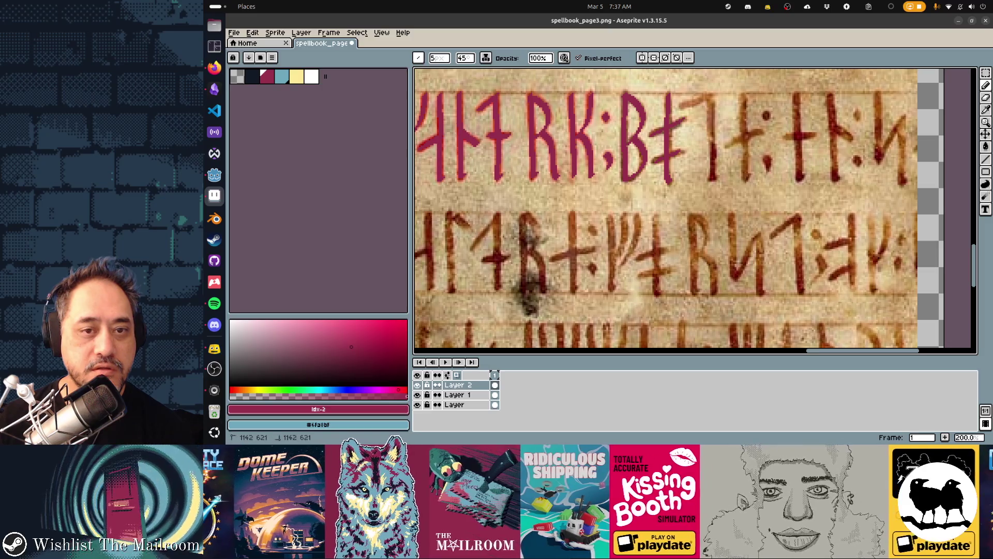
mouse_move(679, 107)
left_mouse_down()
mouse_move(714, 94)
mouse_move(712, 179)
left_mouse_up()
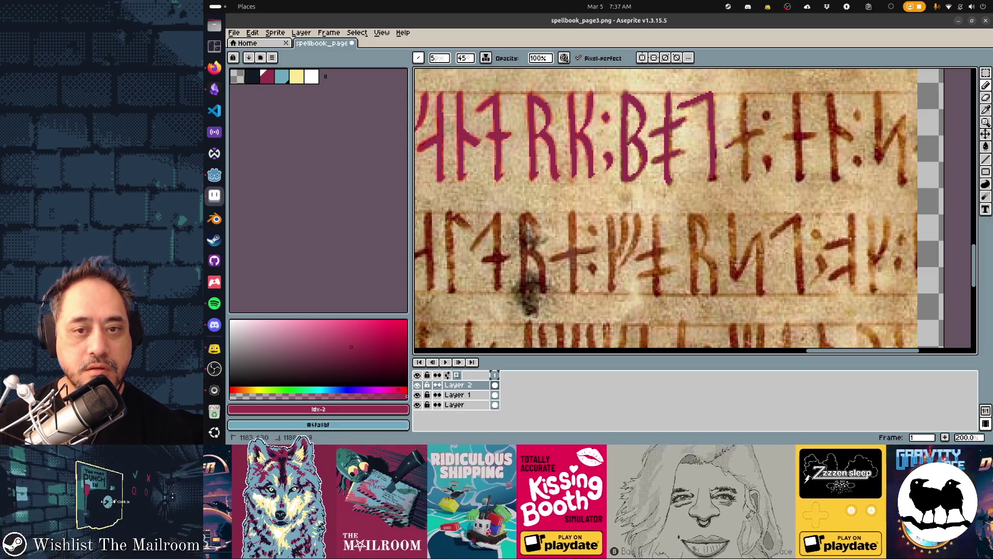
left_click_drag(744, 93, 746, 161)
left_click(768, 162)
left_click(769, 117)
Step: Retrace the row's last runes to the right edge, then scroll back to the left edge
left_click_drag(739, 184, 569, 192)
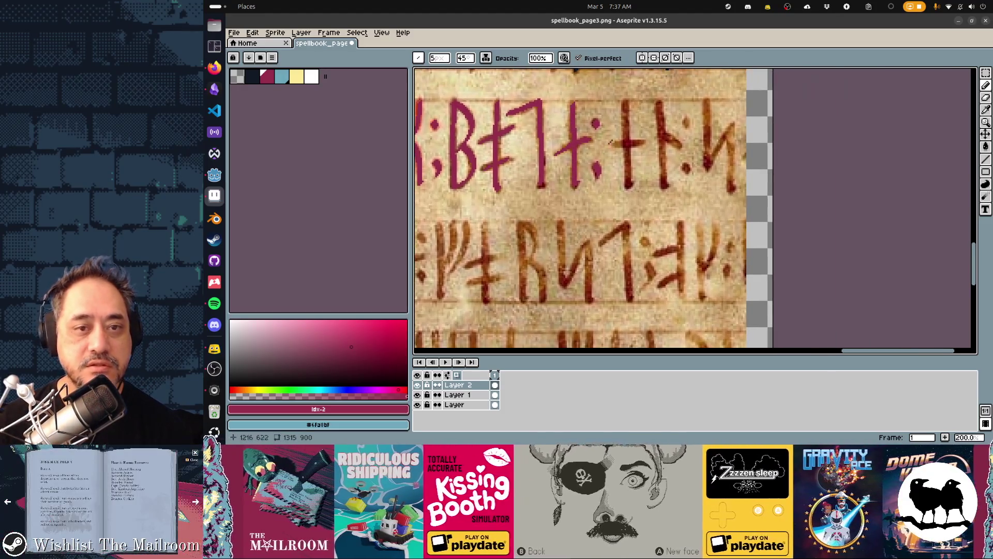
left_click_drag(627, 106, 631, 186)
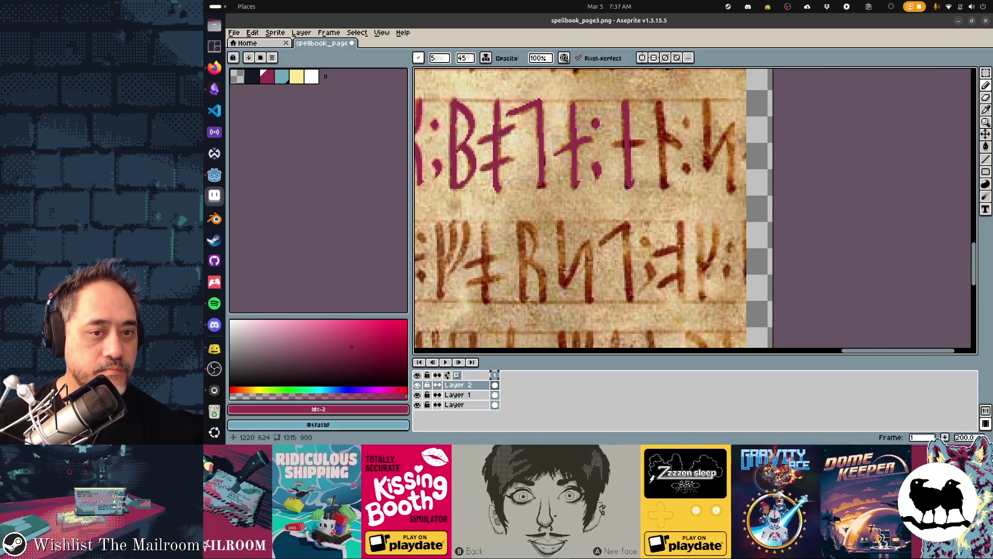
left_click_drag(662, 117, 666, 186)
left_click_drag(665, 132, 678, 150)
left_click(686, 123)
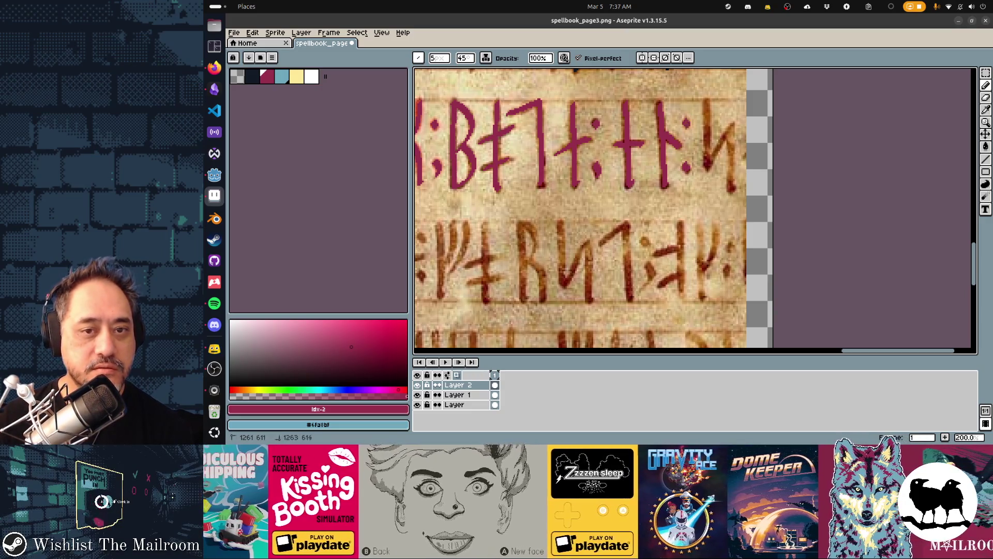
scroll(693, 129, "up", 5)
scroll(675, 164, "down", 5)
scroll(673, 166, "down", 4)
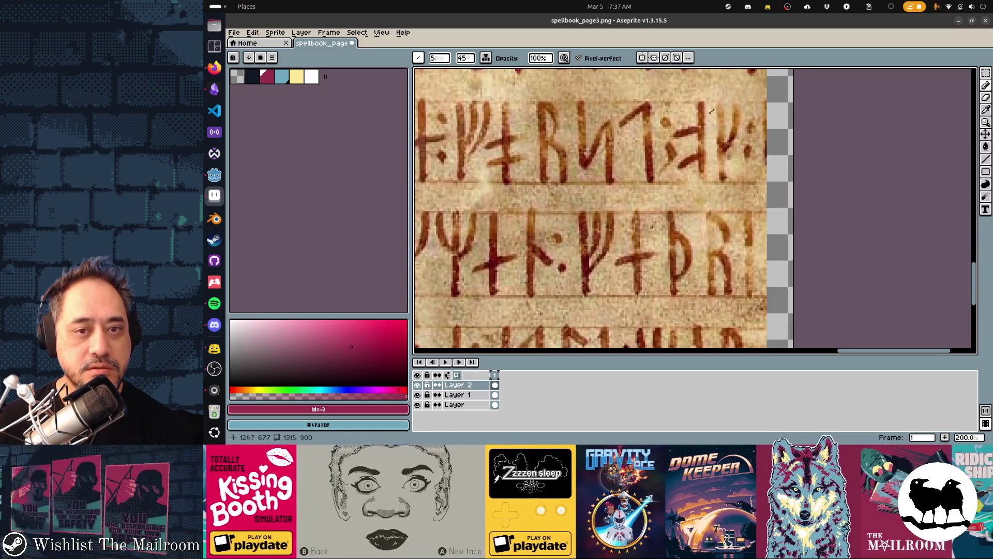
scroll(673, 166, "left", 10)
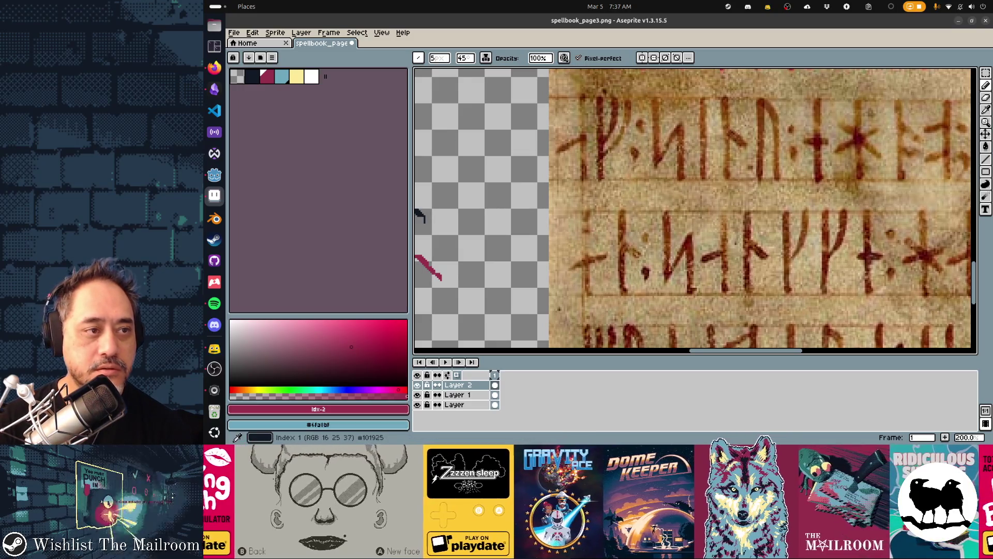
Step: Restore the default palette and choose the dark blue ink colour
key("bracketleft")
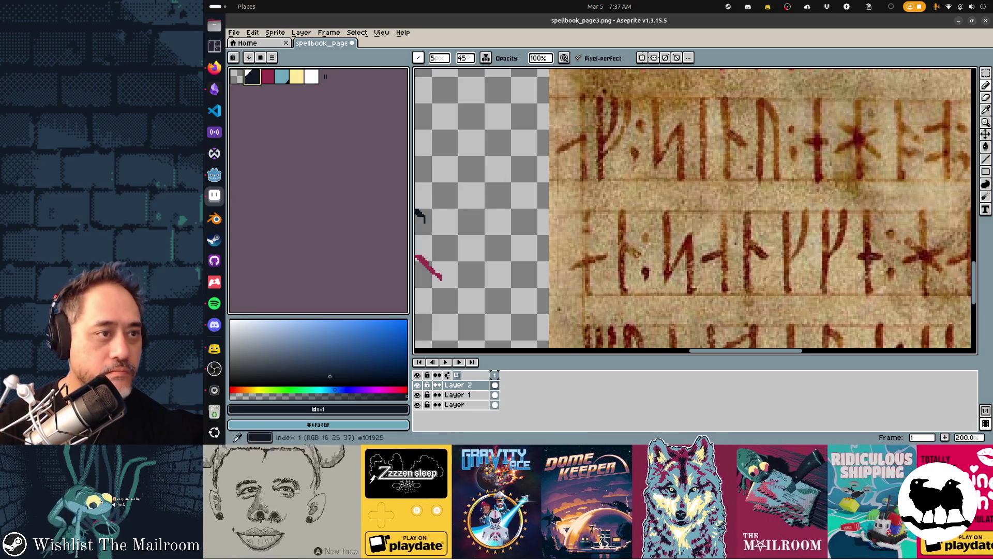
left_click(271, 57)
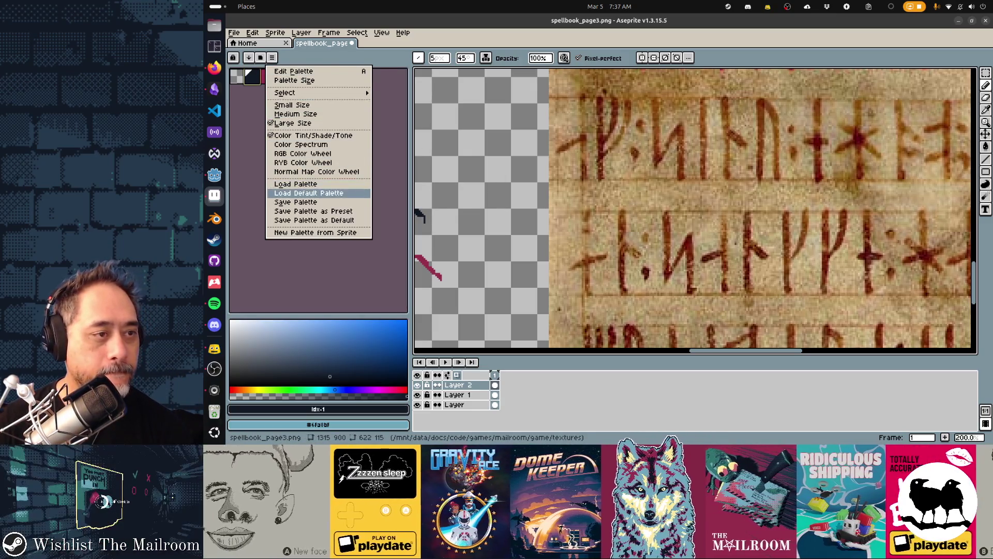
left_click(308, 193)
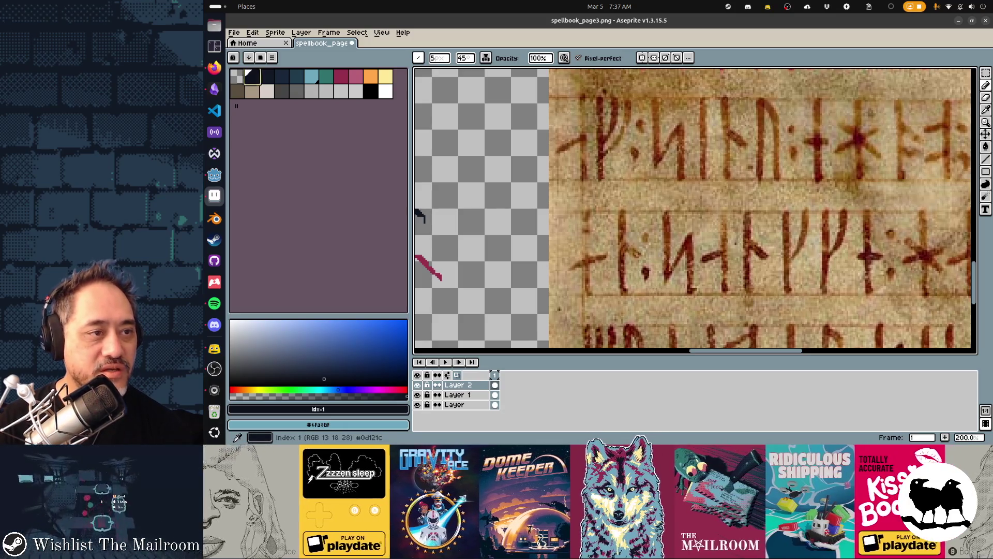
left_click(267, 77)
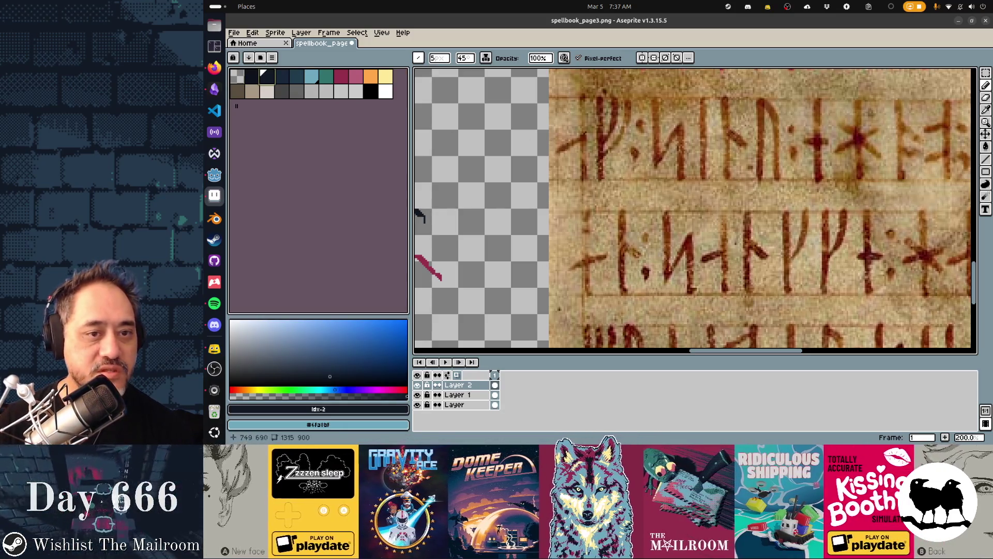
Step: Retrace the first runes and colon in dark navy, zoom out, and save spellbook_page3.png
left_click_drag(582, 102, 586, 179)
mouse_move(600, 120)
left_mouse_down()
mouse_move(599, 102)
mouse_move(602, 178)
left_mouse_up()
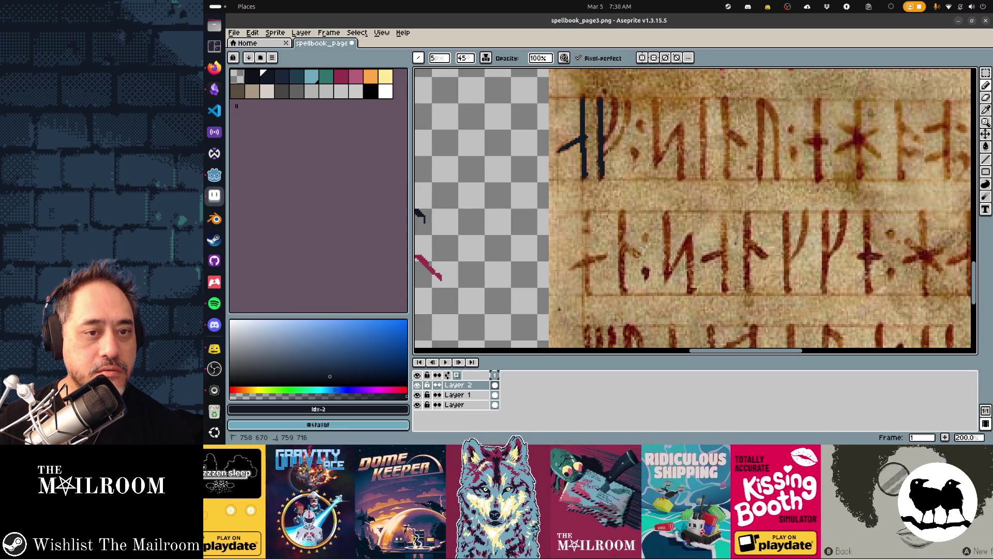
mouse_move(608, 134)
left_mouse_down()
mouse_move(613, 104)
mouse_move(630, 109)
mouse_move(606, 154)
left_mouse_up()
left_click(643, 125)
left_click(633, 154)
mouse_move(656, 100)
left_mouse_down()
mouse_move(658, 151)
mouse_move(680, 128)
mouse_move(682, 142)
left_mouse_up()
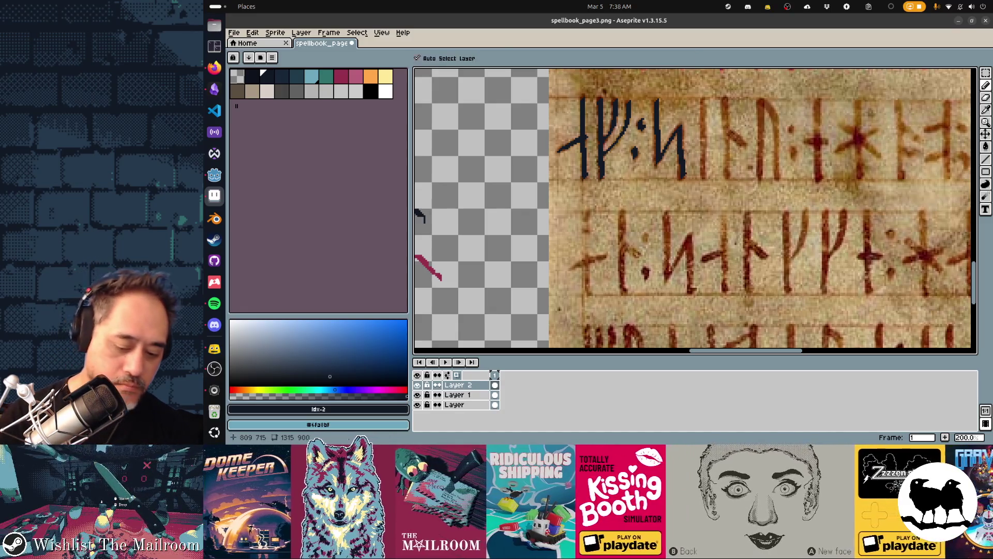
key("minus")
key("minus")
key("minus")
key("ctrl+s")
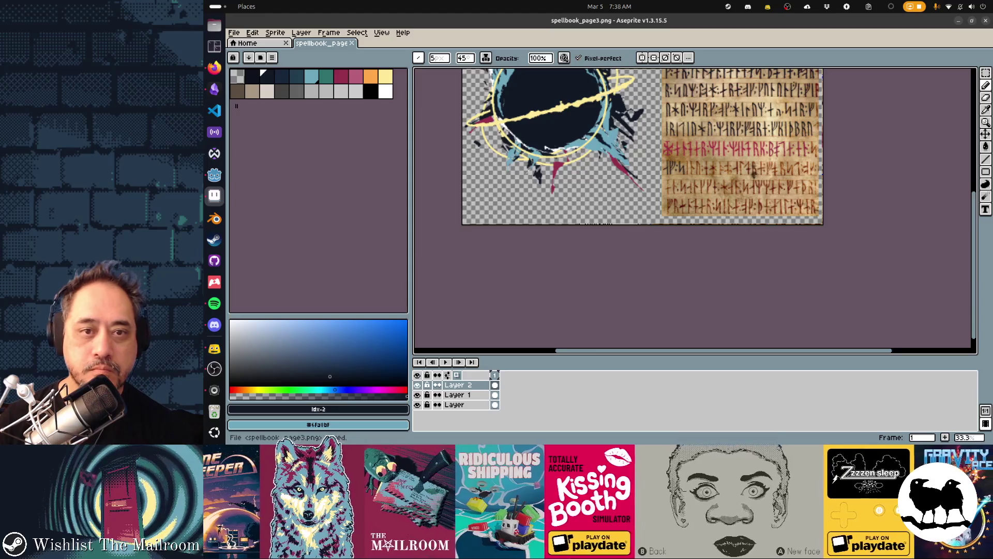
Step: Check the ink mode options and switch to the Line tool
scroll(569, 206, "up", 3)
scroll(569, 207, "right", 3)
left_click(486, 57)
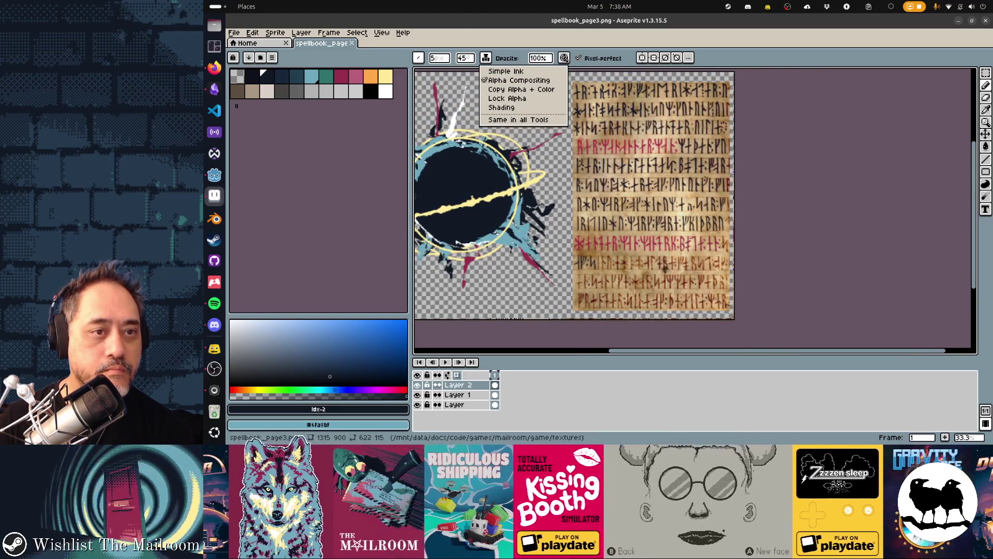
left_click(528, 91)
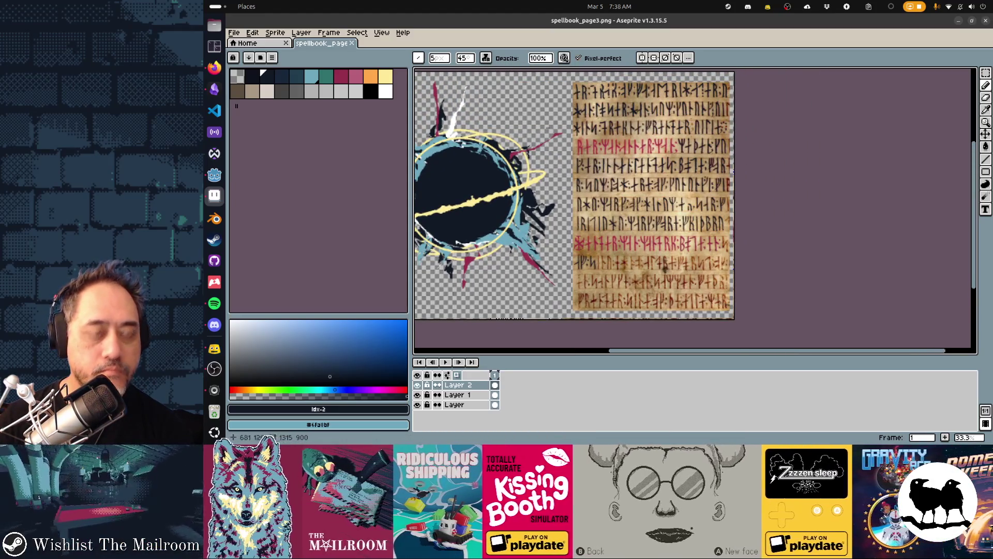
key("l")
Step: Zoom to 100% and reselect the dark ink, palette colour 2
scroll(570, 95, "up", 5, "ctrl")
scroll(591, 113, "up", 2)
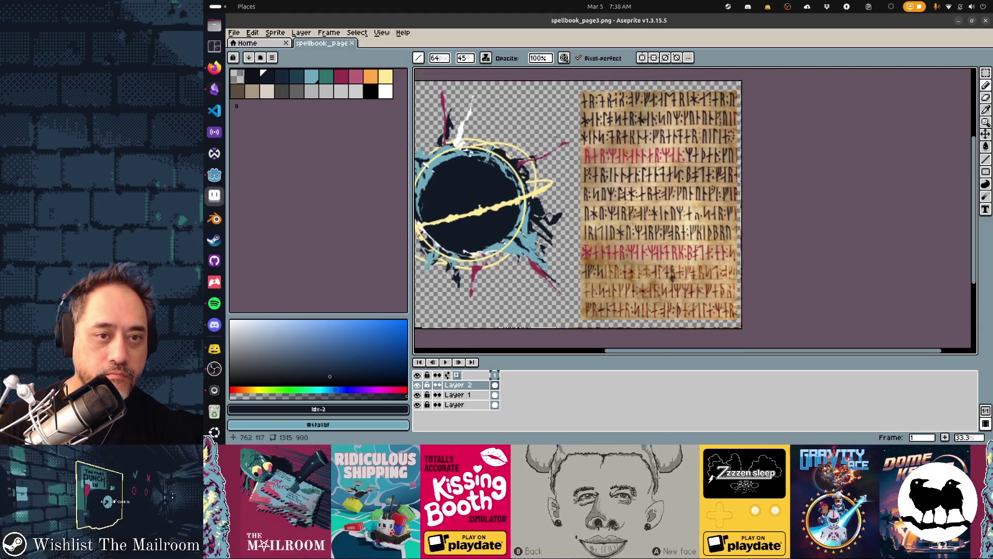
scroll(547, 102, "up", 2)
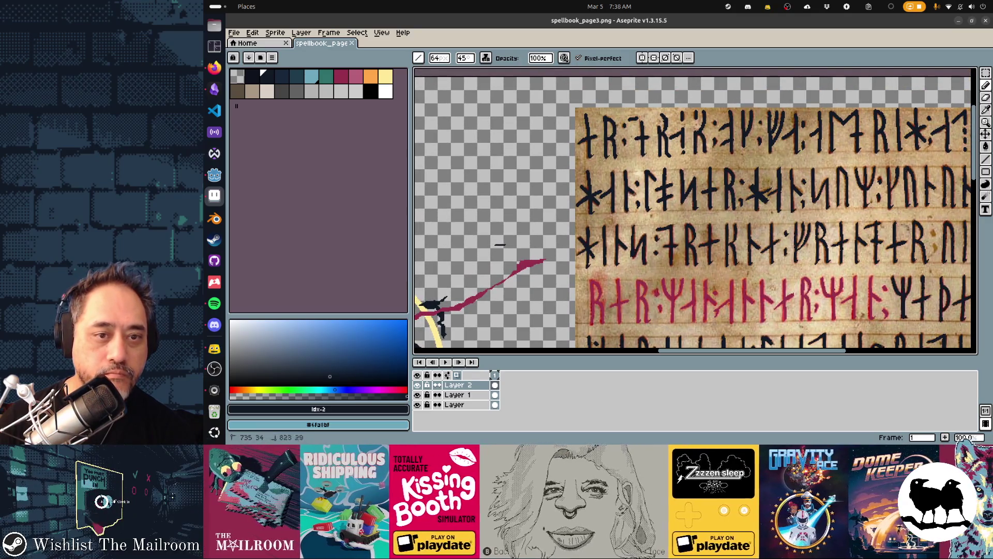
key("bracketright")
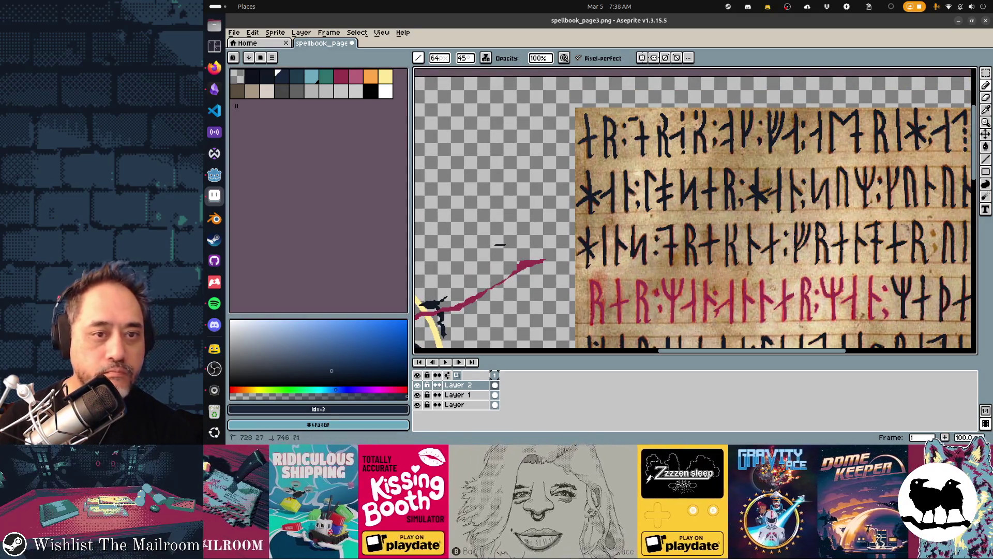
left_click(267, 76)
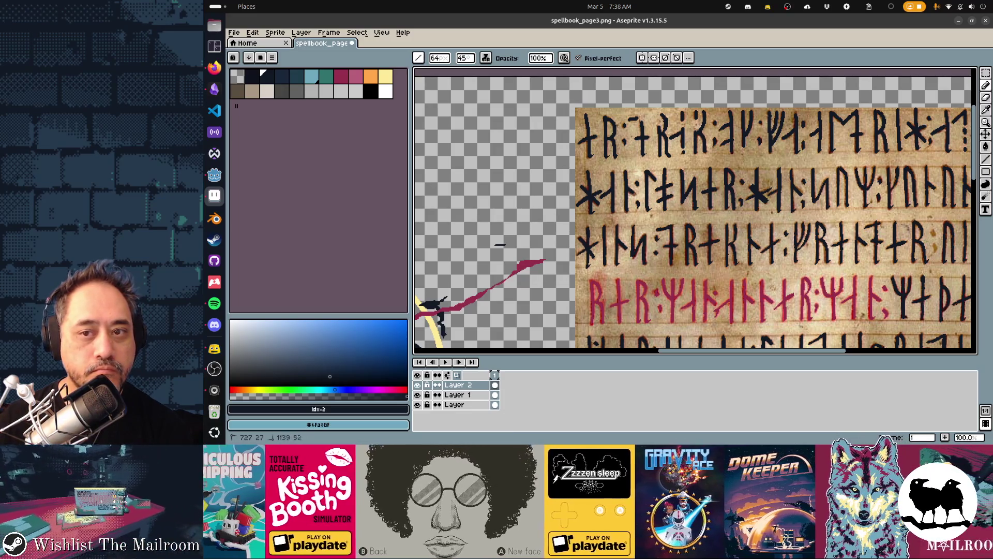
scroll(548, 155, "right", 5)
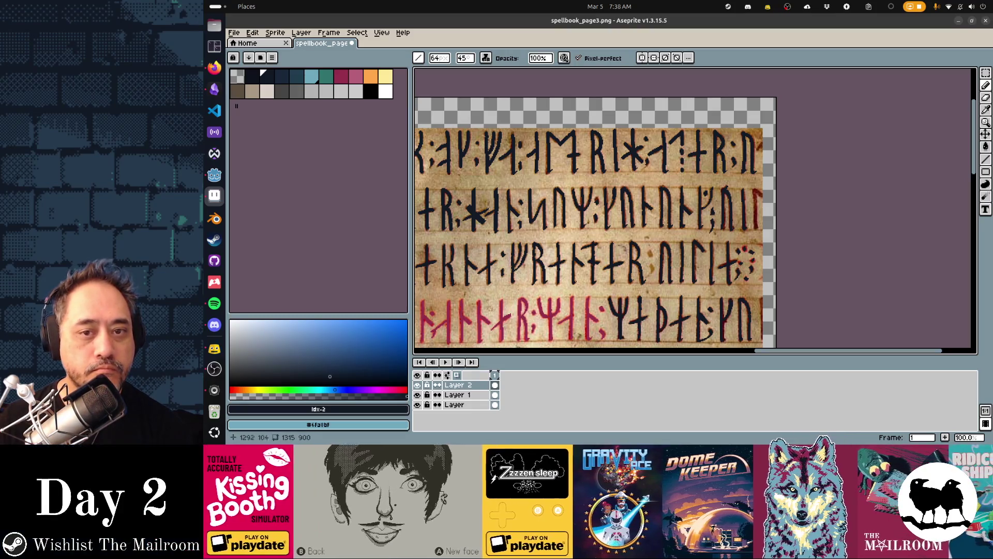
scroll(595, 207, "down", 5)
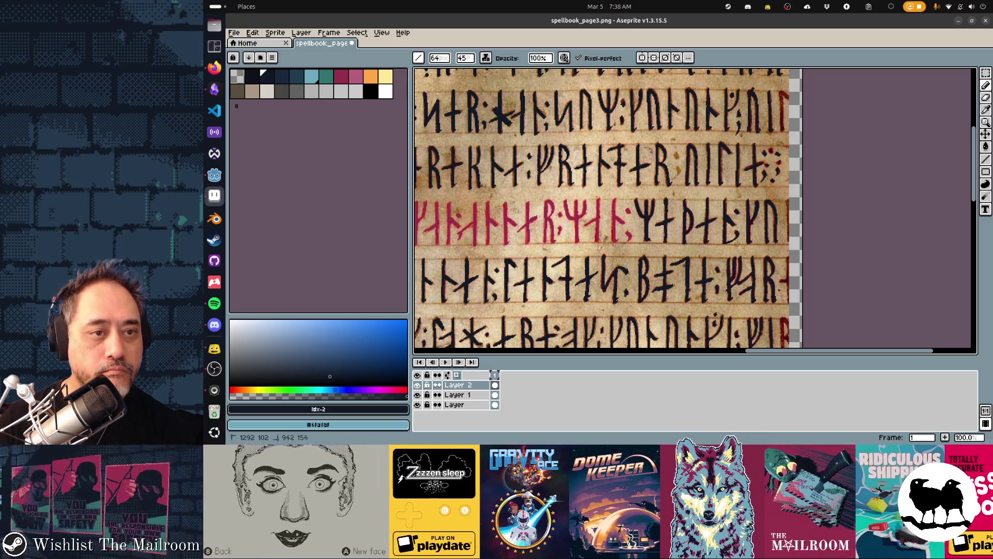
scroll(440, 168, "left", 5)
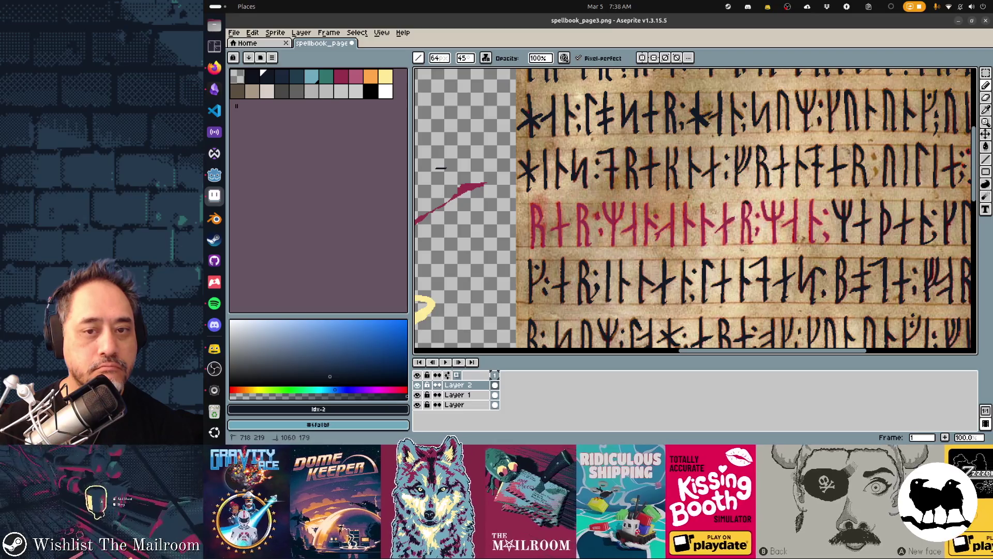
scroll(695, 211, "right", 5)
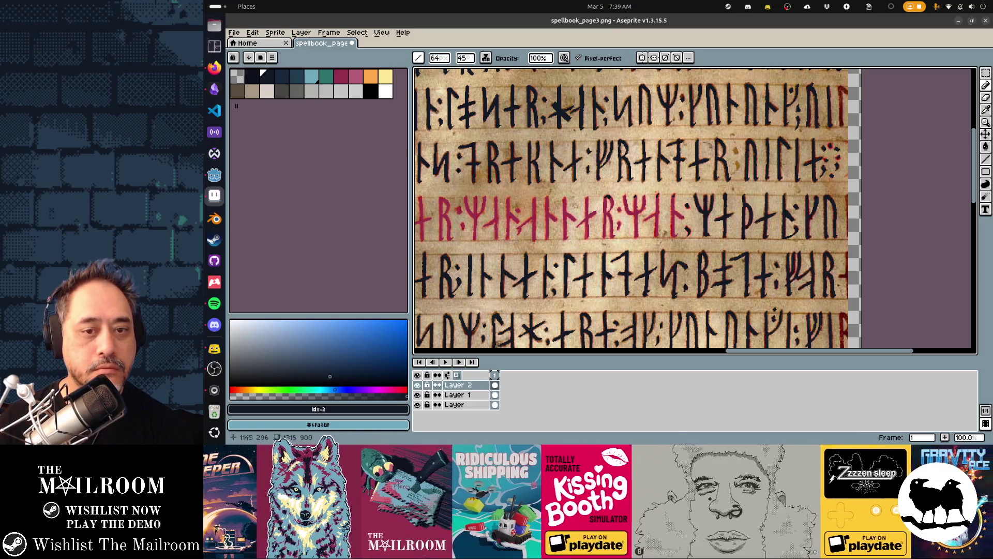
scroll(695, 211, "down", 3)
scroll(695, 211, "left", 2)
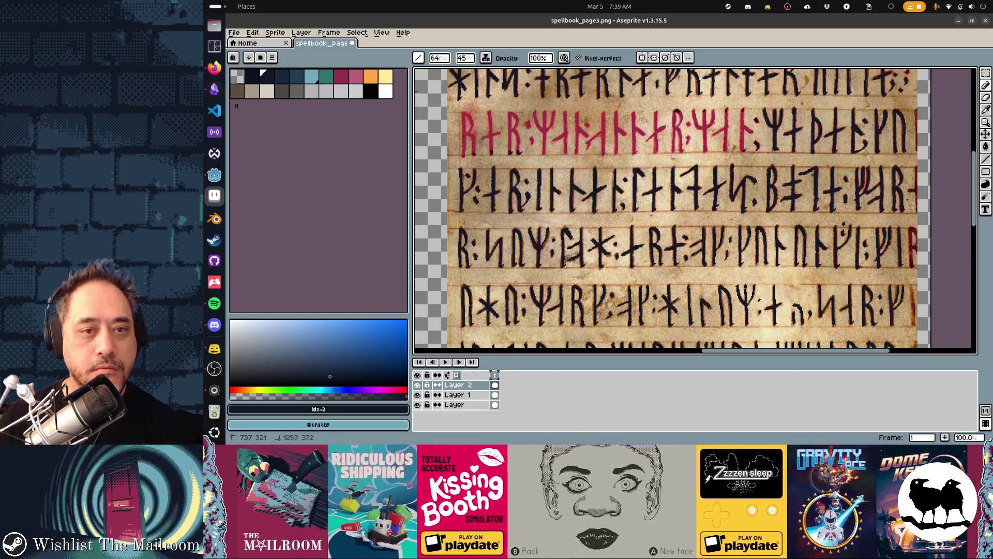
left_click(341, 76)
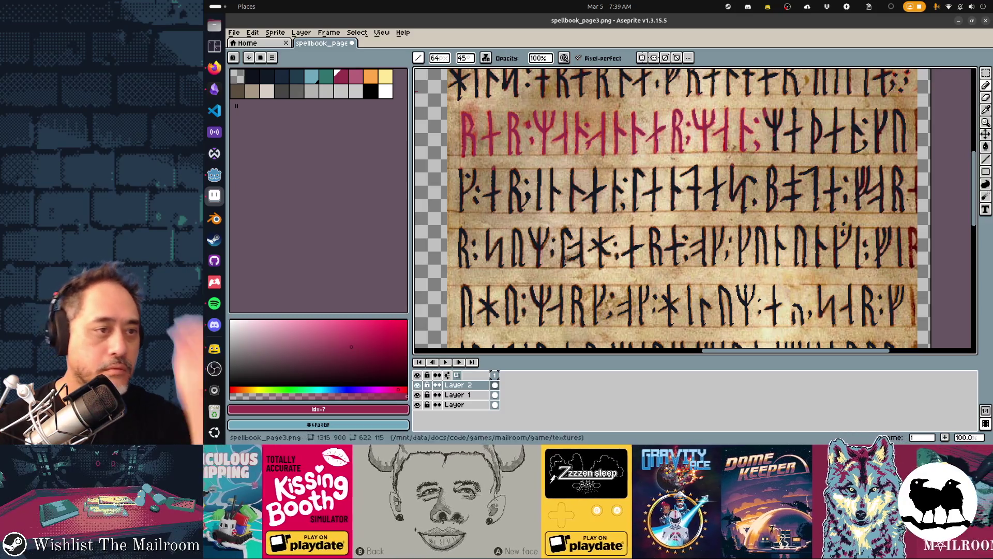
key("bracketleft")
key("bracketleft")
key("bracketleft")
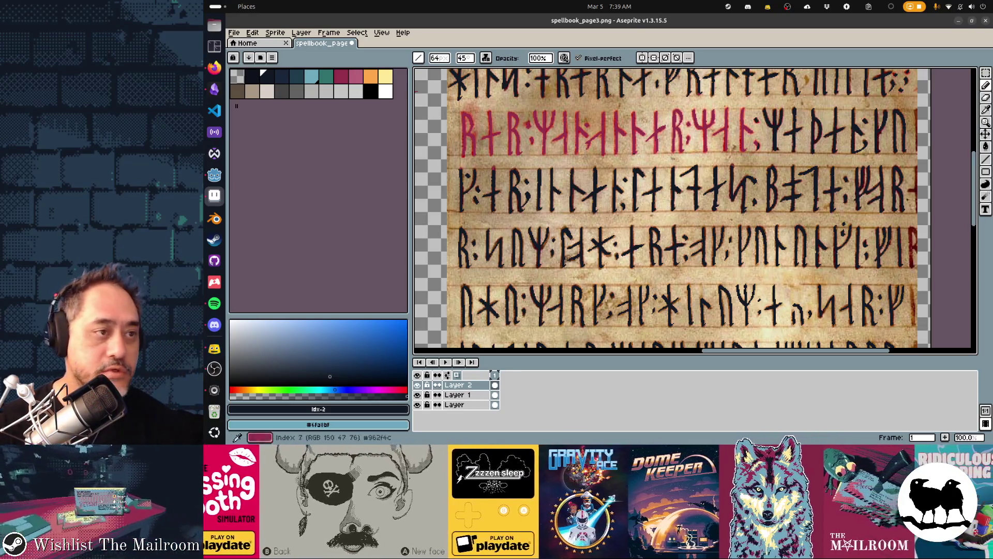
key("bracketleft")
left_click(341, 76)
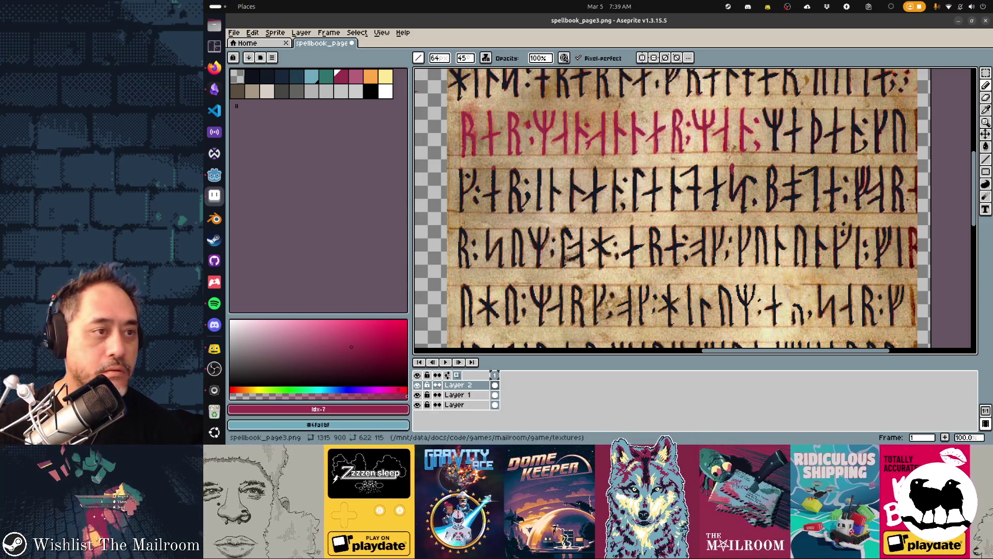
left_click(267, 76)
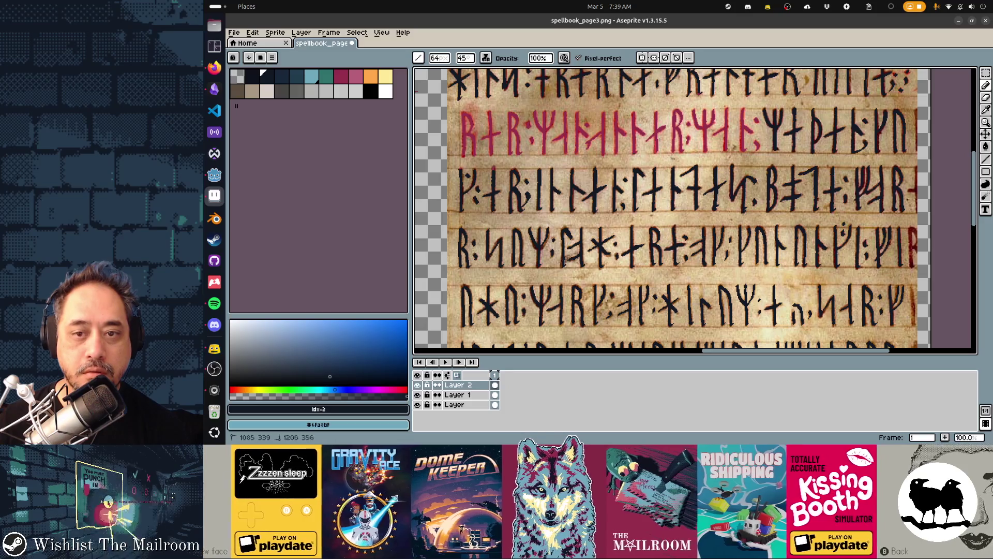
scroll(695, 211, "down", 3)
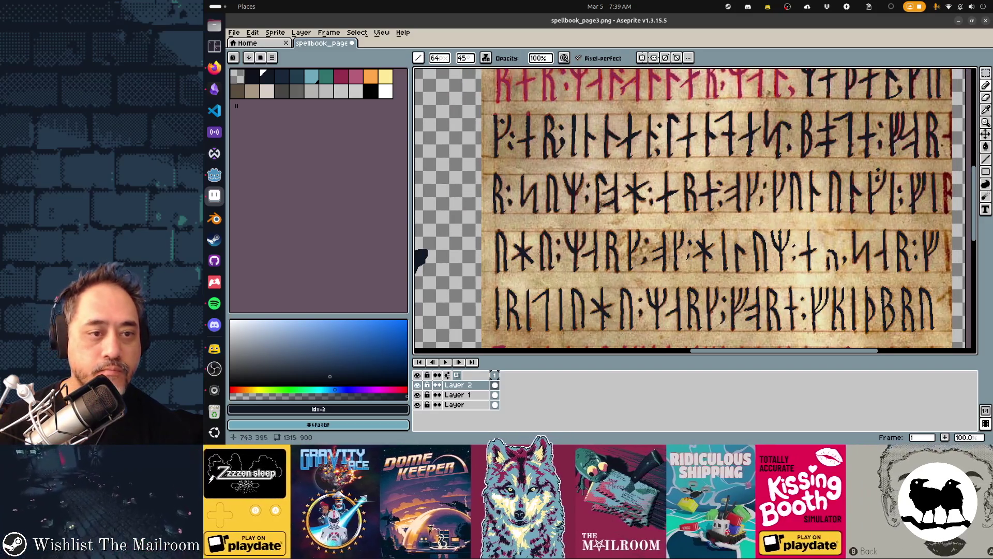
Step: Paint the lower crimson row's right-hand runes near-black, then reselect the dark navy swatch
scroll(695, 211, "right", 1)
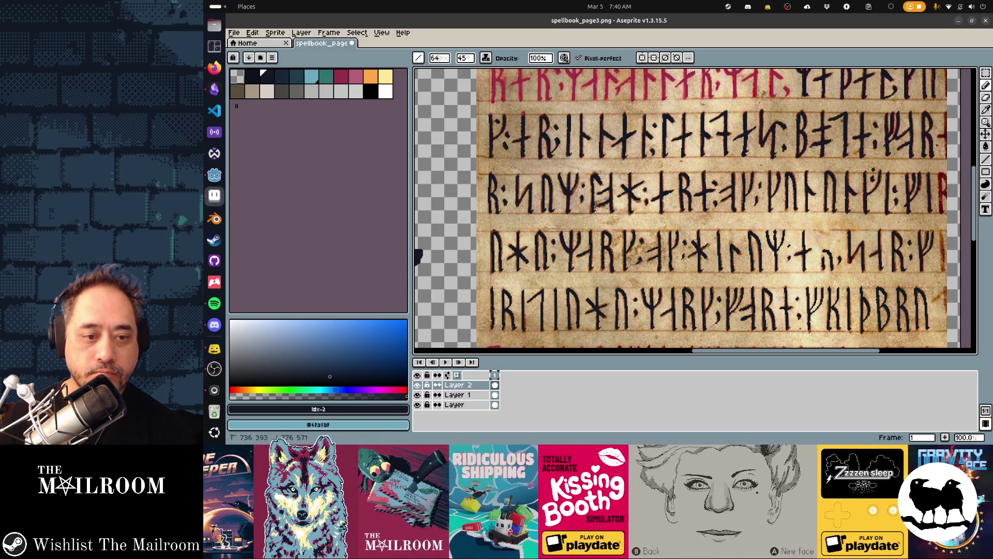
scroll(695, 211, "down", 5)
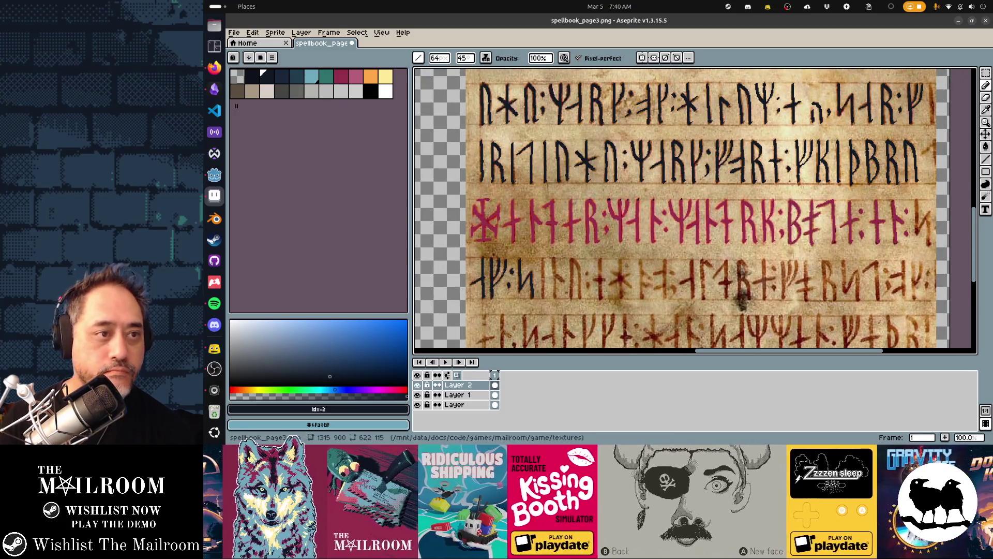
left_click(694, 218, "alt")
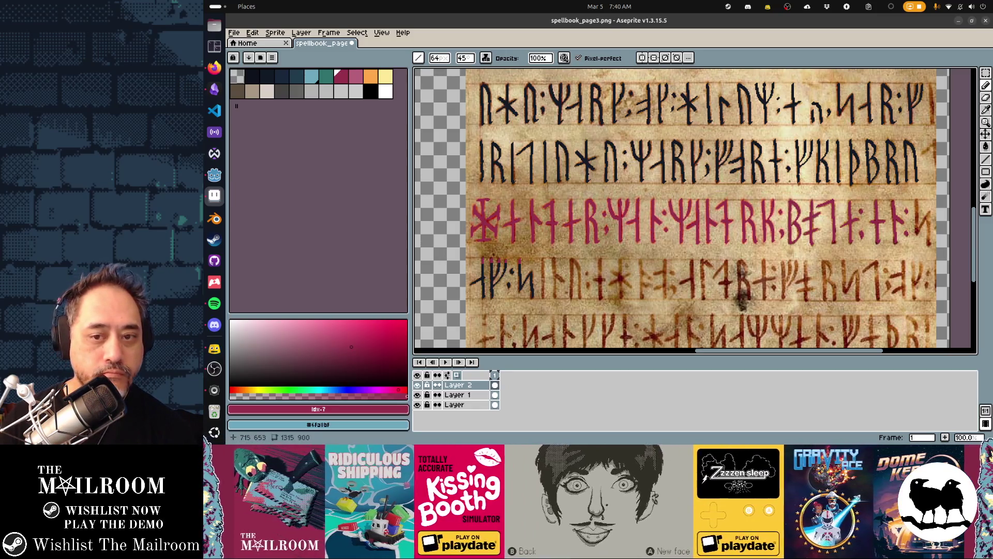
left_click(930, 189, "alt")
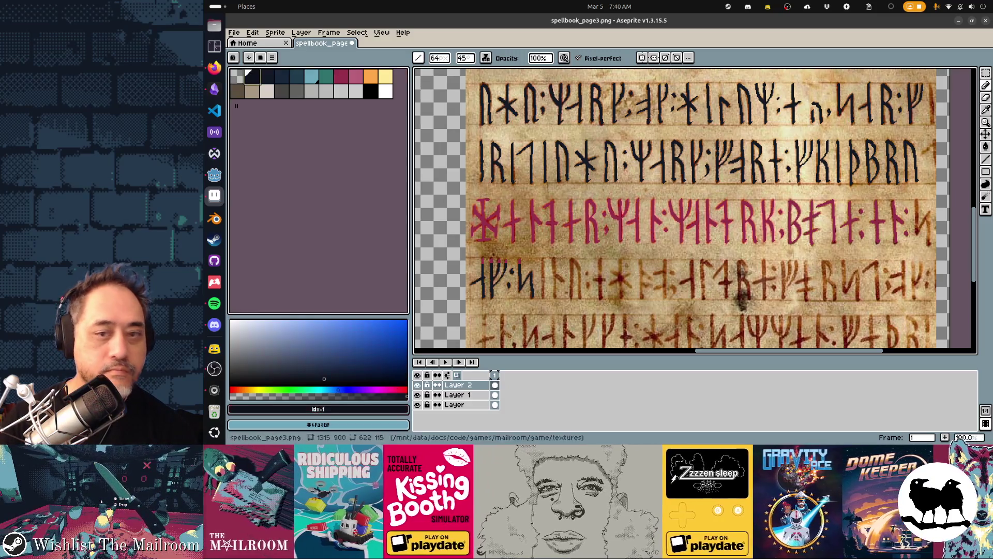
left_click_drag(913, 219, 770, 218)
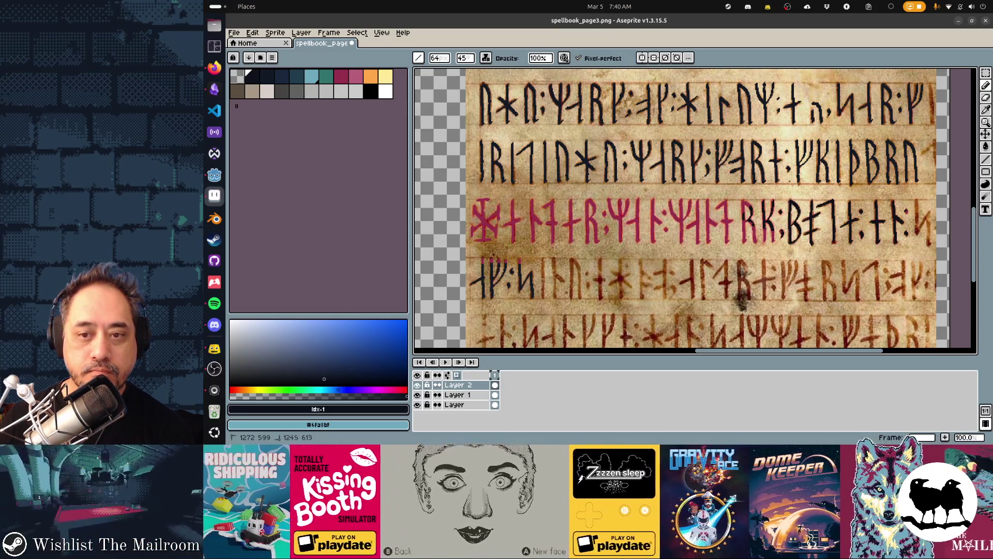
left_click(341, 76)
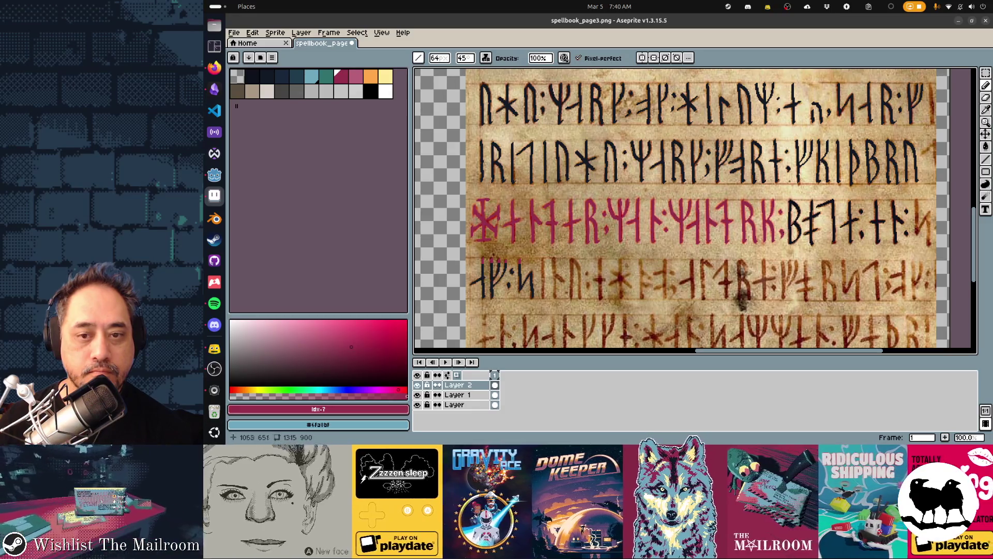
scroll(694, 207, "down", 2)
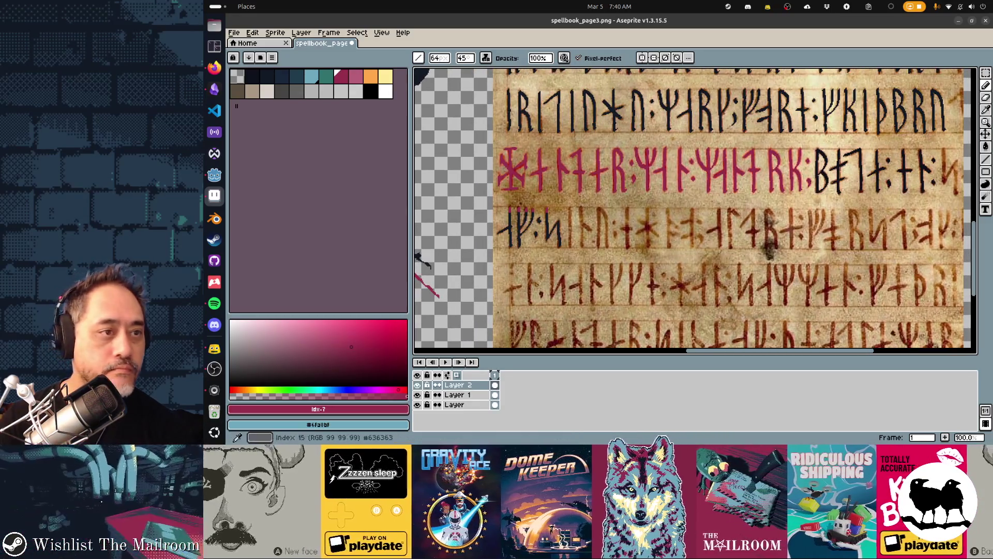
left_click(267, 76)
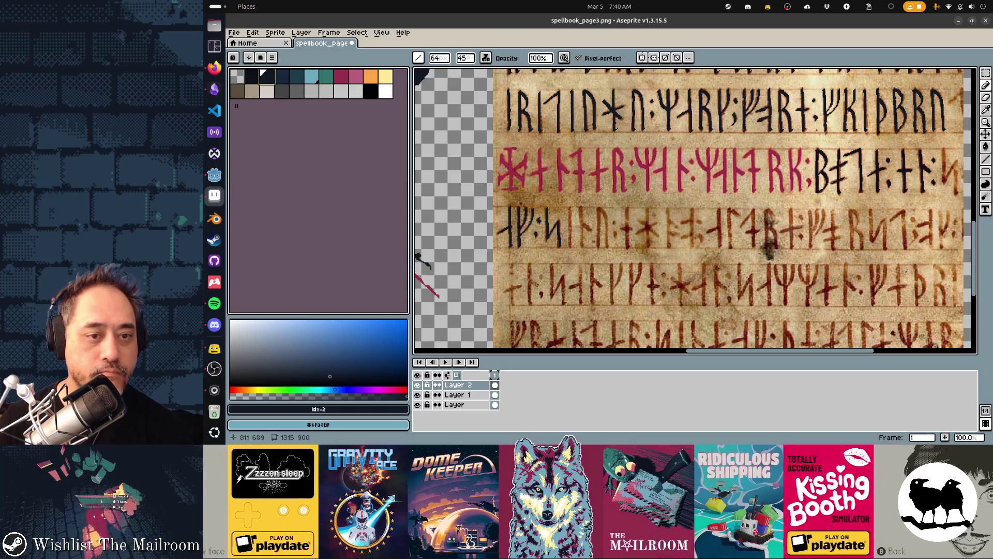
scroll(538, 248, "up", 1)
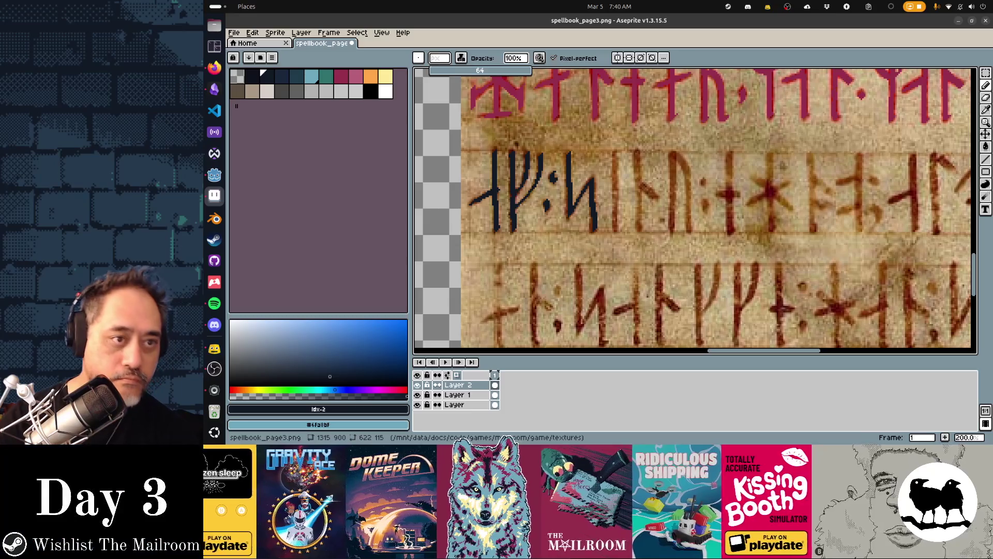
Step: Set a 4-pixel brush size and choose an ink mode
type("4")
key("Return")
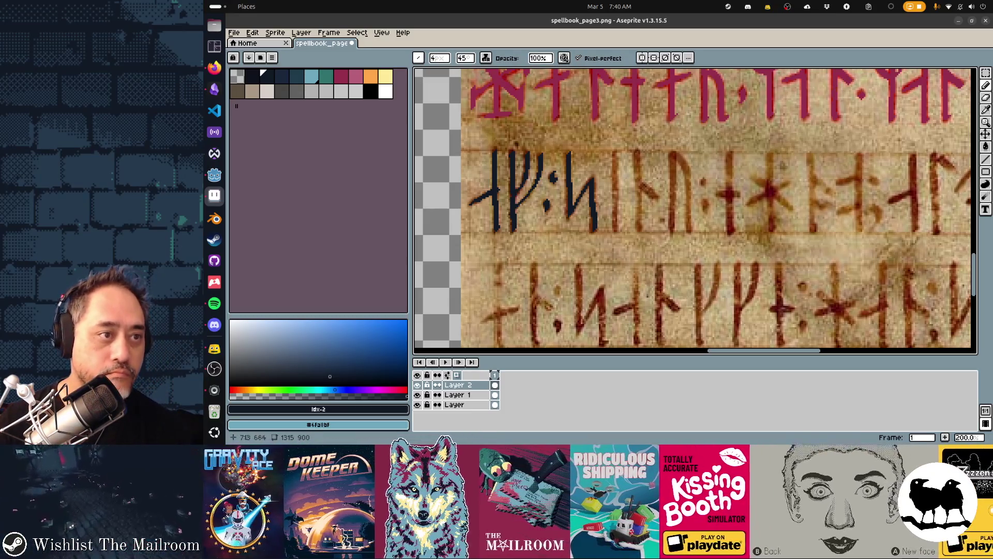
left_click(485, 57)
left_click(499, 81)
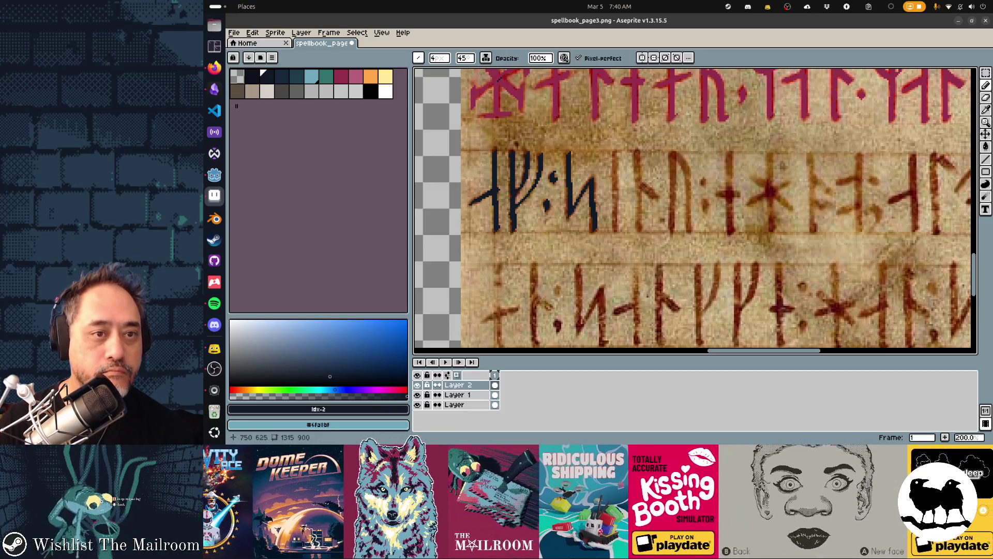
Step: Retrace several brown runes and the upper colon dot in dark ink
left_click_drag(615, 152, 617, 233)
left_click_drag(636, 152, 637, 230)
left_click_drag(640, 176, 657, 200)
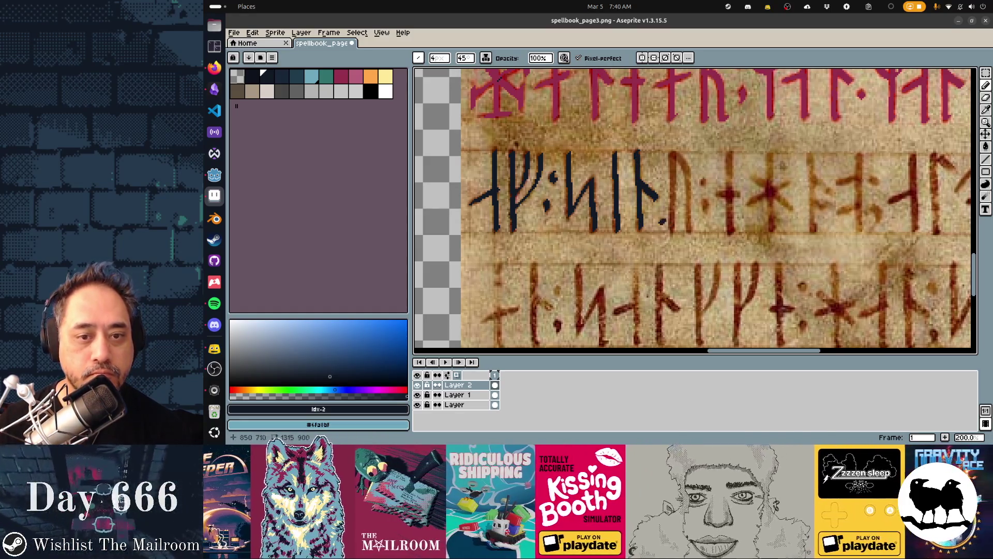
left_click_drag(671, 154, 673, 229)
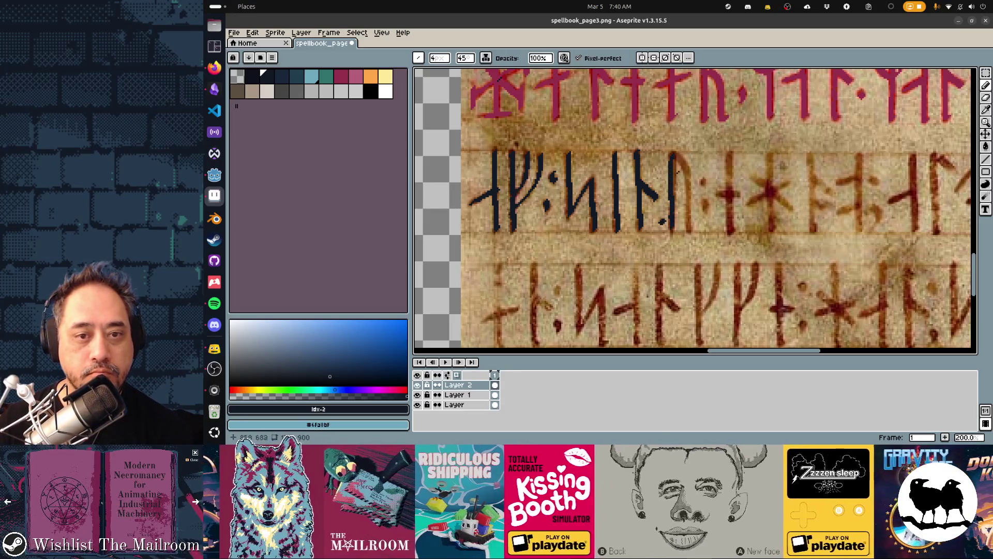
mouse_move(675, 152)
left_mouse_down()
mouse_move(690, 179)
mouse_move(692, 232)
left_mouse_up()
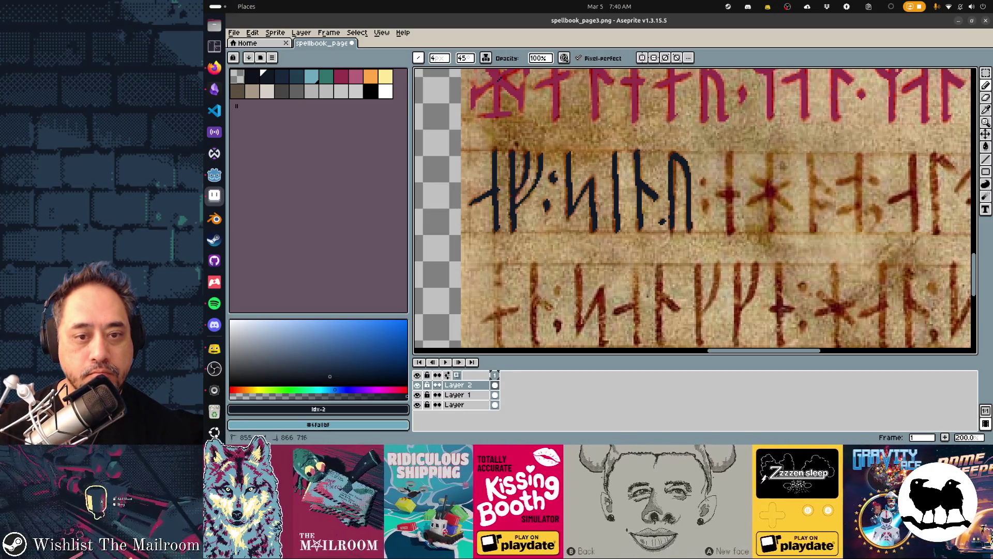
left_click(702, 182)
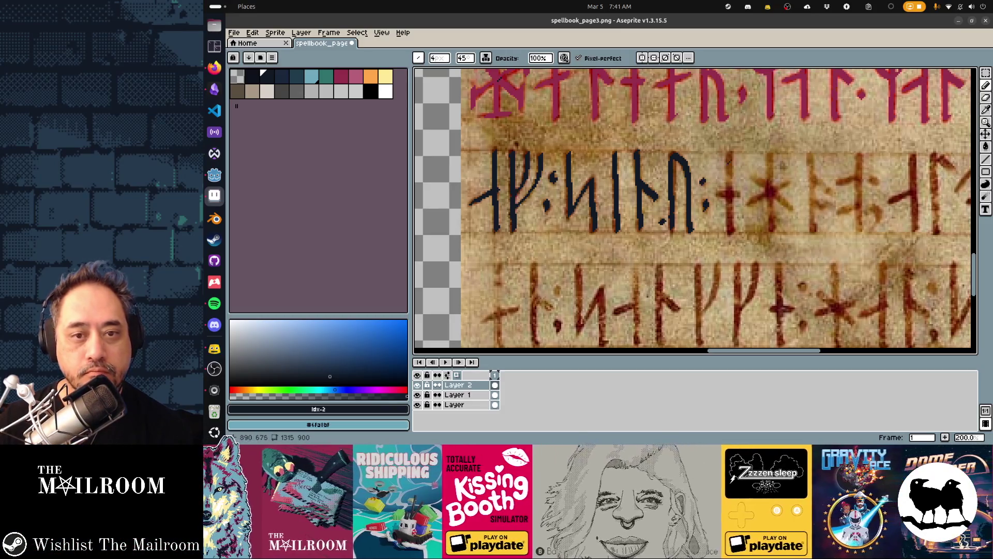
left_click_drag(730, 154, 731, 230)
mouse_move(717, 196)
left_mouse_down()
mouse_move(762, 186)
mouse_move(789, 207)
left_mouse_up()
Step: Trace the next runes and a colon dot in dark ink, undoing the last stroke
mouse_move(771, 153)
left_mouse_down()
mouse_move(771, 229)
mouse_move(776, 189)
mouse_move(788, 181)
mouse_move(643, 149)
mouse_move(644, 220)
left_mouse_up()
mouse_move(646, 166)
left_mouse_down()
mouse_move(655, 177)
mouse_move(689, 168)
left_mouse_up()
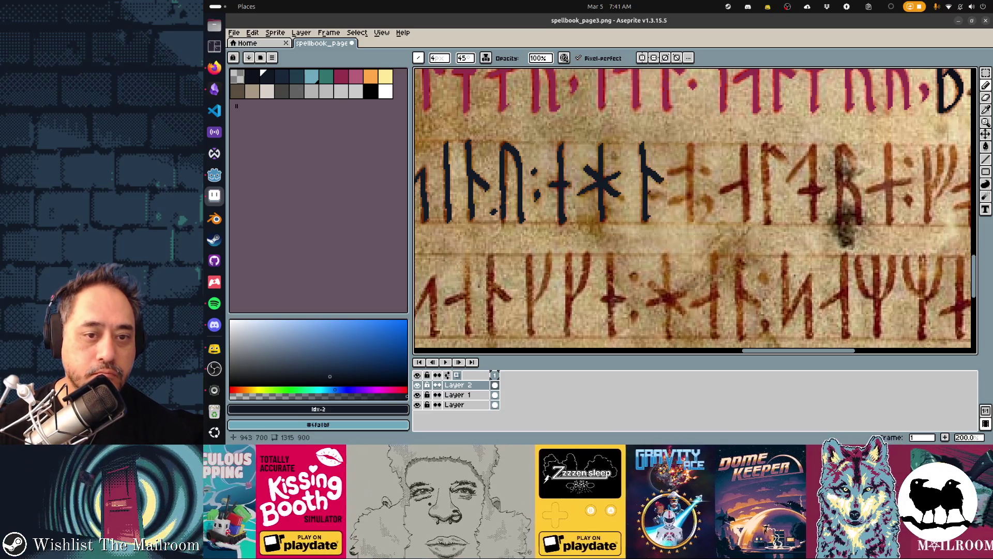
left_click_drag(646, 194, 662, 187)
mouse_move(691, 146)
left_mouse_down()
mouse_move(692, 218)
mouse_move(707, 206)
left_mouse_up()
left_click(706, 172)
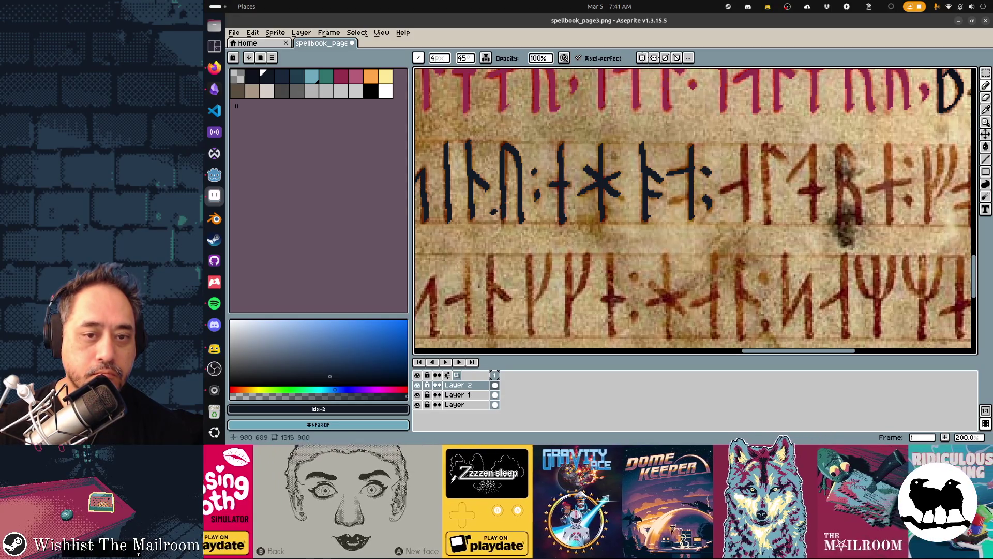
key("ctrl+z")
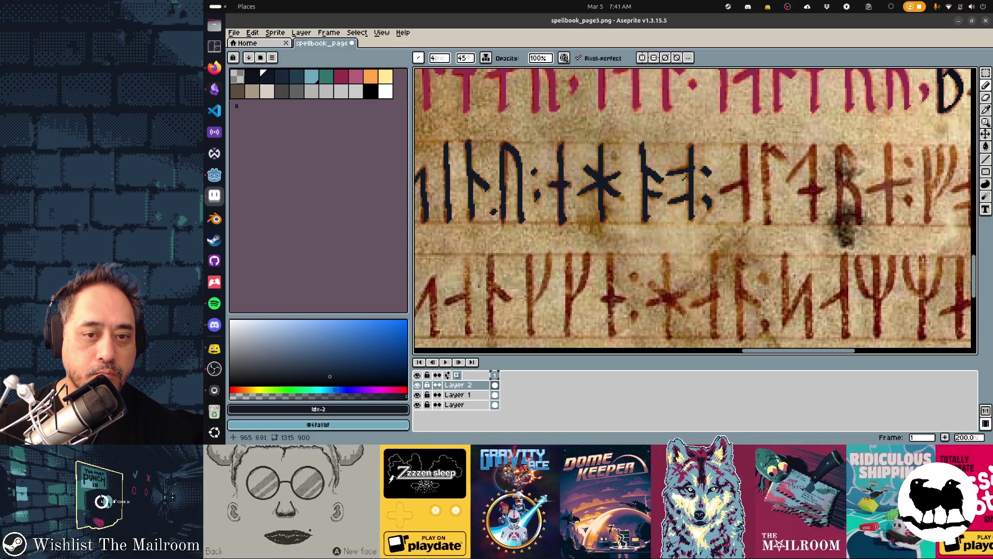
scroll(724, 181, "right", 3)
scroll(724, 181, "down", 1)
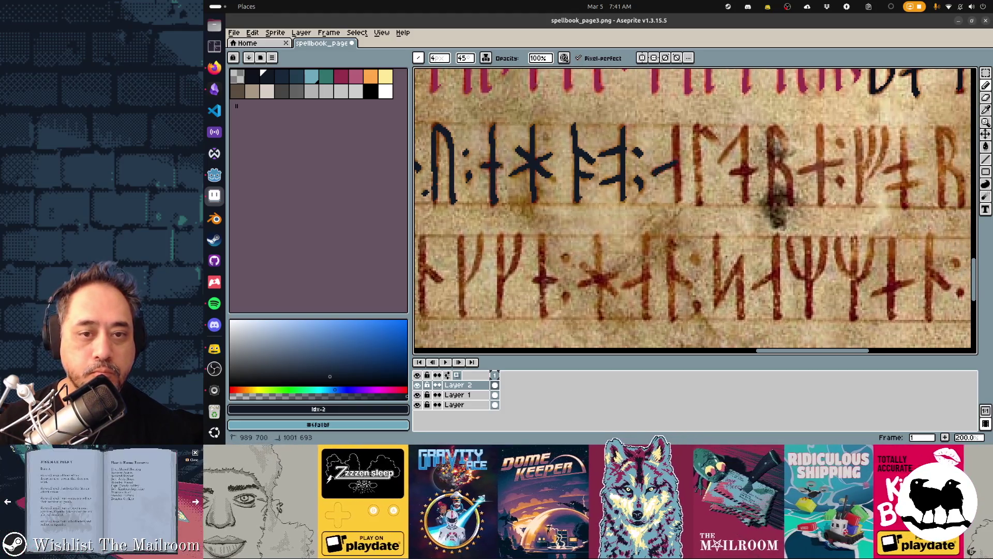
Step: Retrace the next rune, the B rune and the plus rune in dark ink
left_click_drag(675, 127, 677, 201)
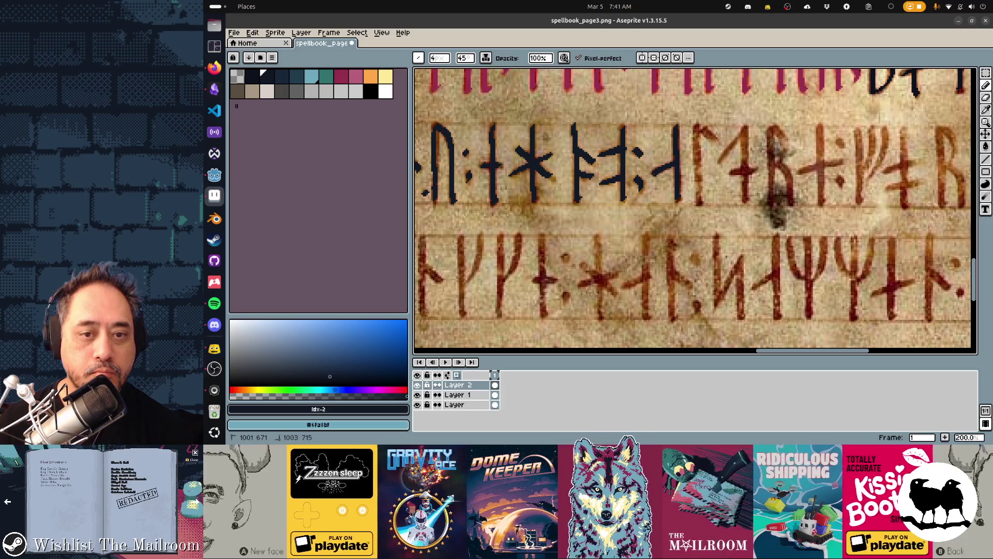
left_click_drag(696, 128, 700, 205)
left_click_drag(698, 128, 714, 140)
mouse_move(716, 189)
left_mouse_down()
mouse_move(610, 234)
mouse_move(641, 169)
mouse_move(638, 245)
mouse_move(626, 217)
left_mouse_up()
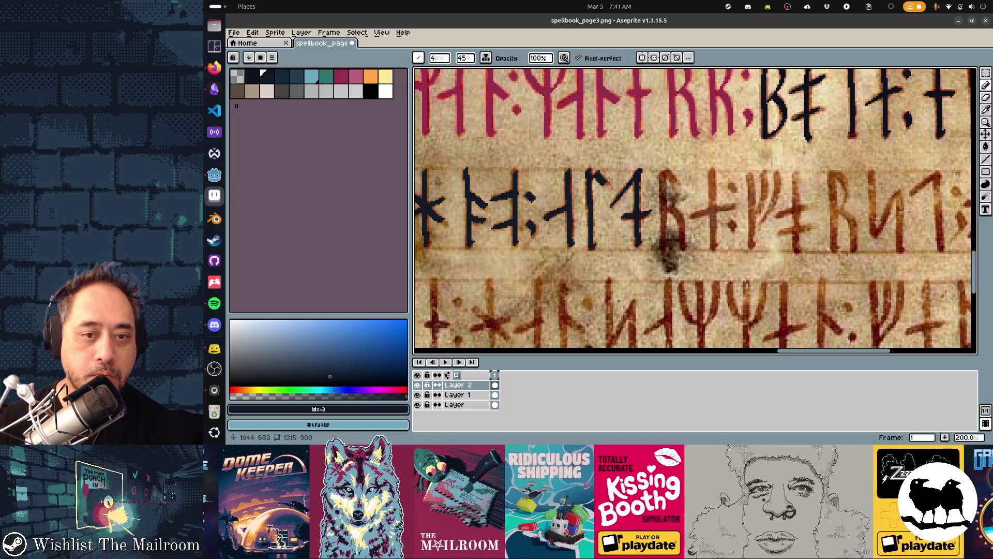
left_click_drag(664, 175, 664, 236)
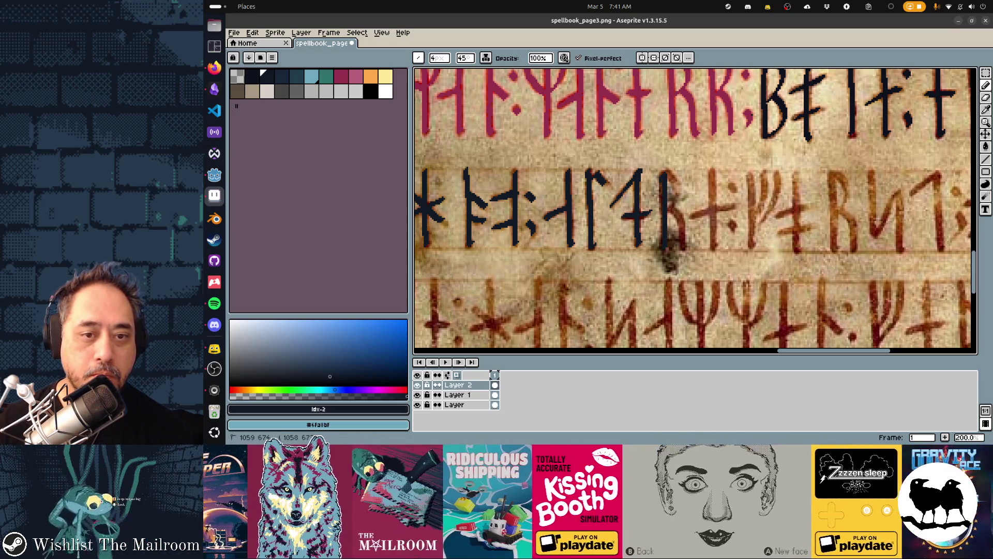
mouse_move(667, 171)
left_mouse_down()
mouse_move(683, 224)
mouse_move(733, 206)
left_mouse_up()
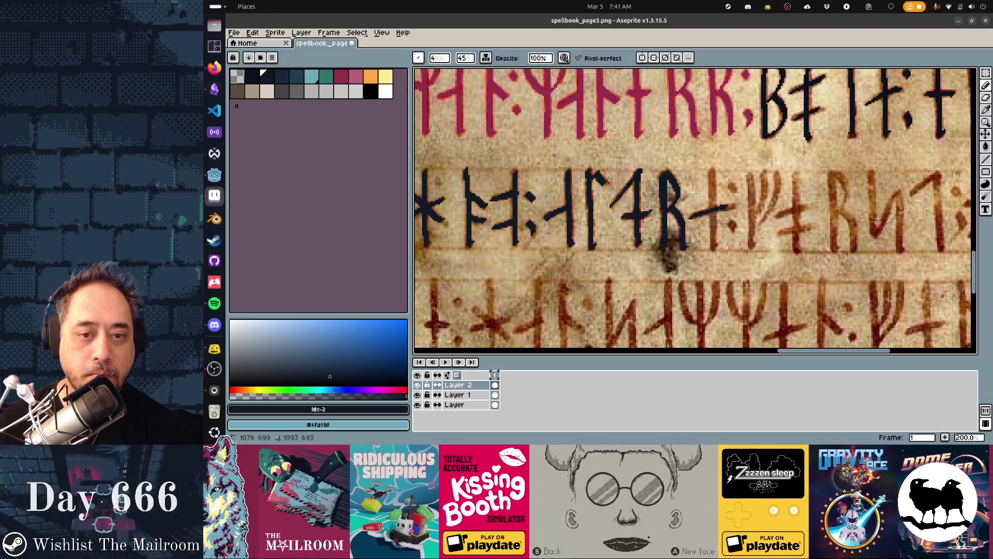
left_click_drag(713, 172, 715, 251)
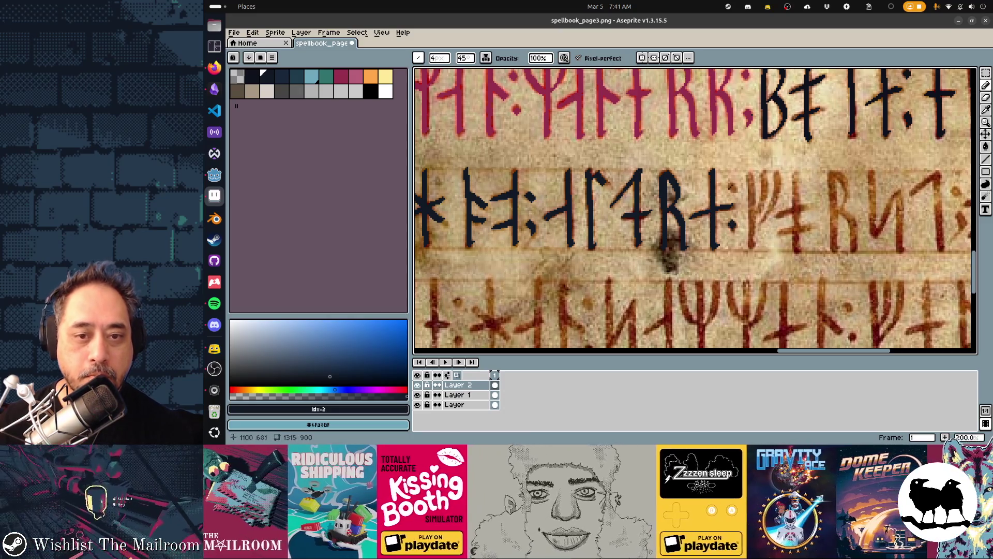
Step: Pan to the next runes and save the spellbook page
left_click_drag(723, 213, 626, 168)
key("ctrl+s")
key("Return")
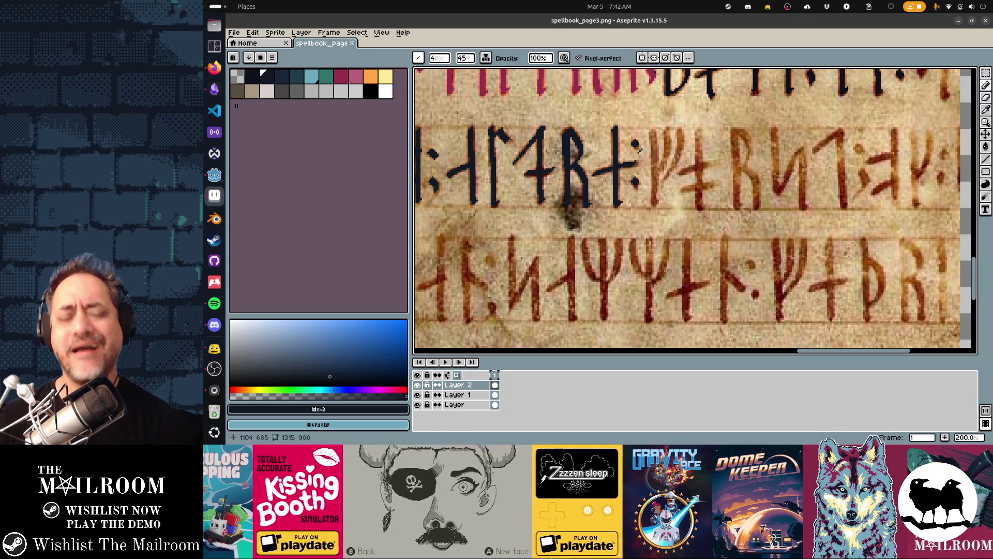
Step: Trace the R rune and the N-shaped rune in dark, undoing two misplaced strokes
mouse_move(654, 129)
left_mouse_down()
mouse_move(655, 205)
mouse_move(669, 151)
mouse_move(671, 172)
mouse_move(710, 161)
mouse_move(699, 158)
mouse_move(683, 191)
mouse_move(702, 187)
left_mouse_up()
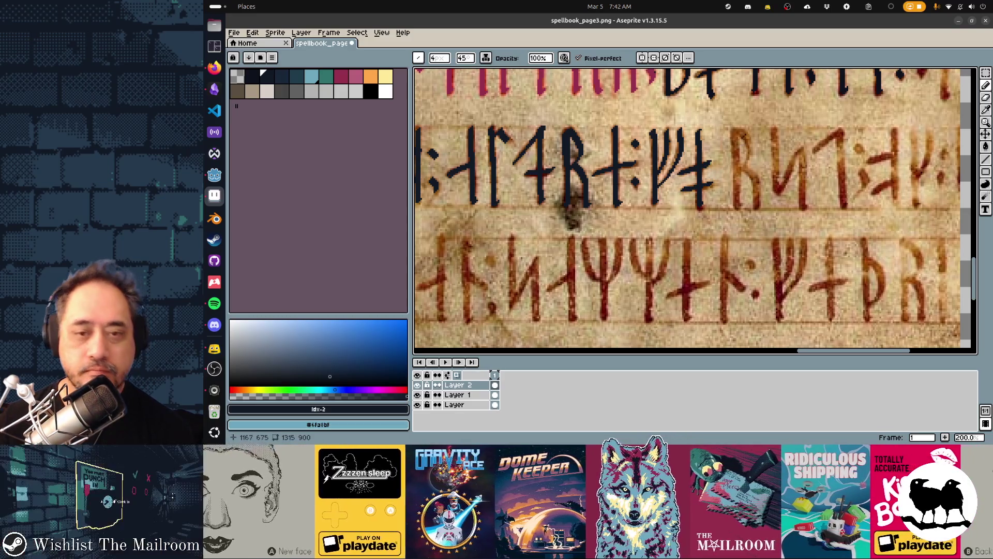
left_click_drag(735, 130, 737, 206)
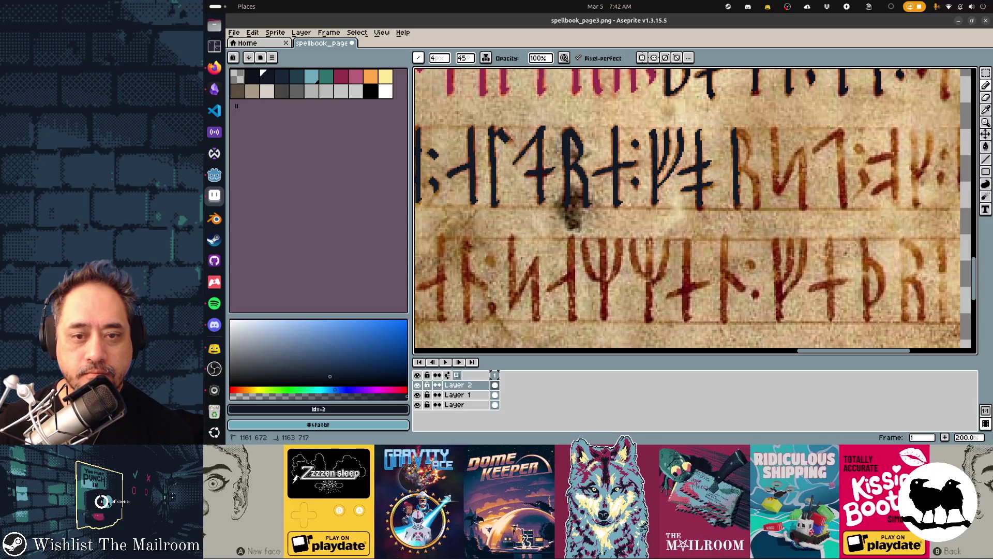
mouse_move(736, 129)
left_mouse_down()
mouse_move(750, 144)
mouse_move(740, 171)
mouse_move(763, 208)
left_mouse_up()
left_click_drag(773, 129, 772, 171)
key("ctrl+z")
left_click_drag(774, 128, 776, 186)
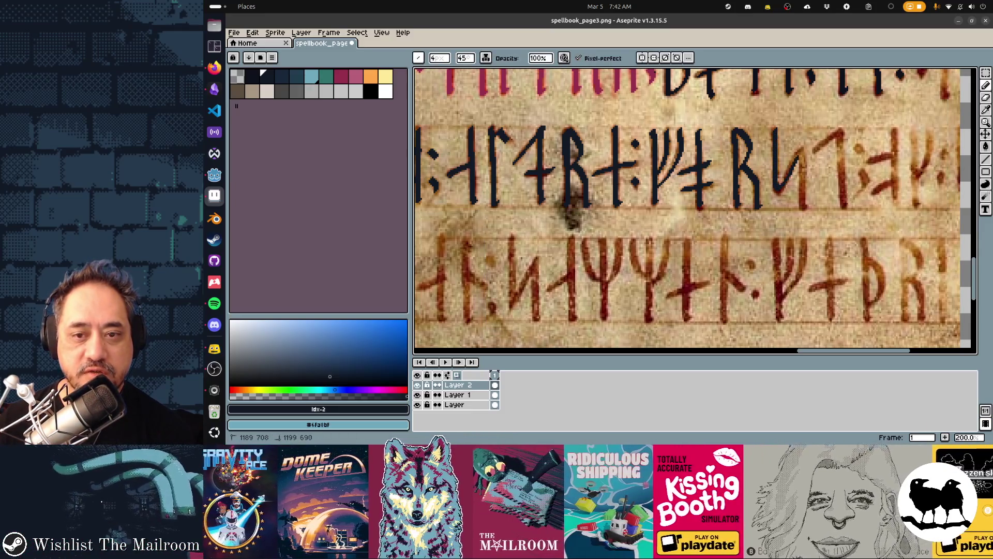
key("ctrl+z")
mouse_move(781, 181)
left_mouse_down()
mouse_move(797, 158)
mouse_move(803, 200)
left_mouse_up()
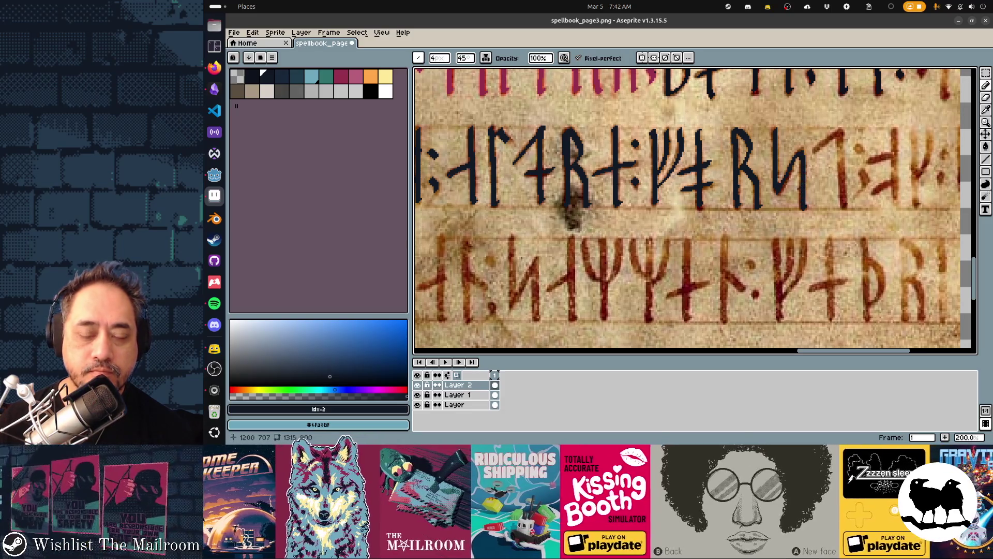
left_click_drag(864, 218, 714, 230)
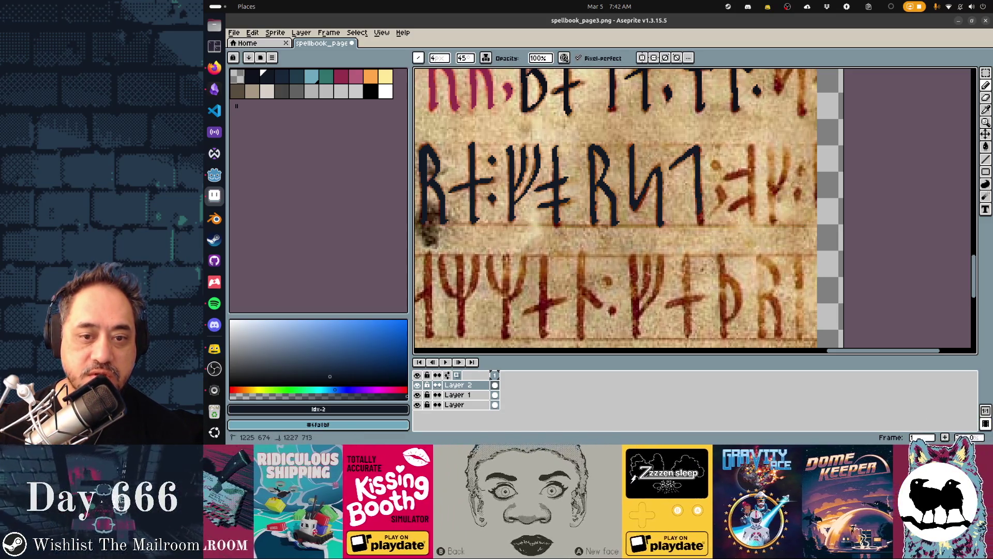
Step: Paint the last orange runes and separator dots dark to the row's right end
left_click(717, 166)
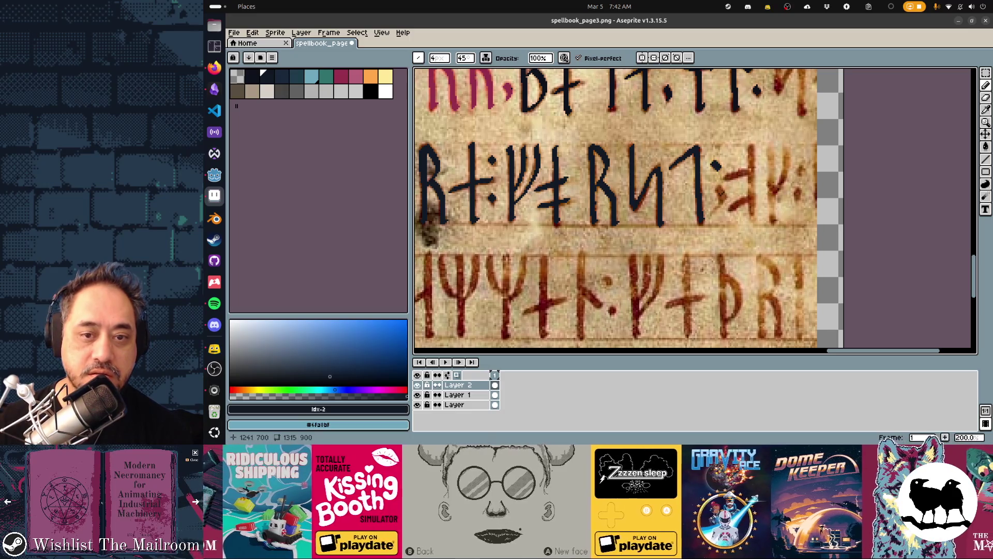
mouse_move(723, 194)
left_mouse_down()
mouse_move(720, 206)
mouse_move(749, 171)
left_mouse_up()
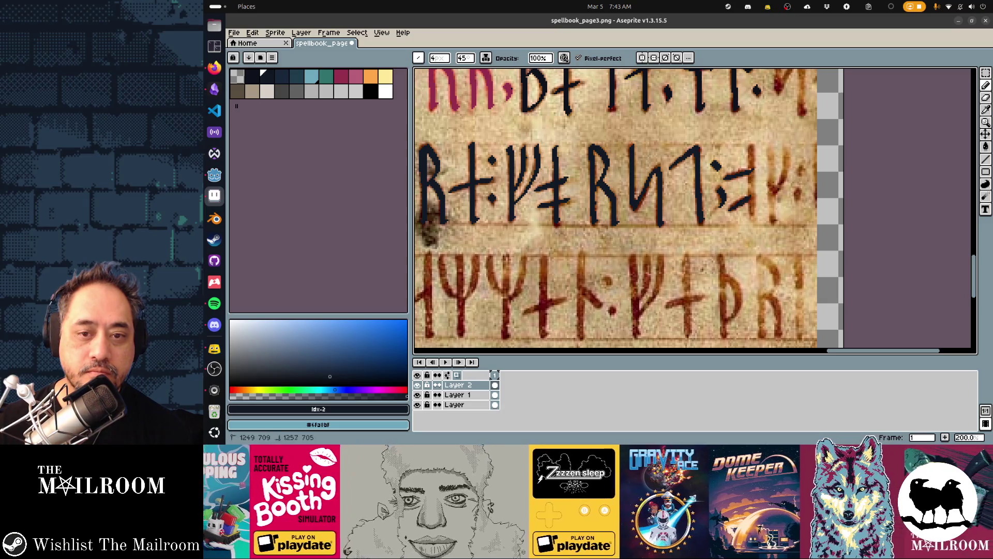
left_click_drag(751, 144, 754, 219)
left_click_drag(771, 143, 774, 222)
left_click_drag(782, 187, 786, 145)
left_click(801, 172)
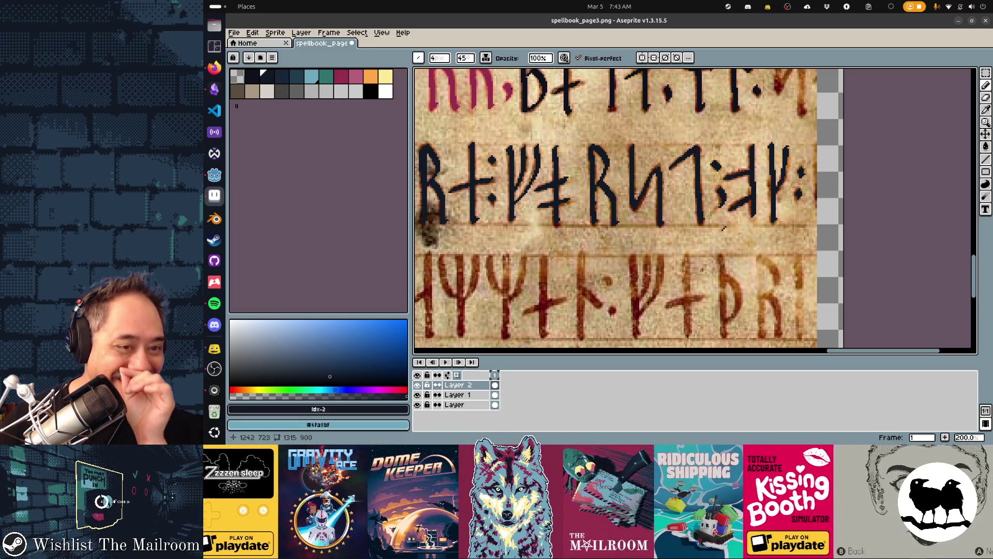
Step: Scroll to the next row's start and retrace its first cross rune in dark
scroll(647, 222, "down", 3)
scroll(647, 221, "left", 8)
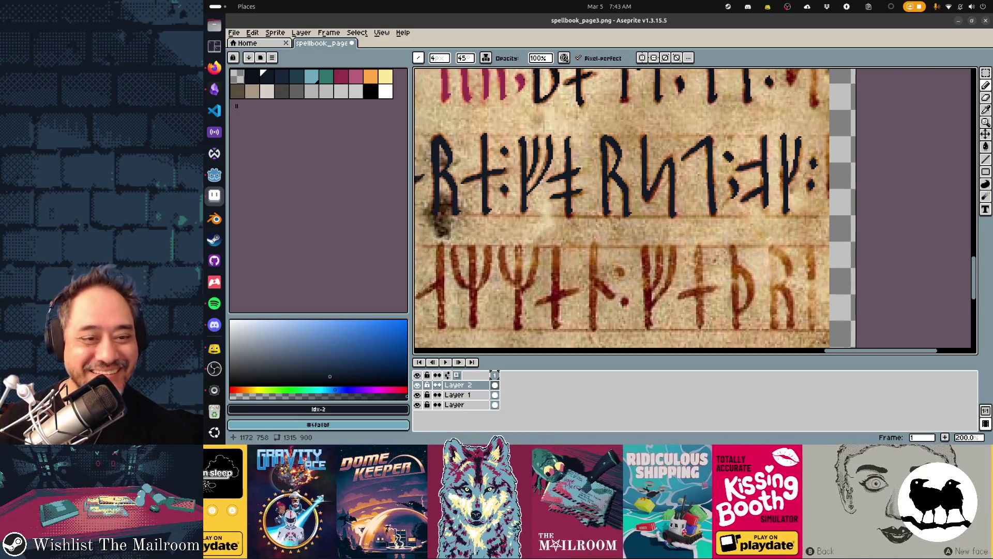
scroll(577, 218, "left", 5)
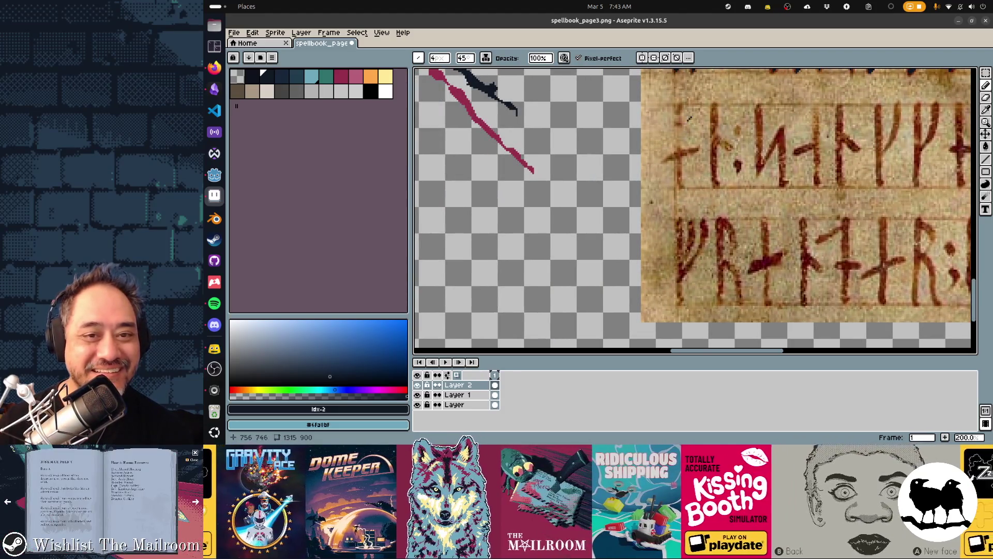
left_click_drag(677, 106, 682, 185)
key("ctrl+z")
mouse_move(678, 106)
left_mouse_down()
mouse_move(680, 189)
mouse_move(689, 150)
left_mouse_up()
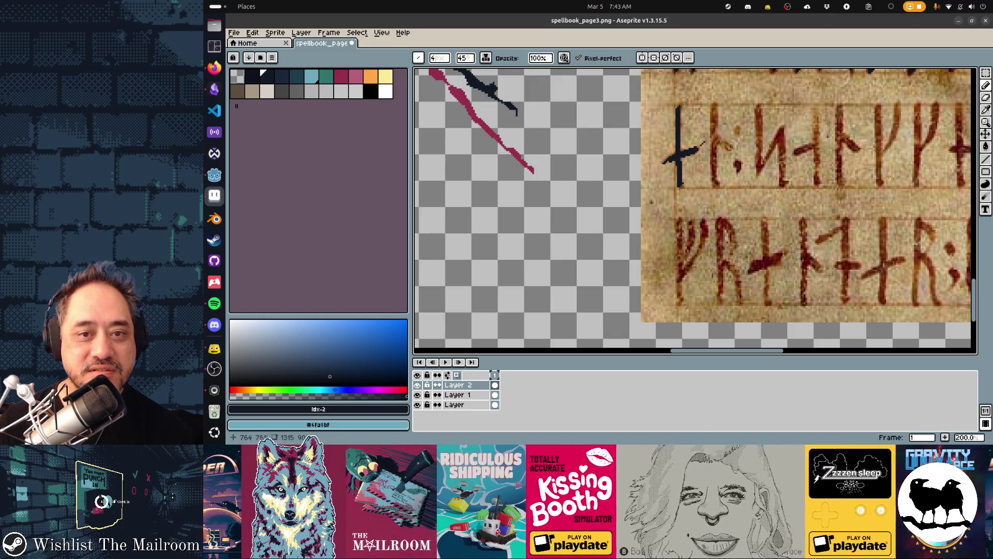
Step: Retrace the second and third runes' stems and diagonal arms in dark ink
left_click_drag(714, 105, 716, 187)
left_click_drag(717, 137, 736, 153)
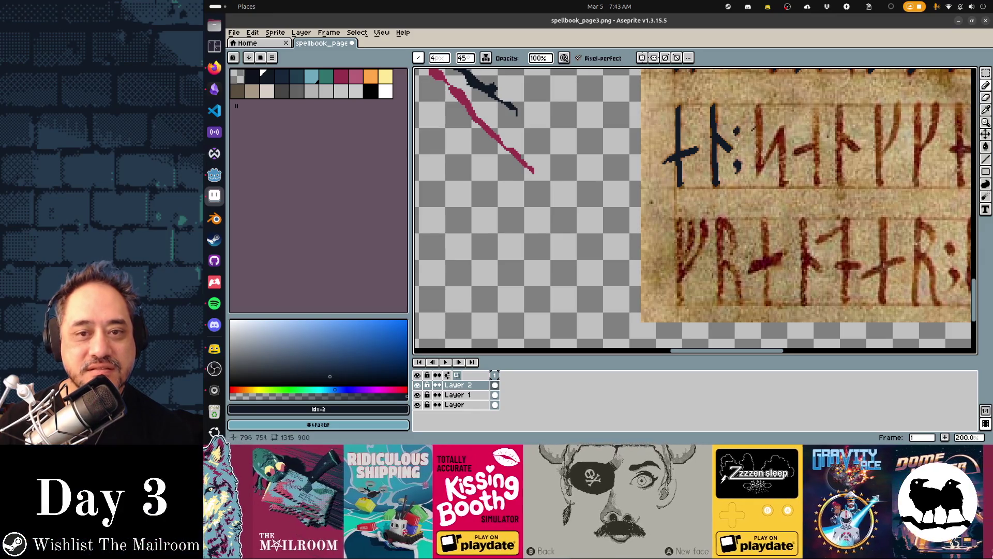
mouse_move(758, 104)
left_mouse_down()
mouse_move(761, 166)
mouse_move(778, 138)
mouse_move(782, 180)
left_mouse_up()
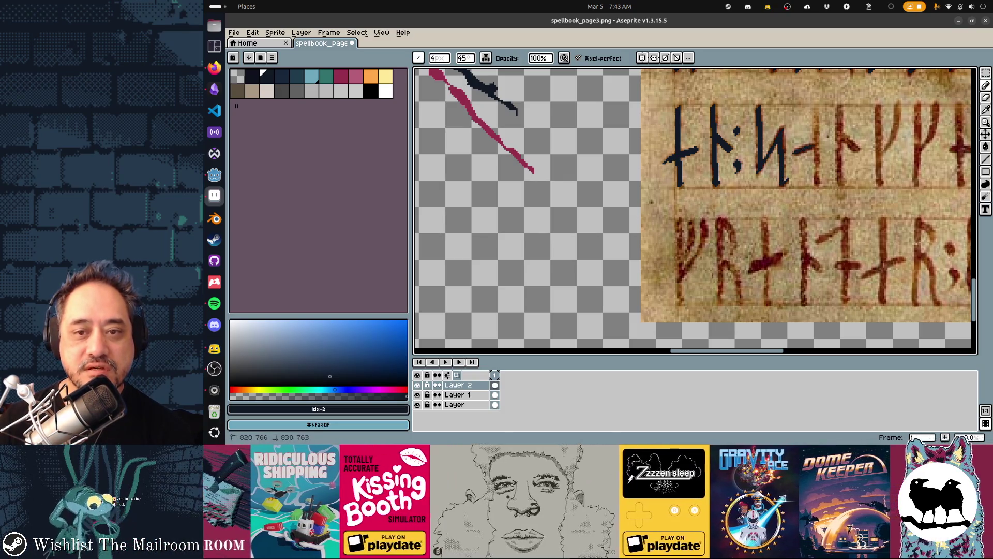
mouse_move(815, 115)
left_mouse_down()
mouse_move(818, 181)
mouse_move(624, 202)
left_mouse_up()
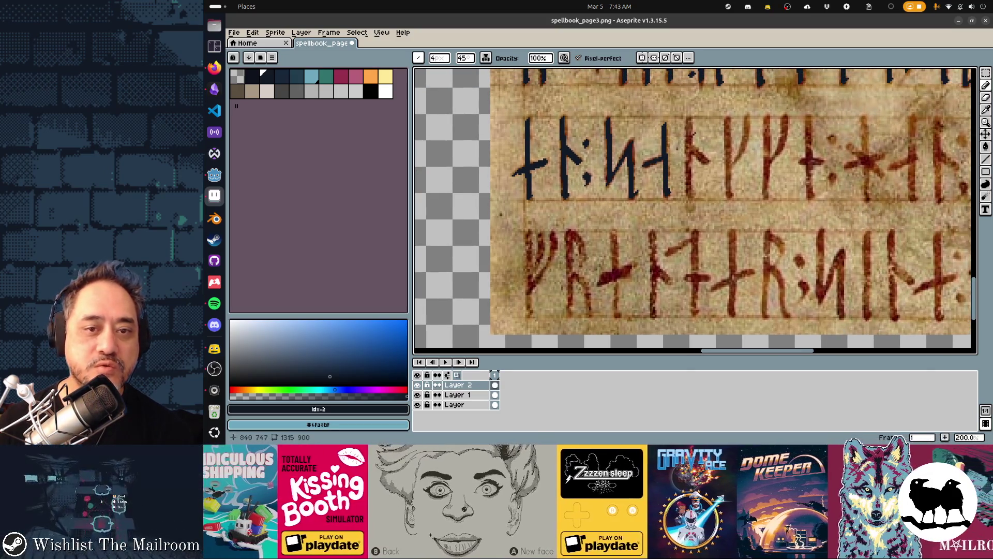
left_click_drag(690, 122, 691, 194)
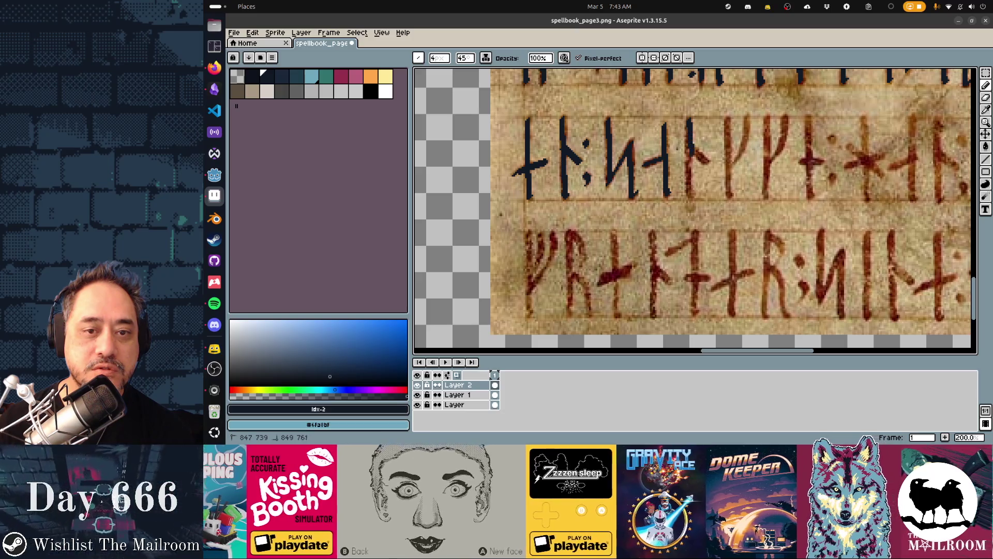
left_click_drag(693, 150, 708, 164)
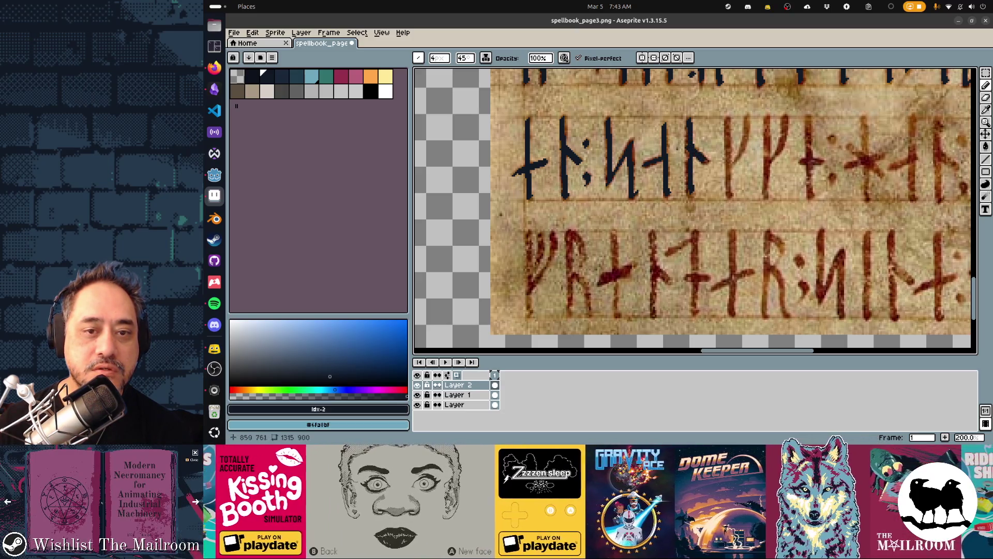
left_click_drag(621, 207, 565, 212)
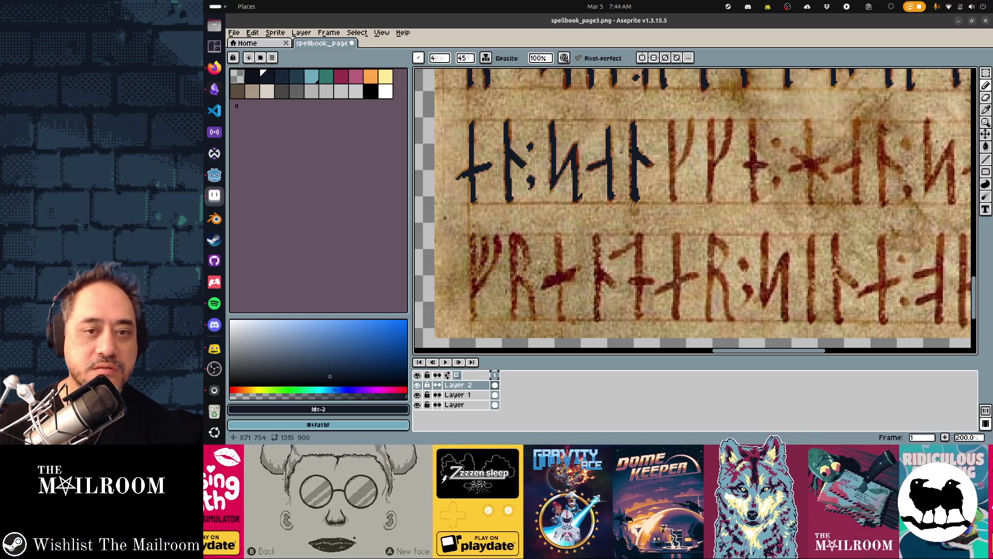
Step: Retrace the following reddish runes' stems and diagonal strokes in dark ink
left_click_drag(672, 137, 673, 196)
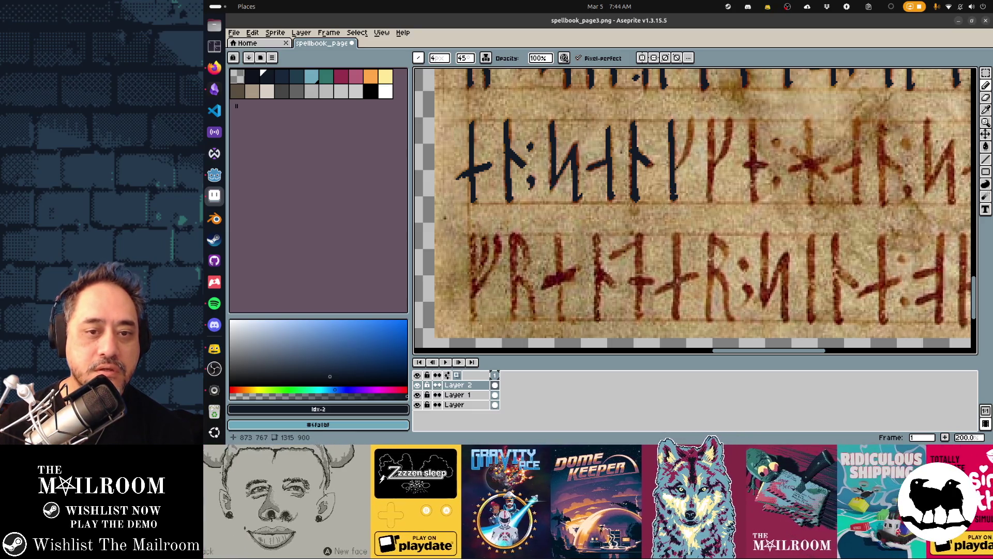
mouse_move(685, 155)
left_mouse_down()
mouse_move(692, 121)
mouse_move(712, 145)
mouse_move(711, 197)
left_mouse_up()
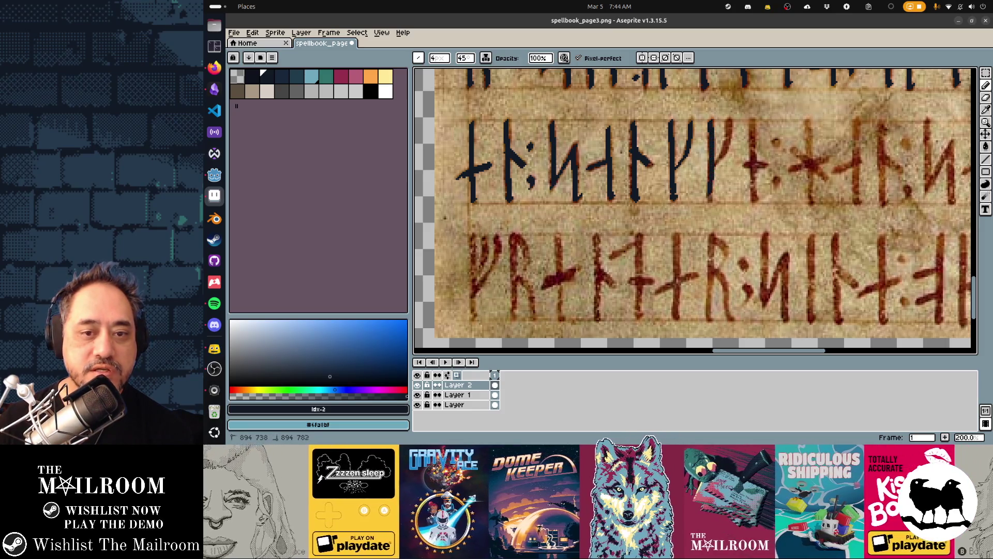
left_click_drag(720, 163, 727, 121)
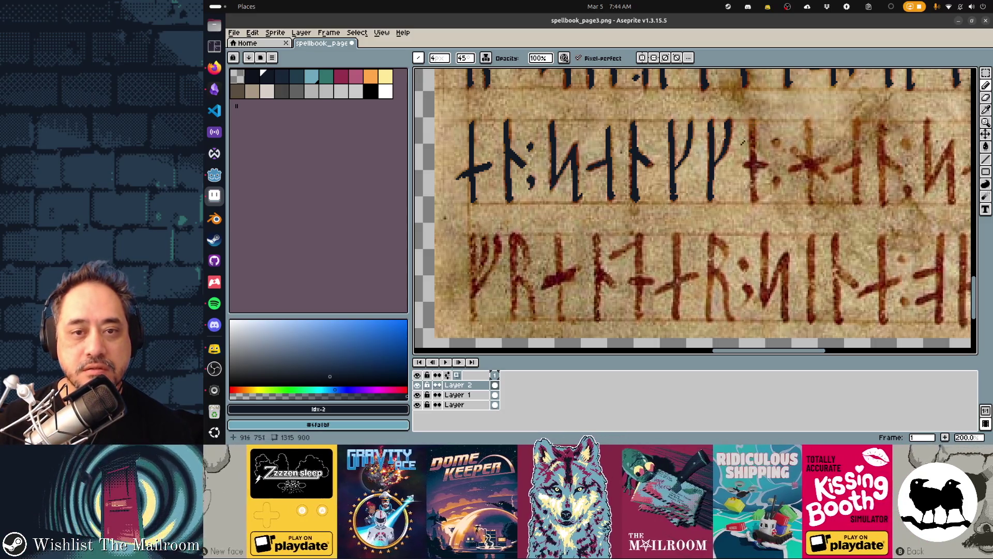
left_click_drag(752, 124, 752, 202)
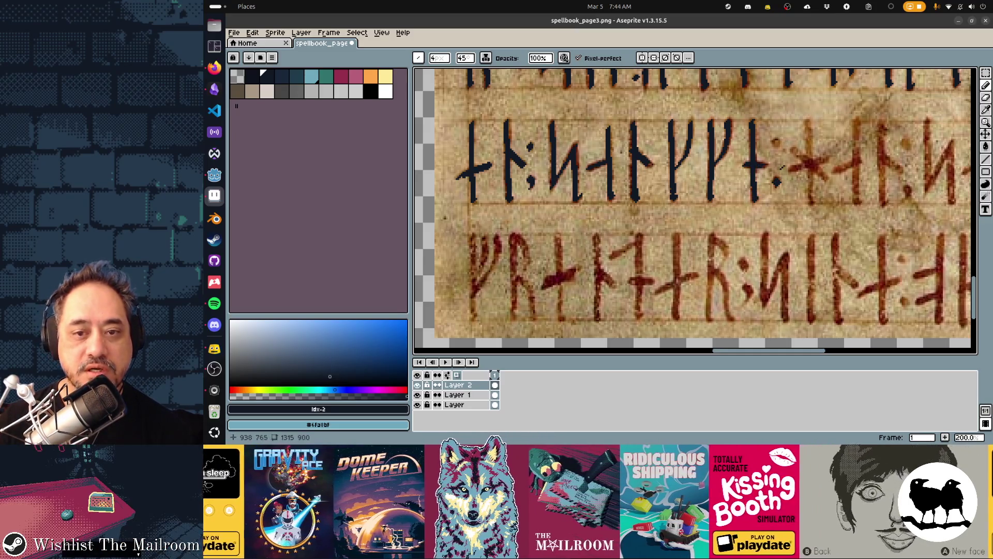
left_click_drag(792, 148, 820, 176)
left_click_drag(807, 119, 809, 204)
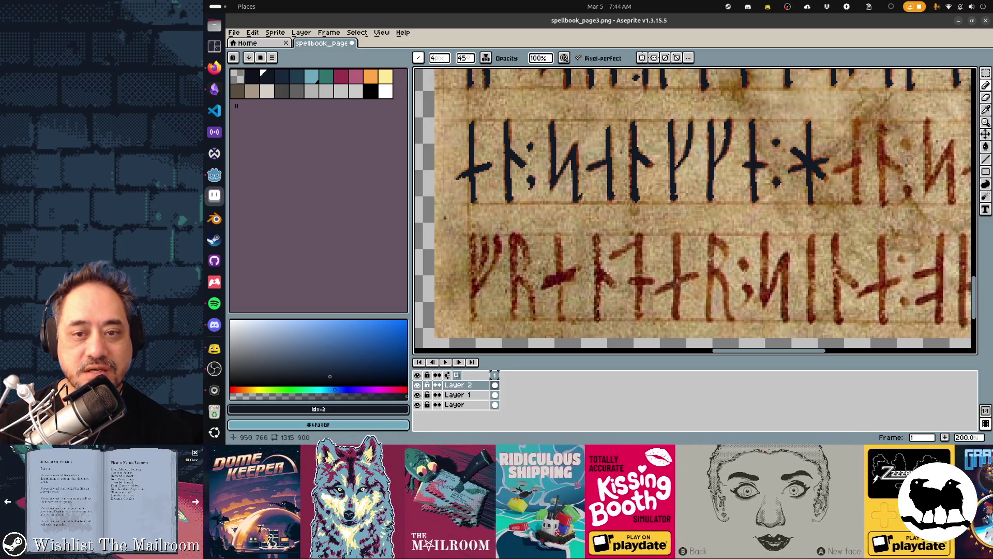
Step: Retrace the next two runes' stems and branches and the colon dot in dark
scroll(660, 194, "right", 5)
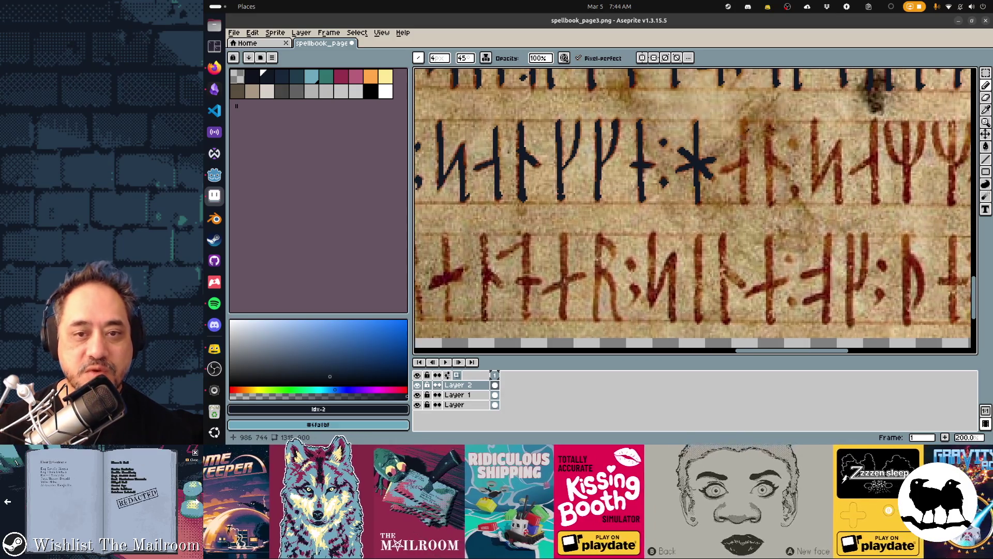
left_click_drag(743, 121, 744, 204)
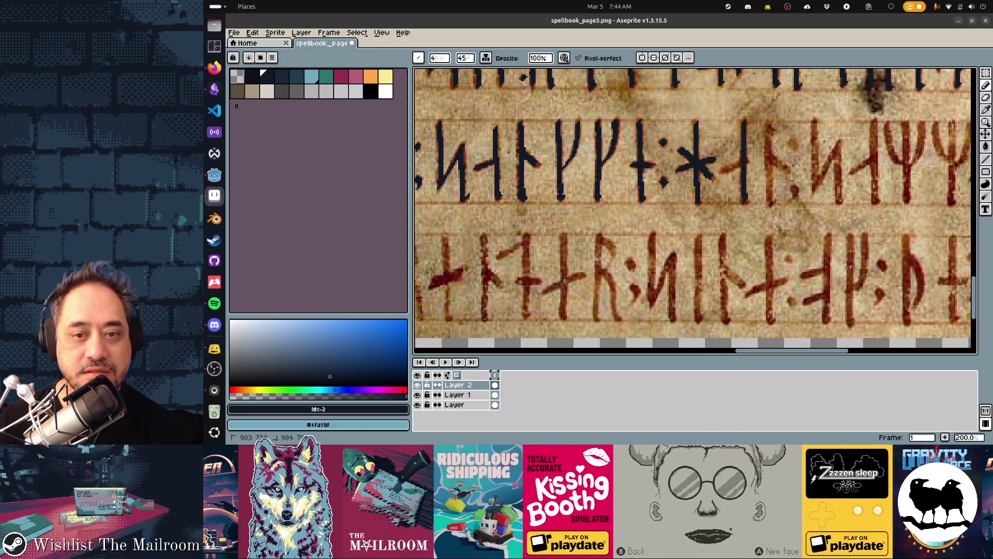
left_click_drag(737, 164, 723, 173)
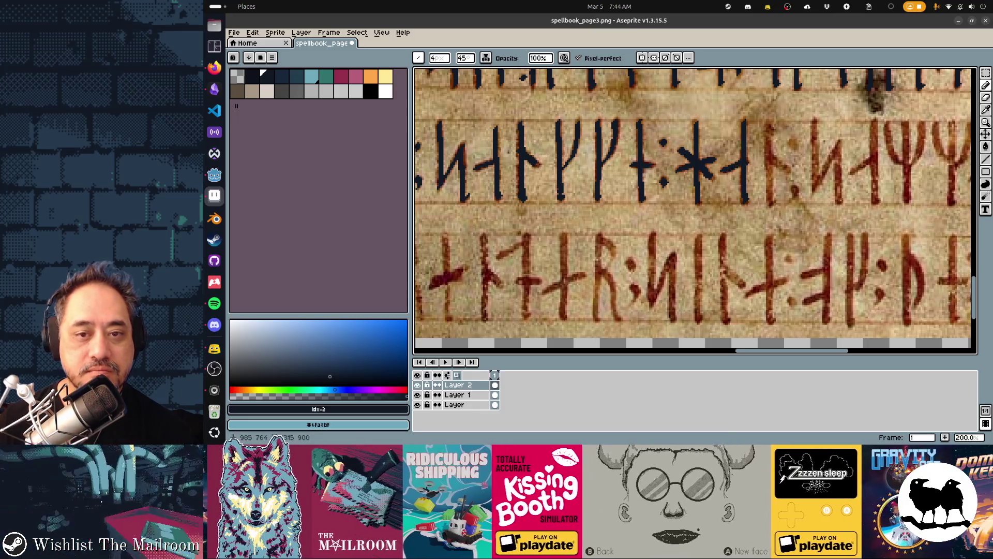
scroll(750, 164, "right", 4)
left_click_drag(688, 121, 688, 190)
left_click_drag(691, 152, 703, 162)
left_click(711, 138)
Step: Retrace the following rune, the Ψ rune's arms and stem, and the next rune in dark
mouse_move(732, 114)
left_mouse_down()
mouse_move(732, 181)
mouse_move(754, 138)
left_mouse_up()
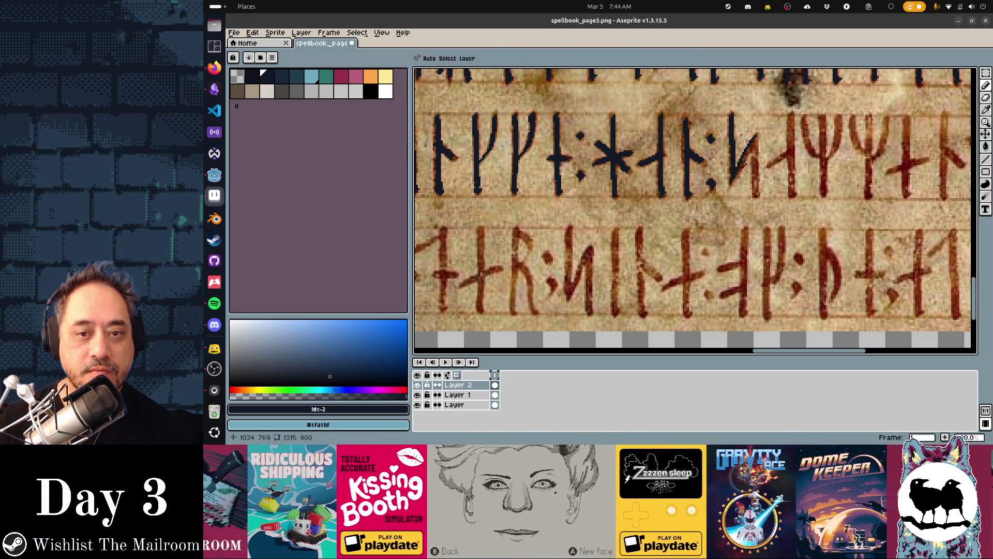
left_click_drag(756, 133, 756, 193)
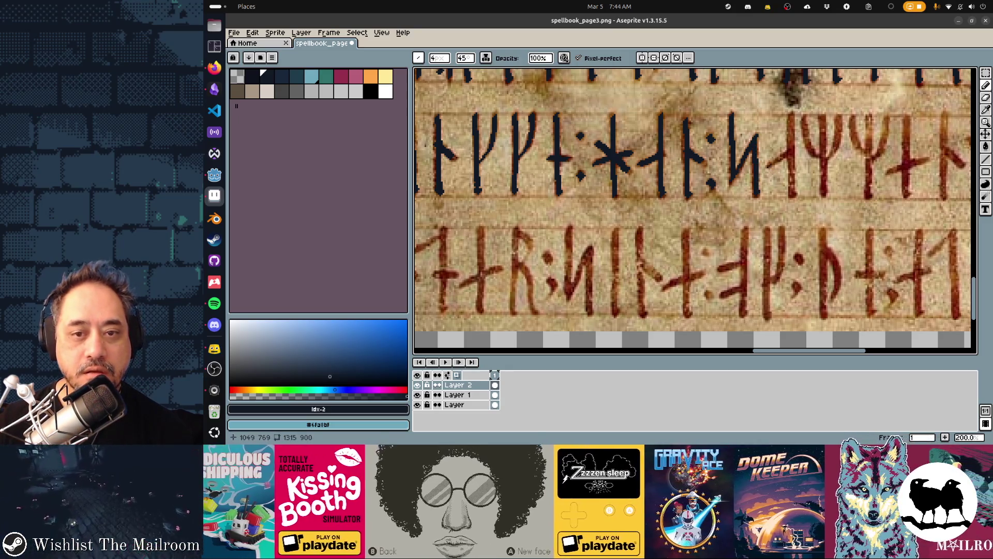
left_click_drag(792, 120, 793, 196)
left_click_drag(804, 116, 823, 157)
left_click_drag(823, 117, 823, 182)
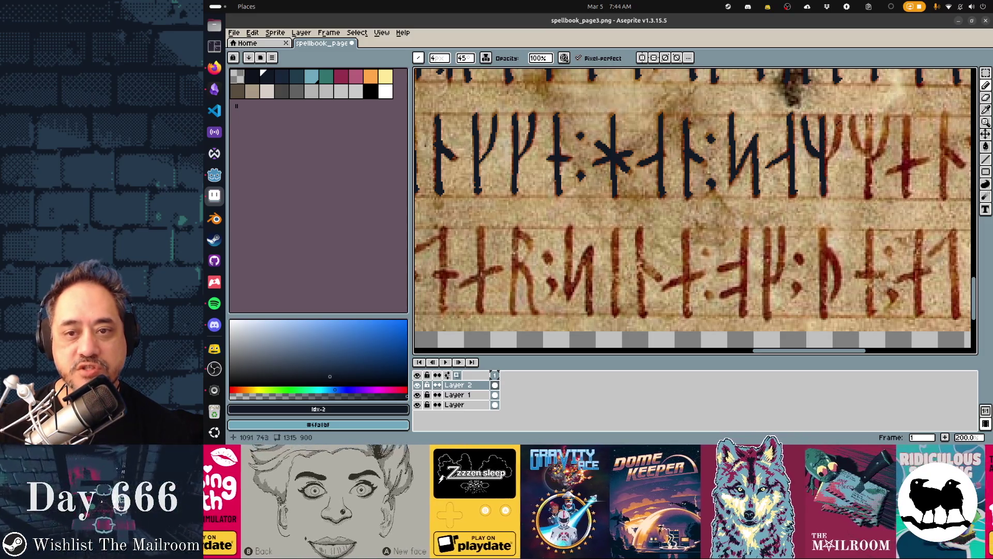
left_click_drag(838, 115, 831, 155)
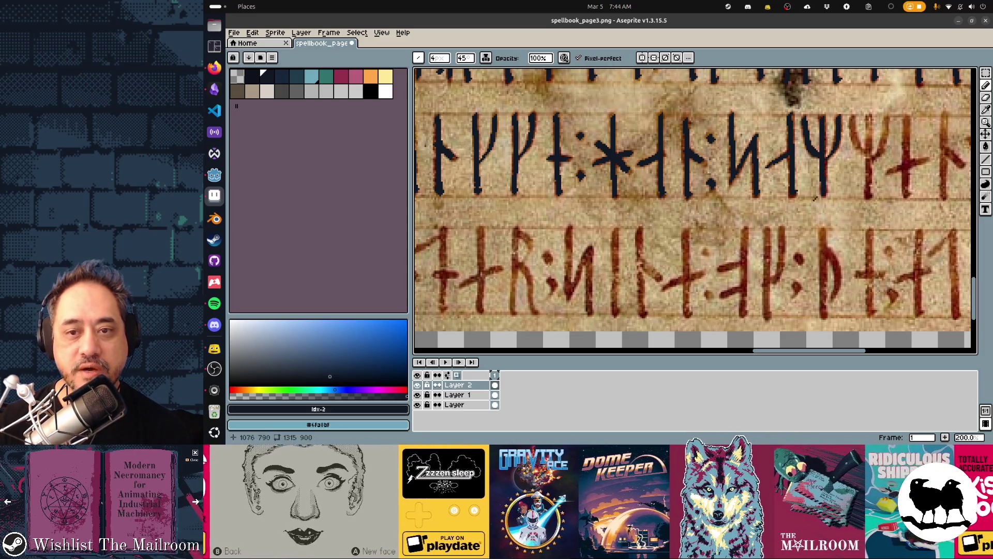
left_click_drag(815, 198, 647, 156)
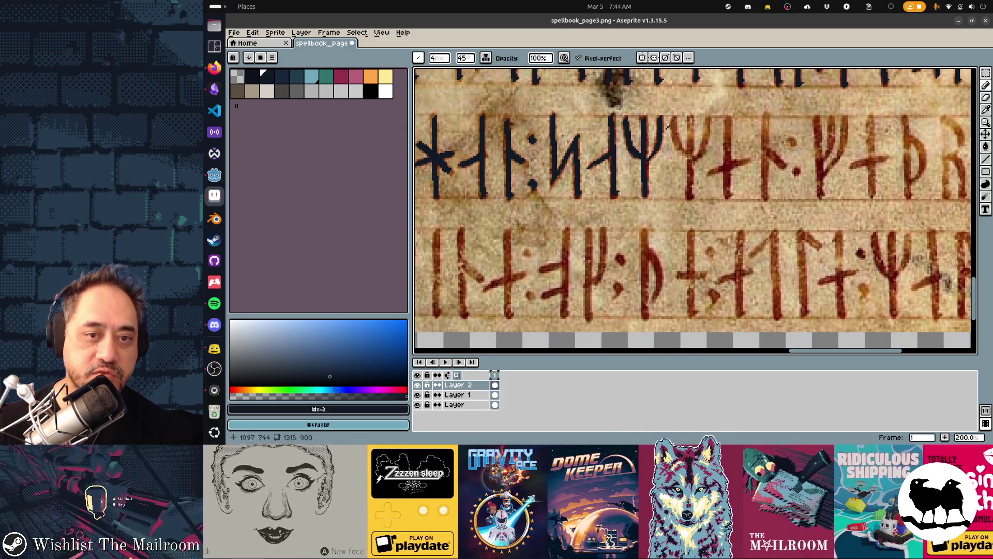
mouse_move(672, 123)
left_mouse_down()
mouse_move(690, 154)
mouse_move(691, 183)
mouse_move(707, 121)
left_mouse_up()
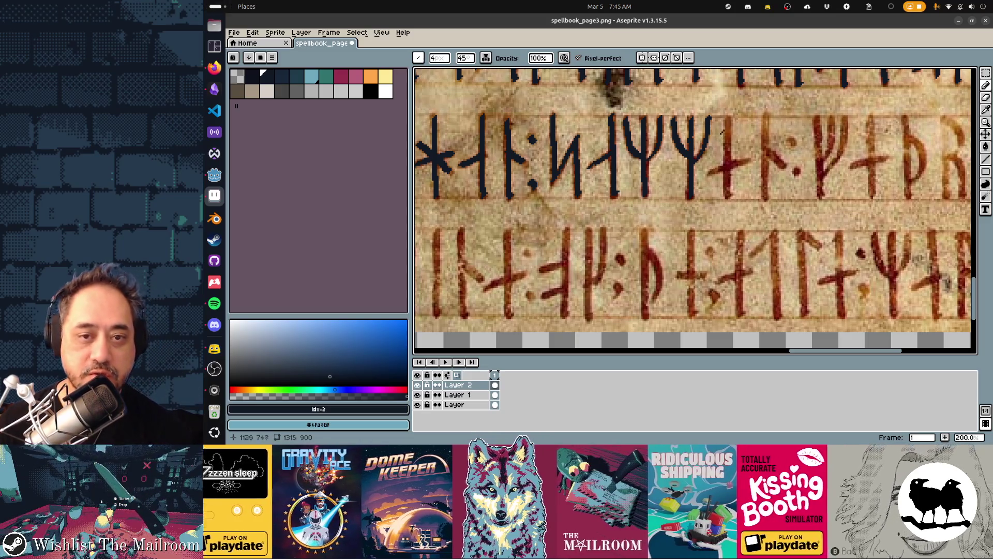
left_click_drag(724, 125, 725, 141)
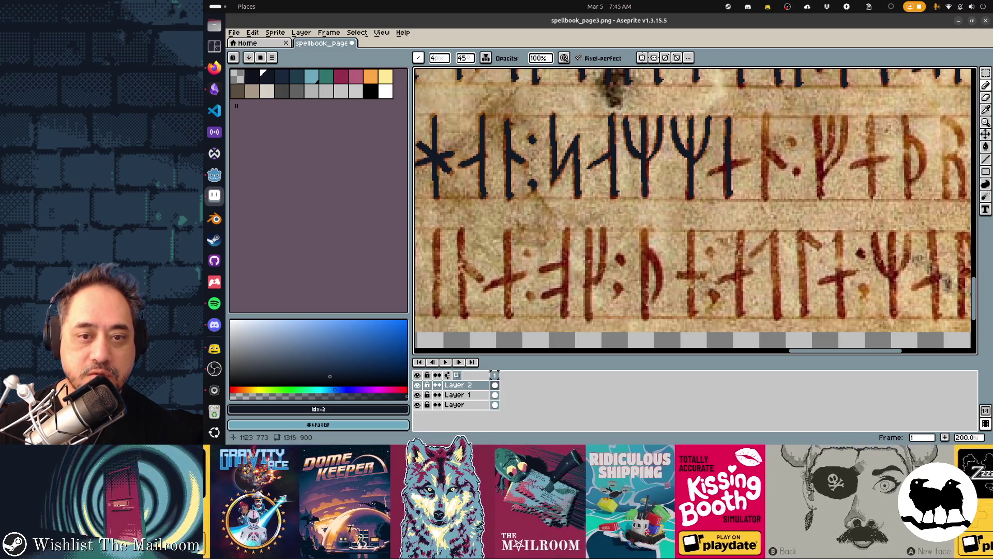
left_click_drag(739, 165, 751, 159)
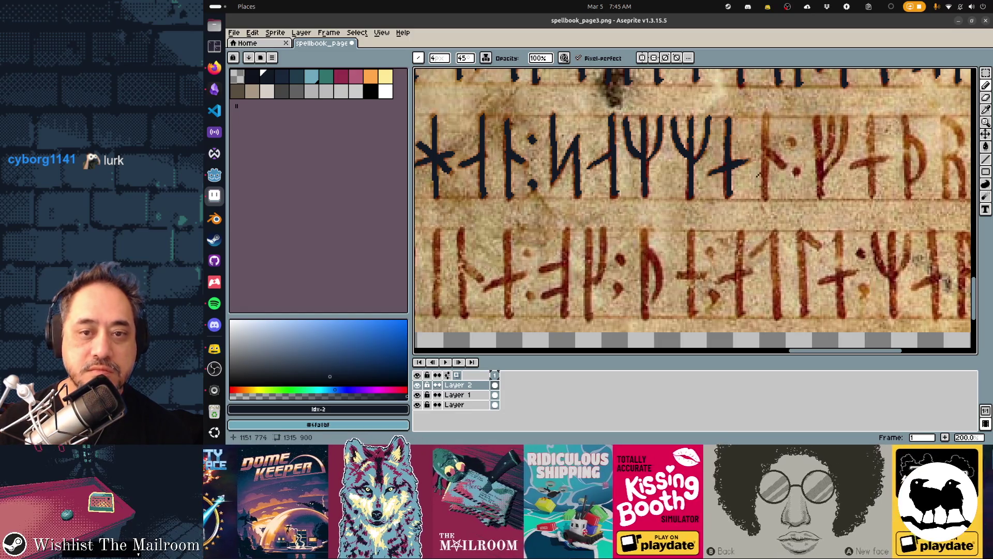
Step: Retrace the next rune's stem, branch and dot, plus the Ψ rune, in dark ink
scroll(758, 175, "right", 4)
left_click_drag(673, 119, 674, 198)
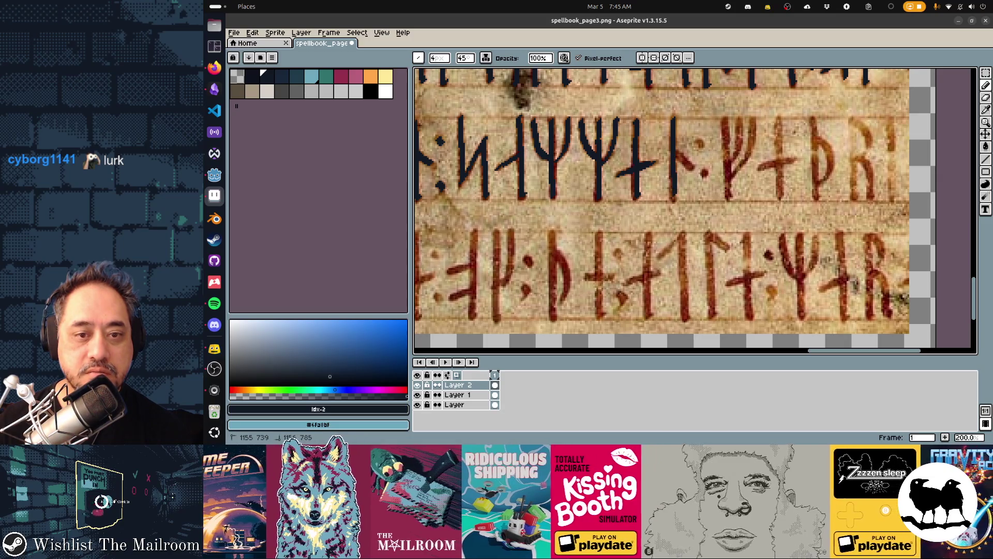
left_click_drag(675, 152, 692, 169)
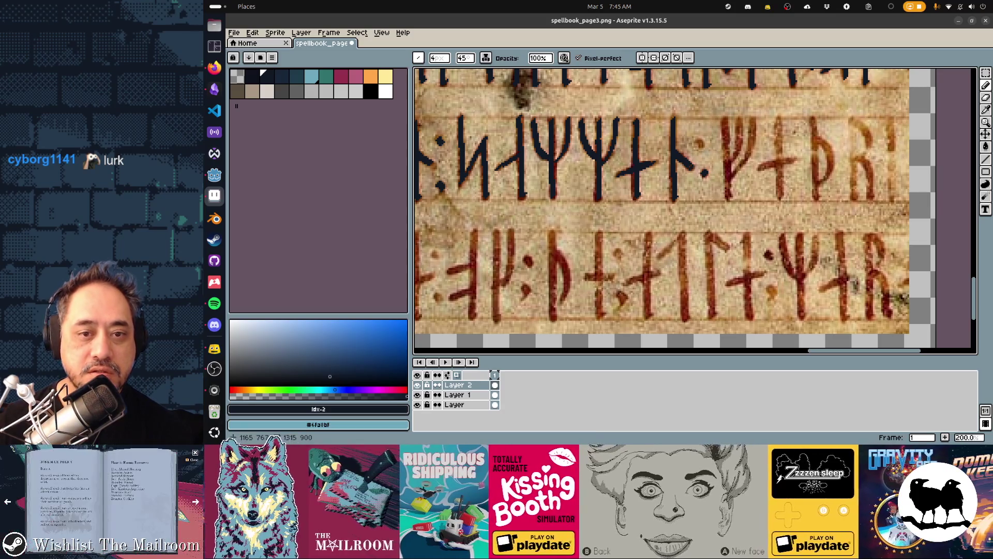
left_click_drag(697, 140, 703, 150)
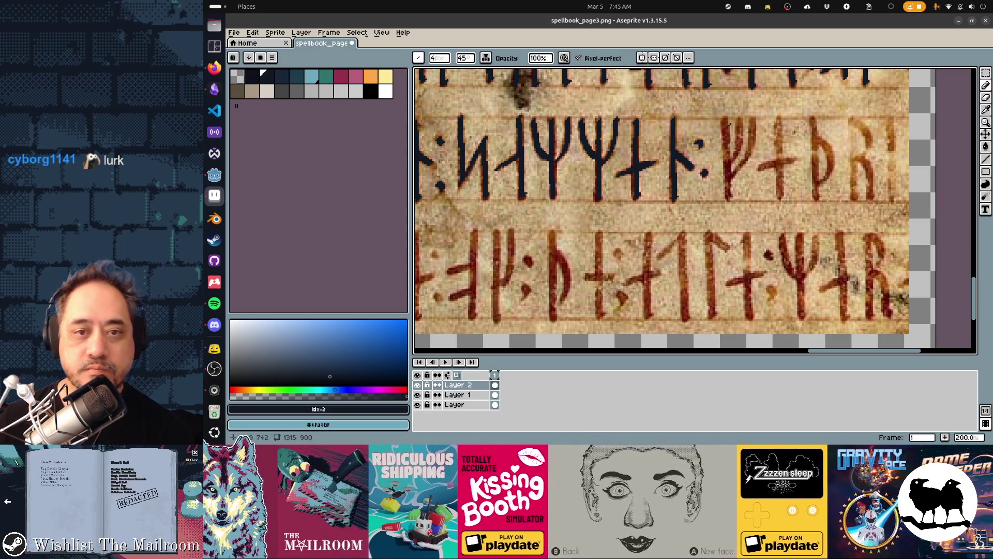
left_click_drag(725, 118, 728, 196)
mouse_move(733, 158)
left_mouse_down()
mouse_move(739, 119)
mouse_move(753, 140)
left_mouse_up()
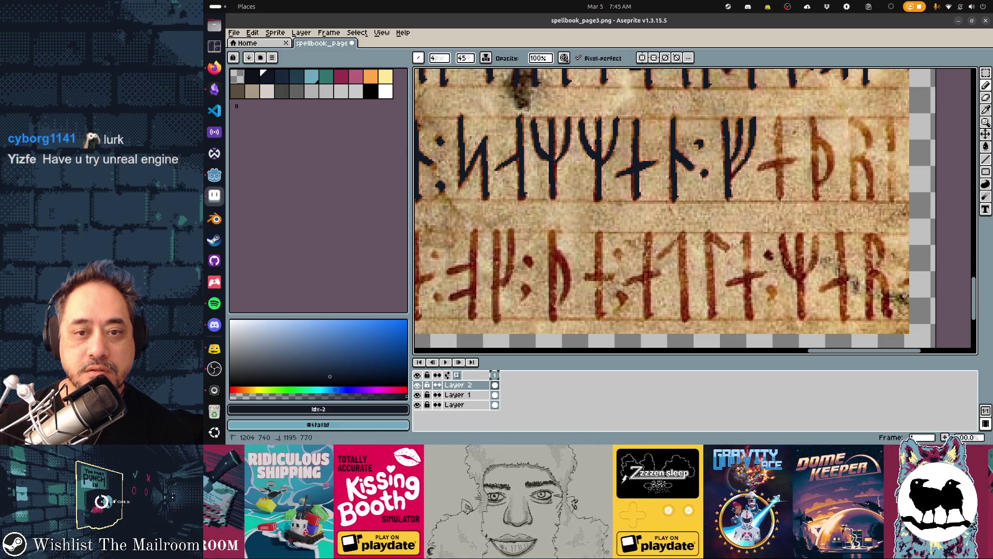
Step: Retrace the cross rune, undoing a stray arm stroke, and the next runes' stems
left_click_drag(759, 168, 787, 158)
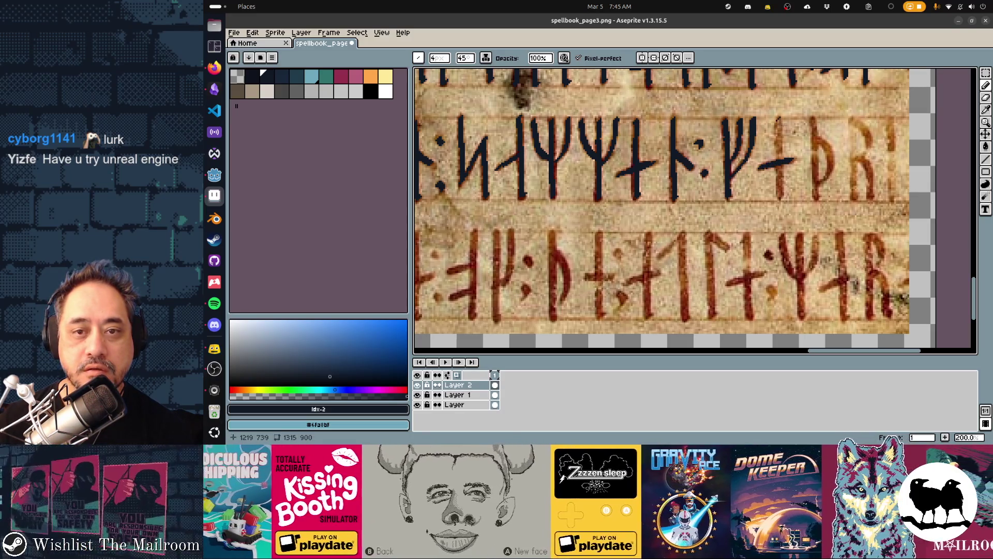
key("ctrl+z")
left_click_drag(778, 120, 780, 190)
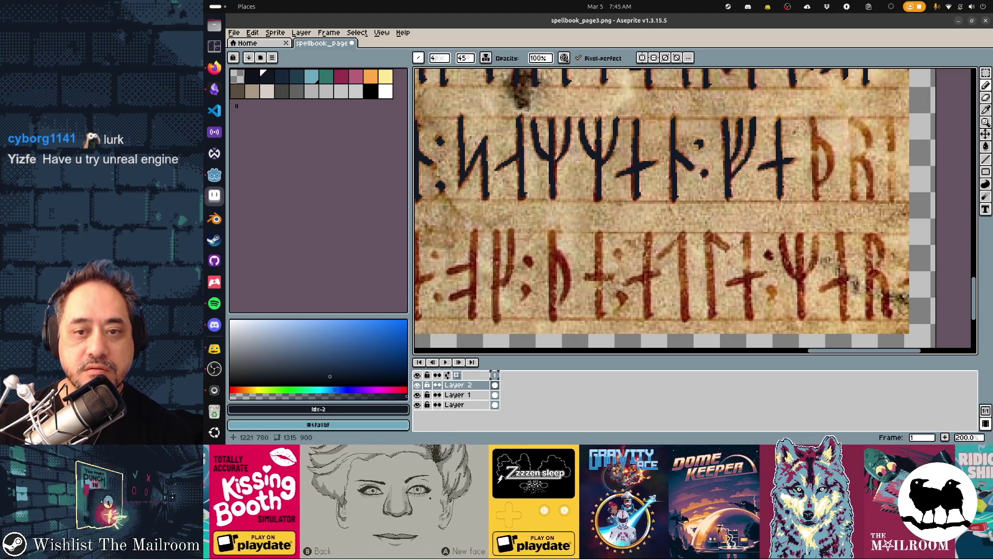
scroll(667, 207, "right", 5)
left_click_drag(671, 126, 673, 203)
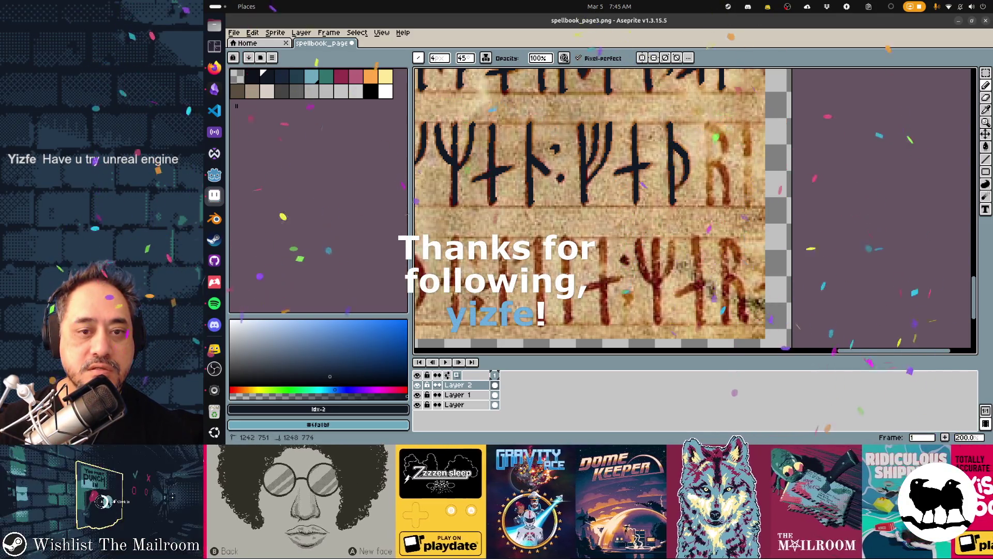
left_click_drag(708, 126, 709, 200)
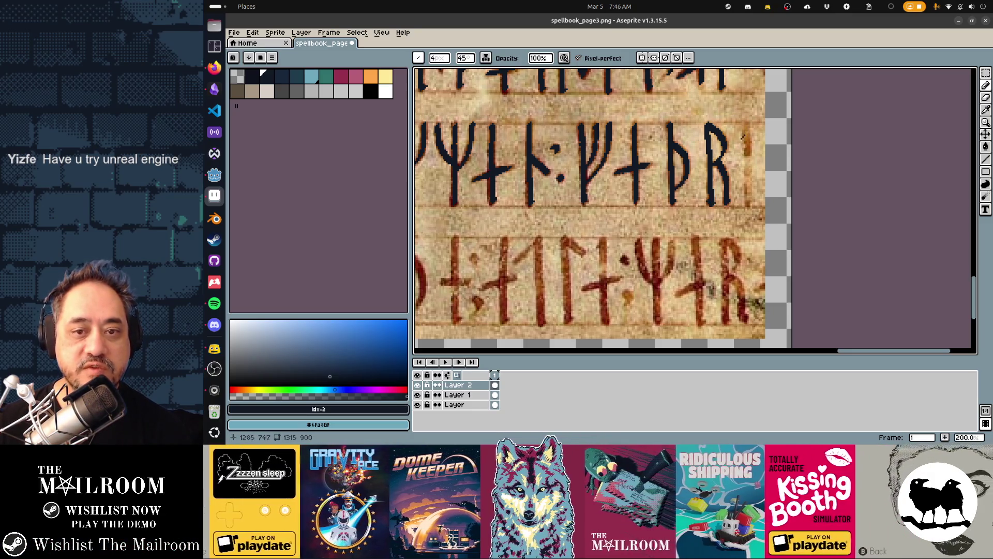
Step: Move the view to the start of the lower rune row and save the page
scroll(745, 134, "down", 3)
scroll(745, 134, "left", 5)
scroll(649, 176, "left", 5)
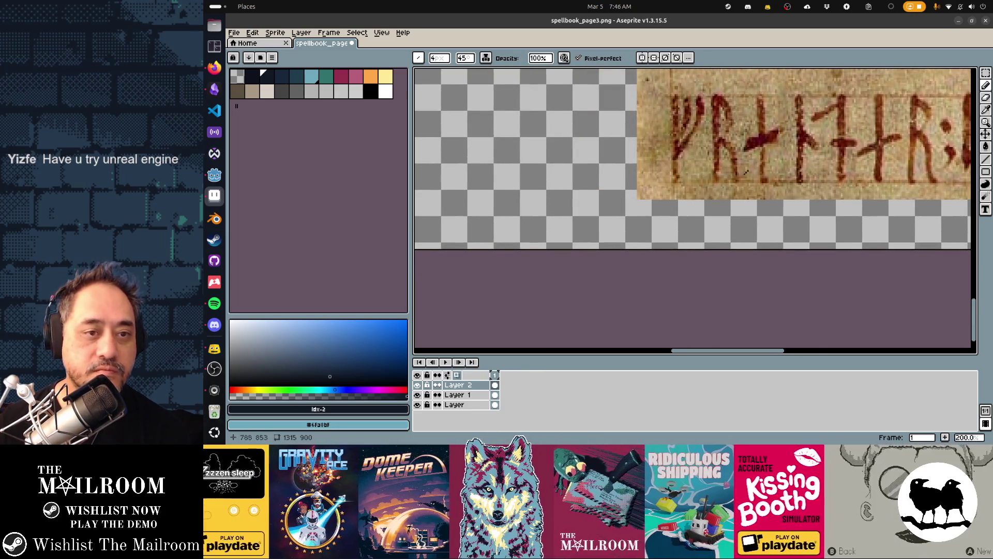
key("ctrl+s")
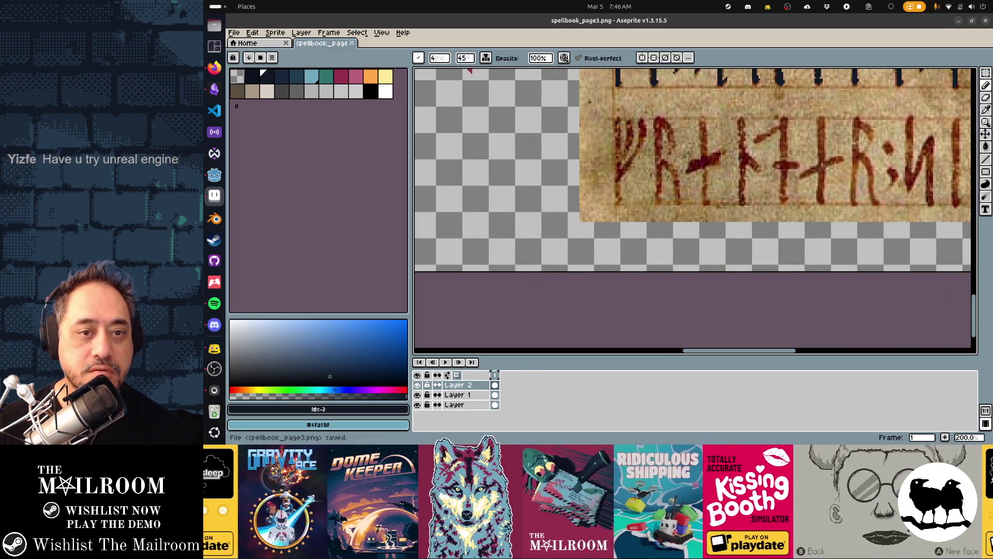
Step: Retrace the first lower-row runes and the R rune, redrawing one stem after an undo
left_click_drag(616, 149, 621, 205)
key("ctrl+z")
left_click_drag(617, 119, 619, 201)
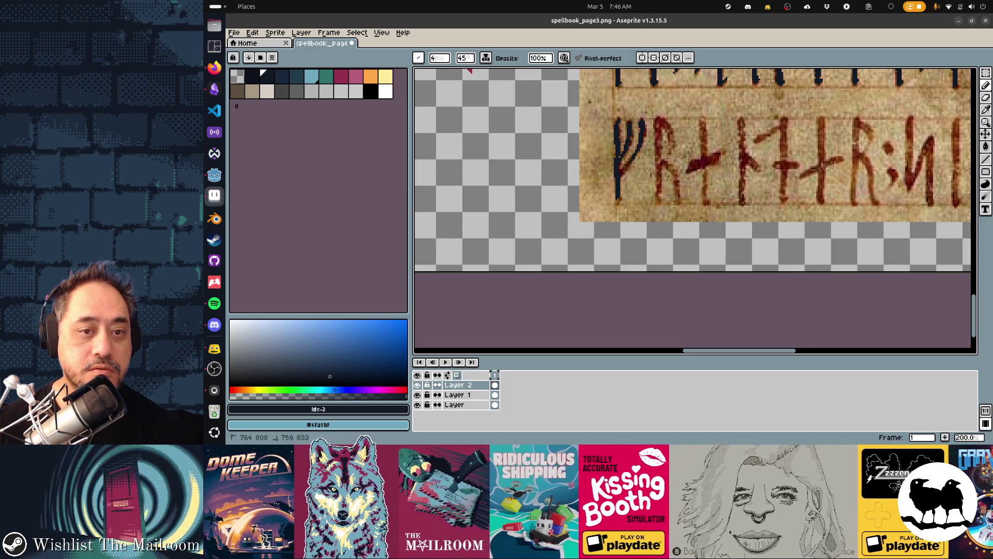
left_click_drag(659, 120, 660, 203)
left_click_drag(663, 122, 682, 197)
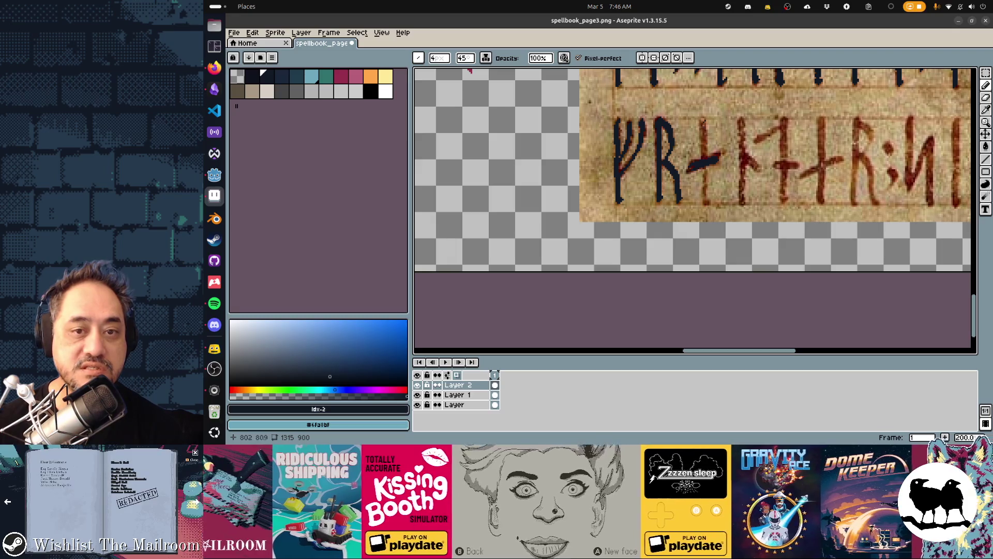
mouse_move(703, 127)
left_mouse_down()
mouse_move(706, 196)
mouse_move(646, 173)
left_mouse_up()
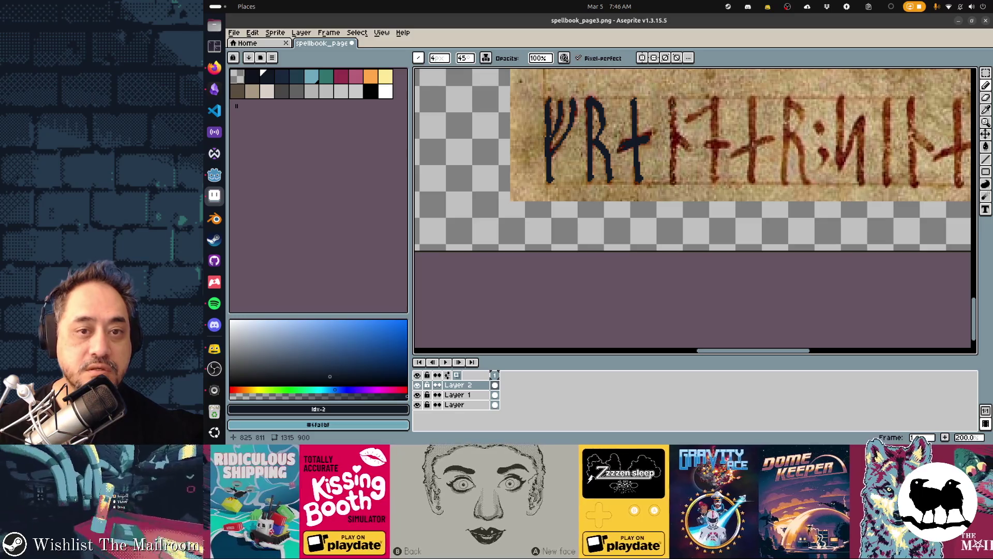
left_click_drag(673, 102, 675, 175)
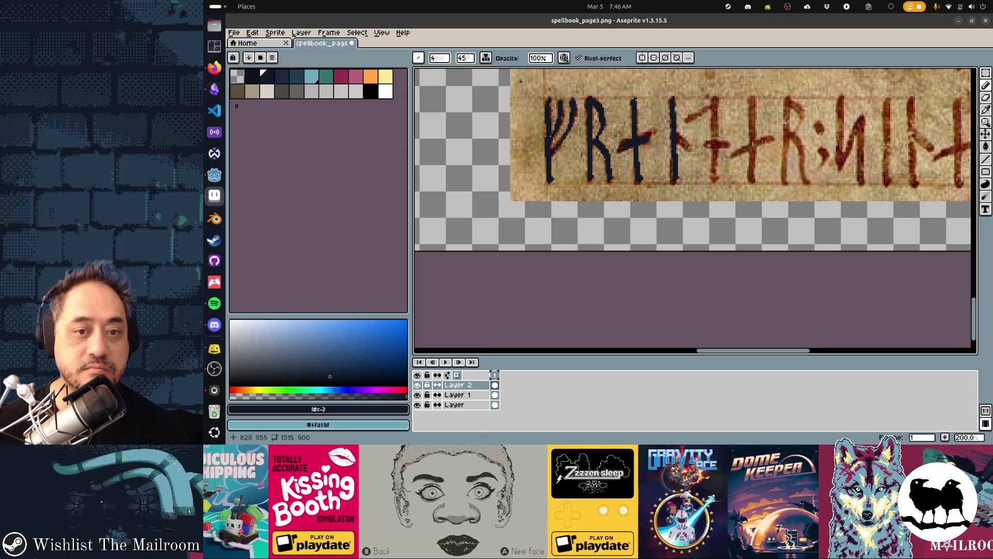
mouse_move(677, 135)
left_mouse_down()
mouse_move(688, 151)
mouse_move(717, 100)
mouse_move(717, 179)
left_mouse_up()
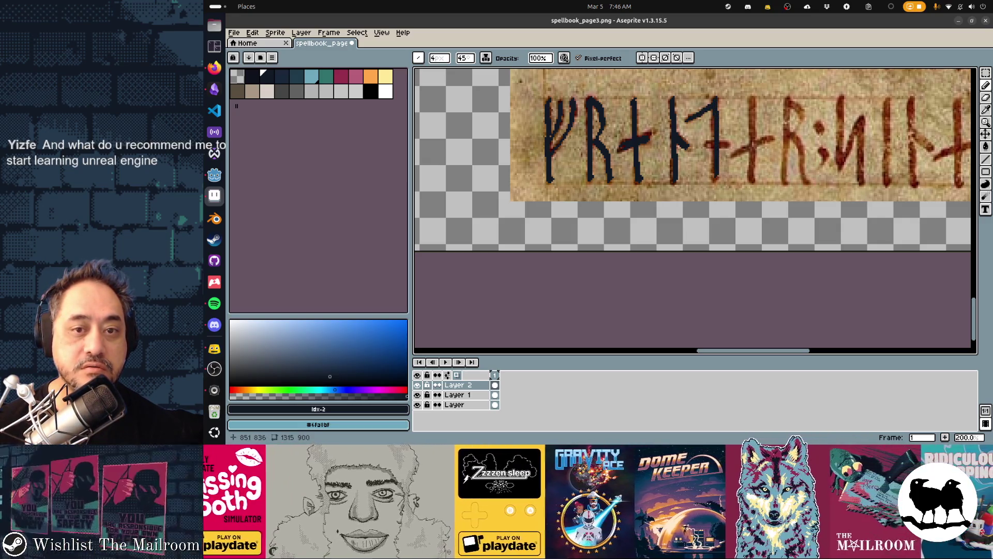
left_click_drag(719, 141, 724, 143)
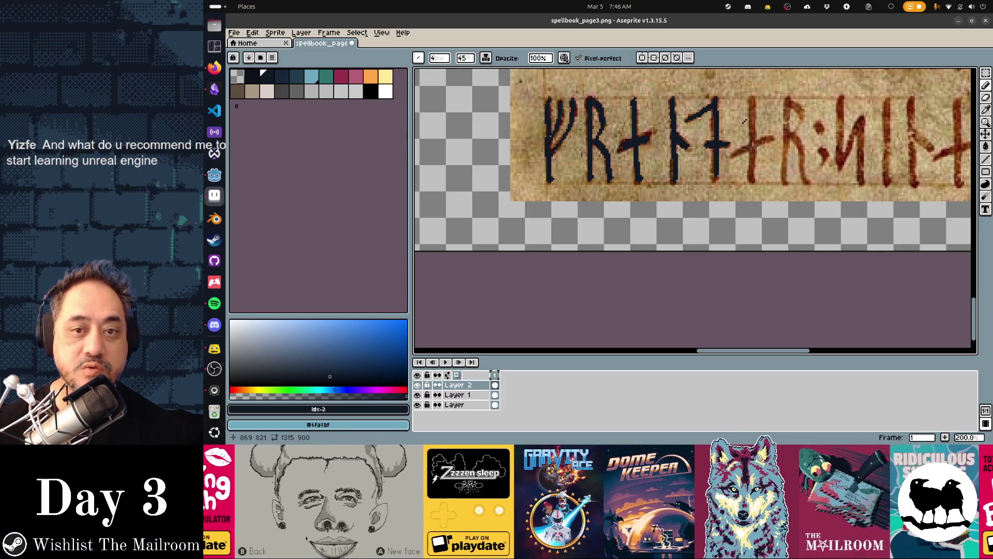
mouse_move(752, 104)
left_mouse_down()
mouse_move(752, 185)
mouse_move(771, 136)
left_mouse_up()
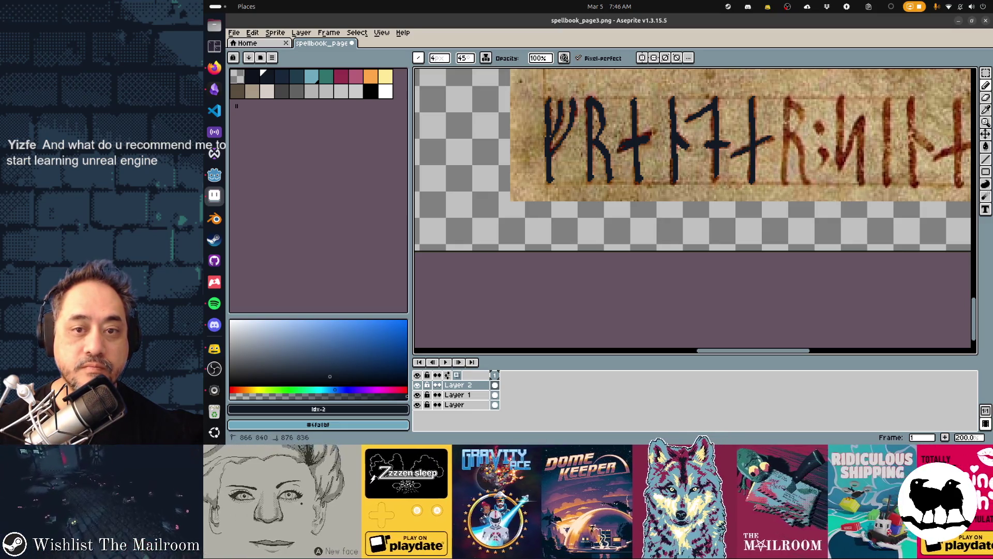
Step: Retrace the next R rune, the colon's lower dot and the following runes' stems and branches
scroll(744, 170, "right", 5)
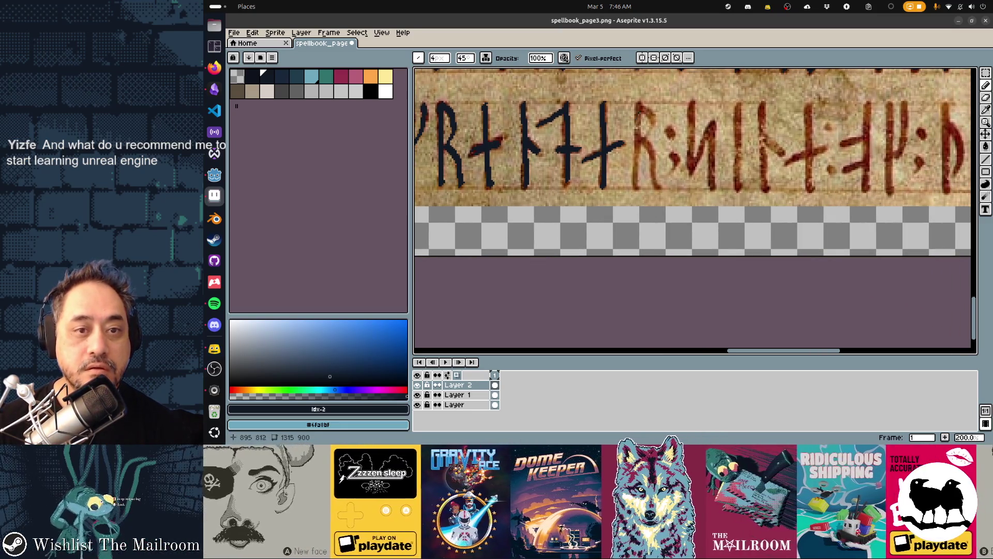
left_click_drag(638, 104, 635, 185)
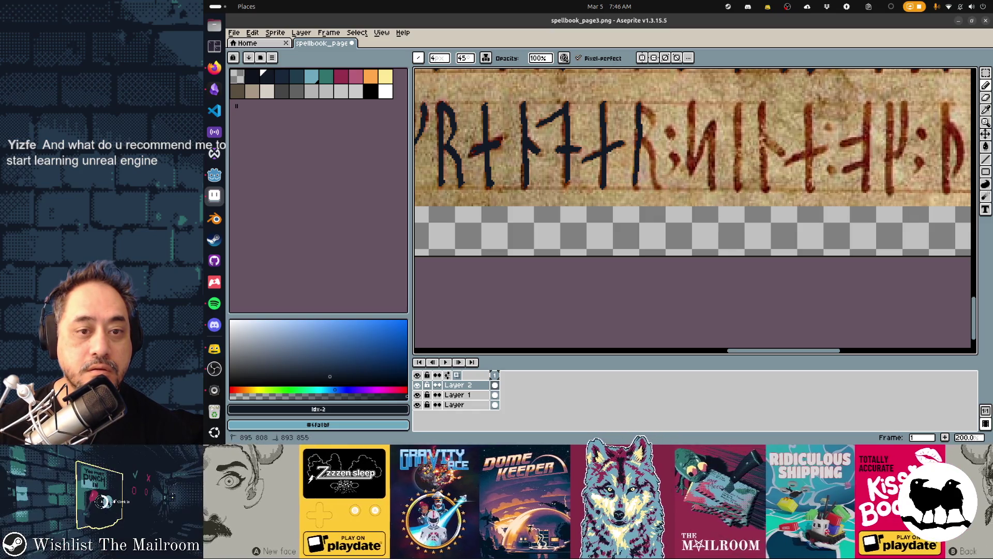
left_click_drag(642, 135, 661, 191)
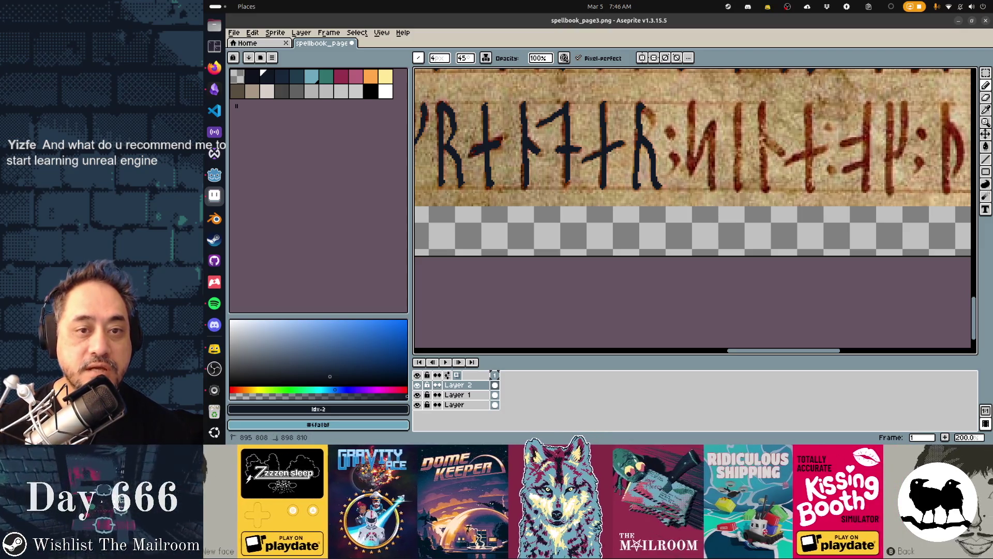
left_click_drag(650, 118, 652, 131)
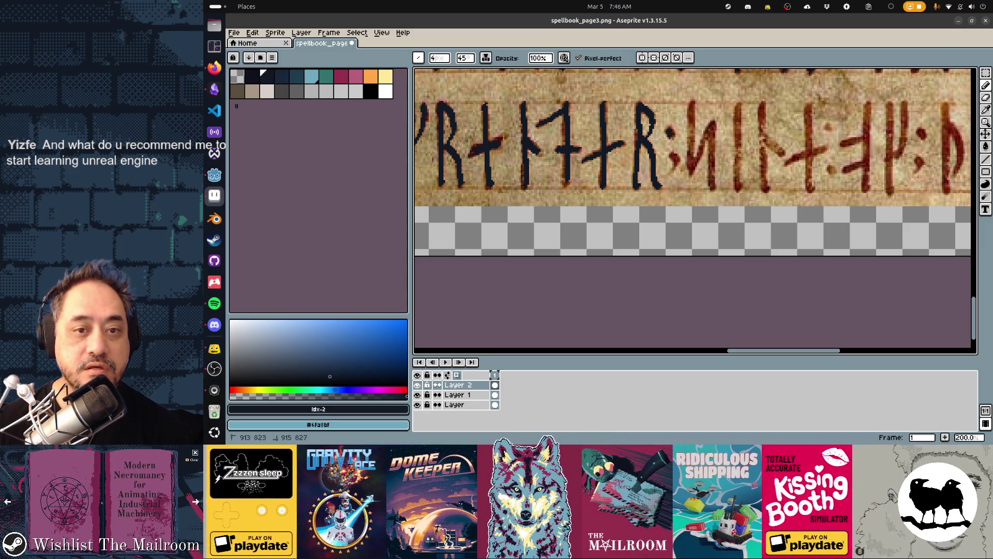
left_click(676, 162)
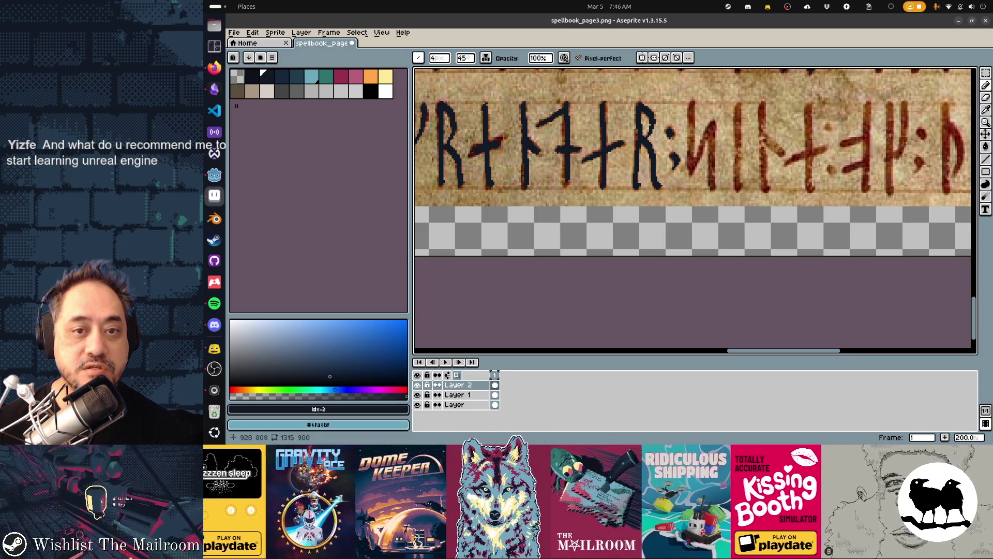
mouse_move(692, 141)
left_mouse_down()
mouse_move(692, 158)
mouse_move(705, 136)
mouse_move(711, 177)
left_mouse_up()
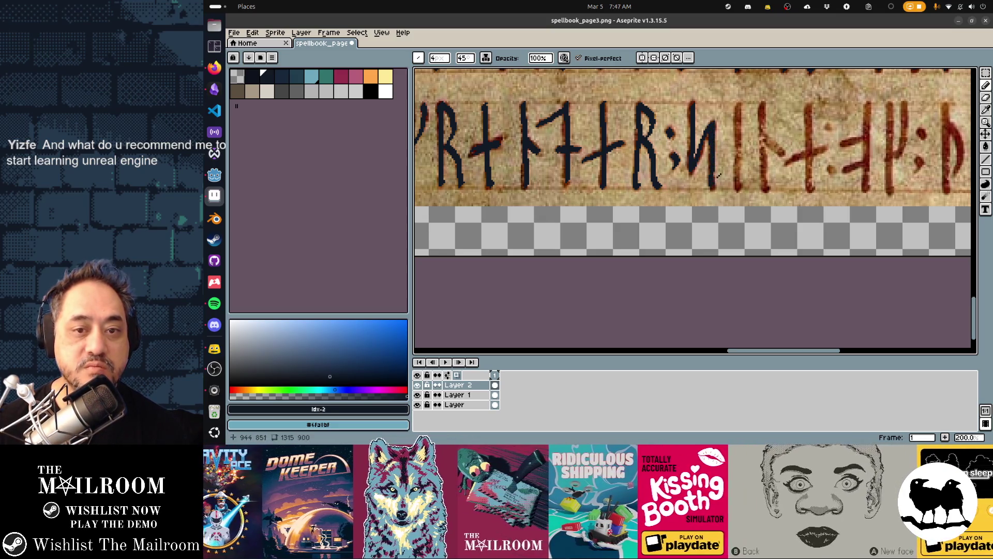
left_click_drag(738, 103, 737, 176)
left_click_drag(761, 109, 767, 189)
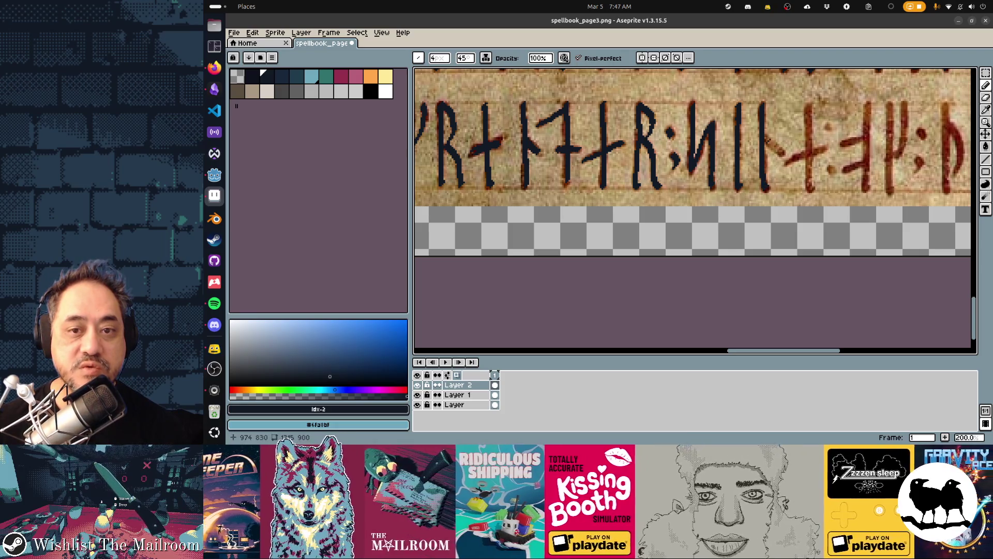
left_click_drag(766, 138, 646, 132)
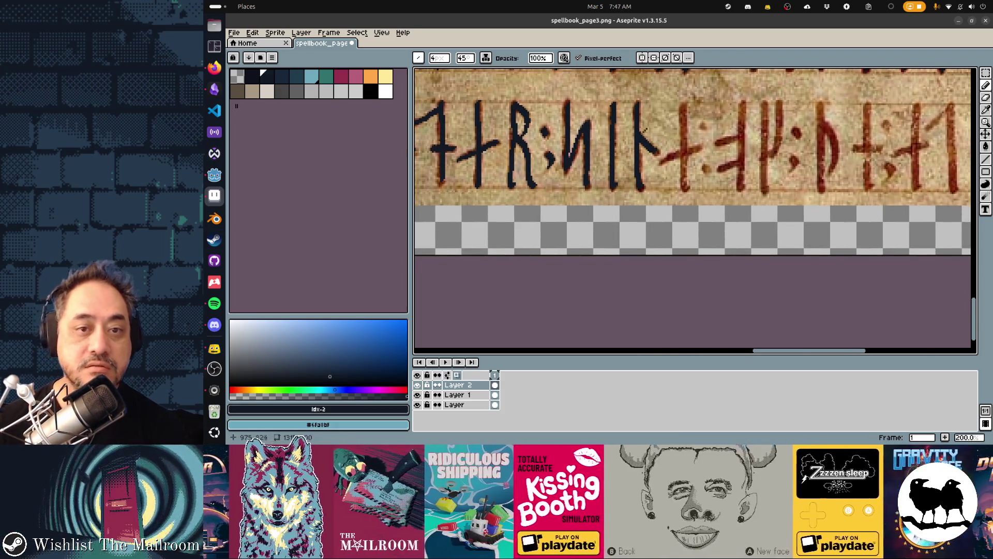
left_click_drag(684, 103, 684, 190)
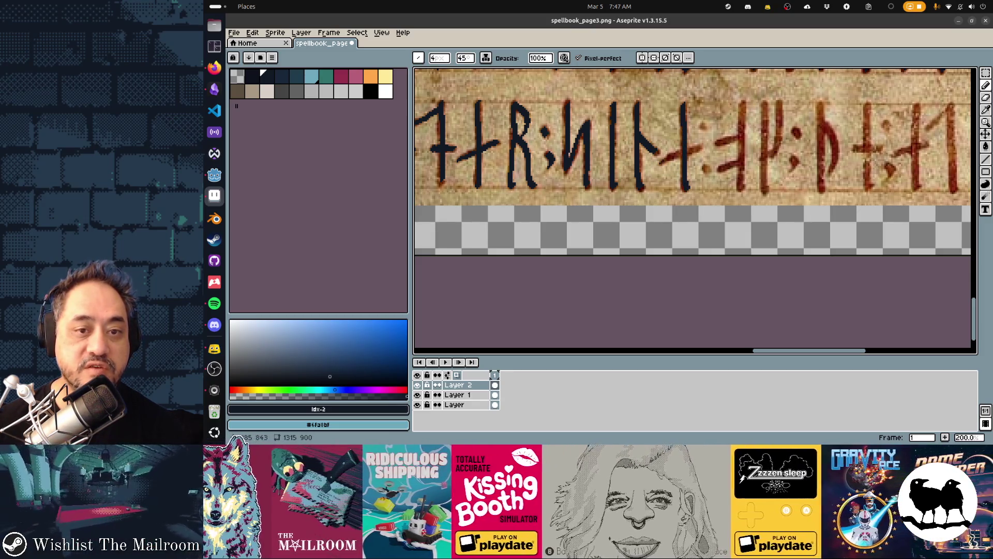
left_click_drag(686, 150, 701, 145)
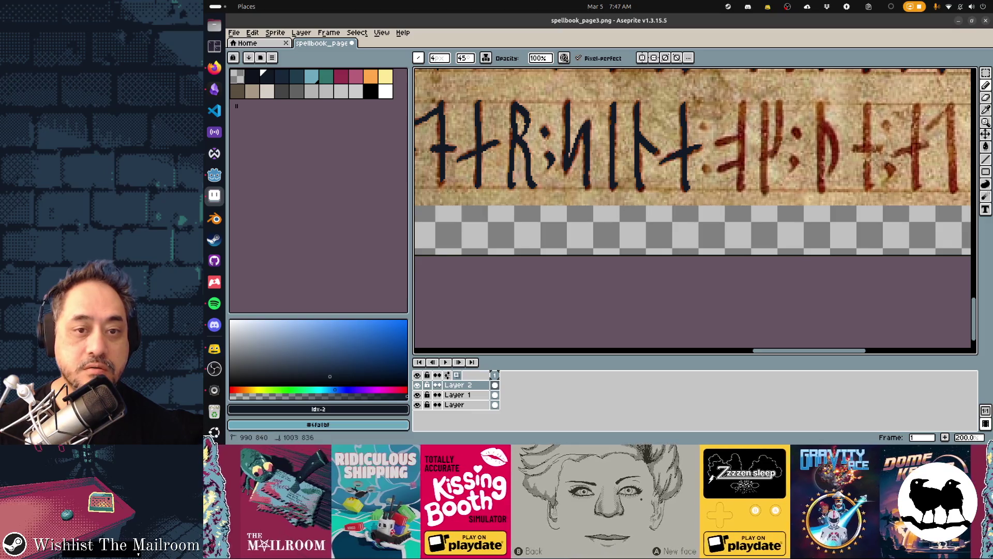
Step: Save the page, then darken the next rune's bar, stem and its two dots
key("ctrl+s")
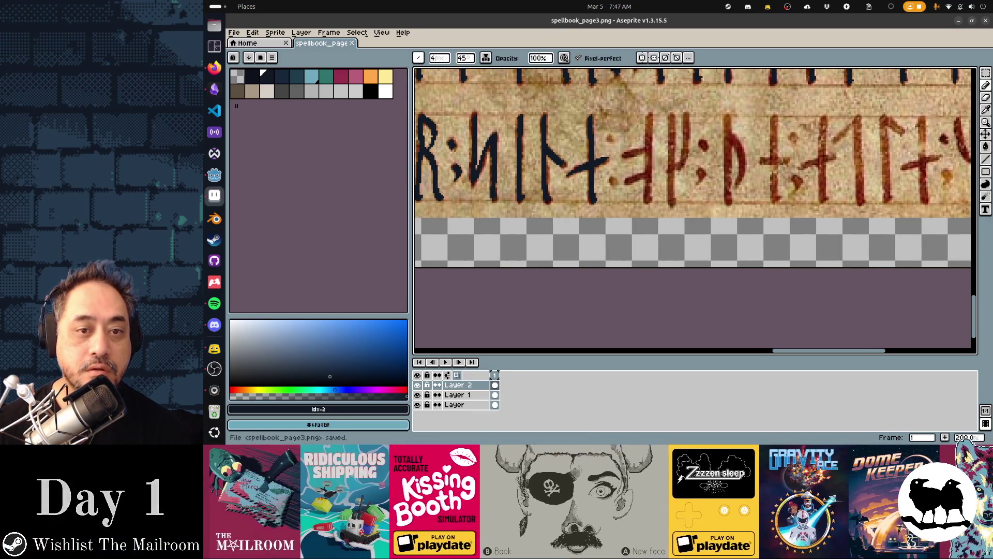
left_click_drag(627, 155, 648, 150)
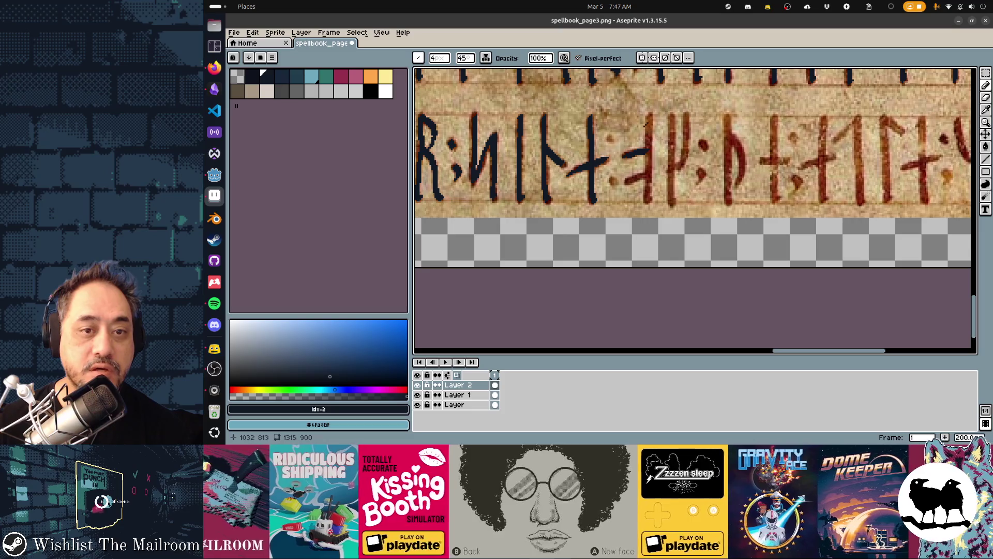
left_click_drag(647, 115, 649, 186)
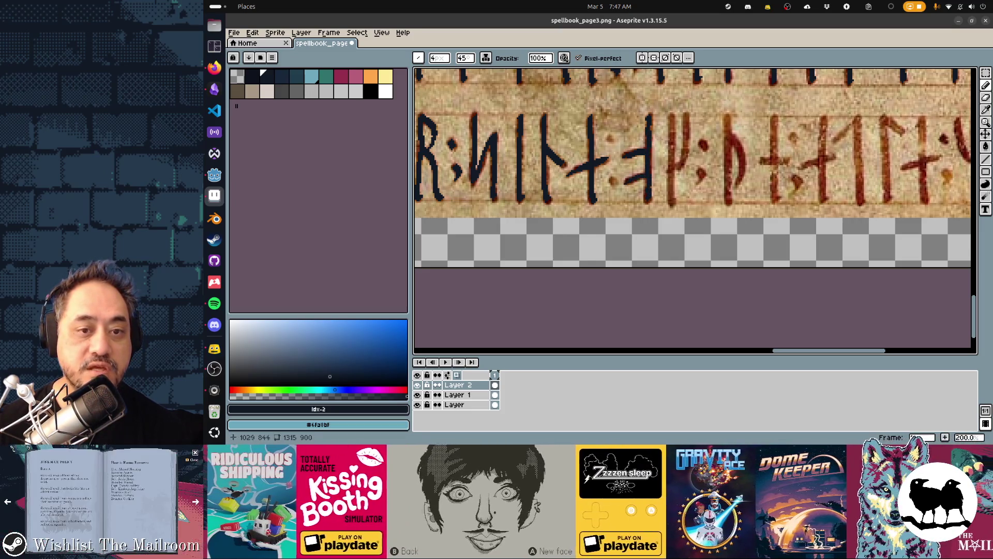
left_click(614, 180)
left_click(609, 141)
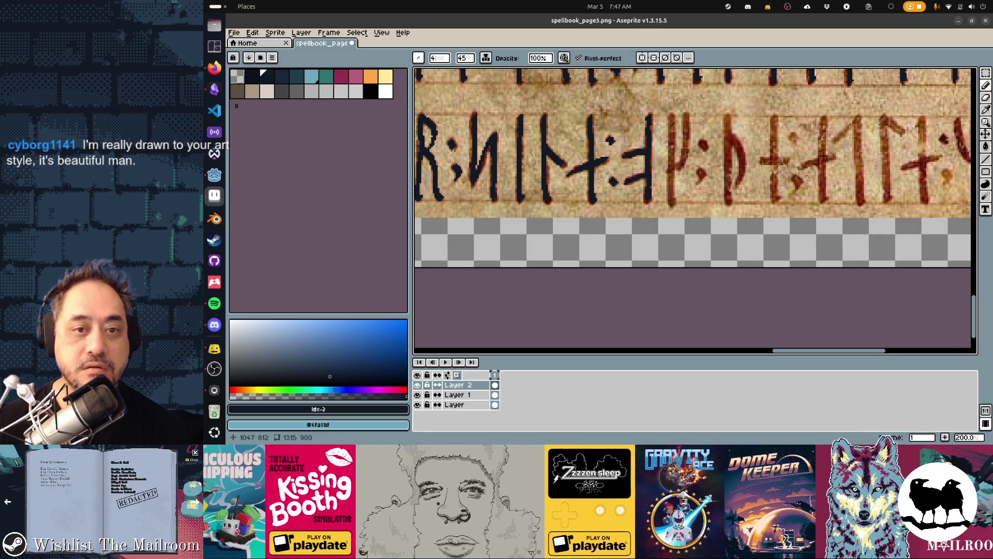
Step: Retrace the following rune, the semicolon rune and the next red rune stems in dark
left_click_drag(671, 112, 671, 192)
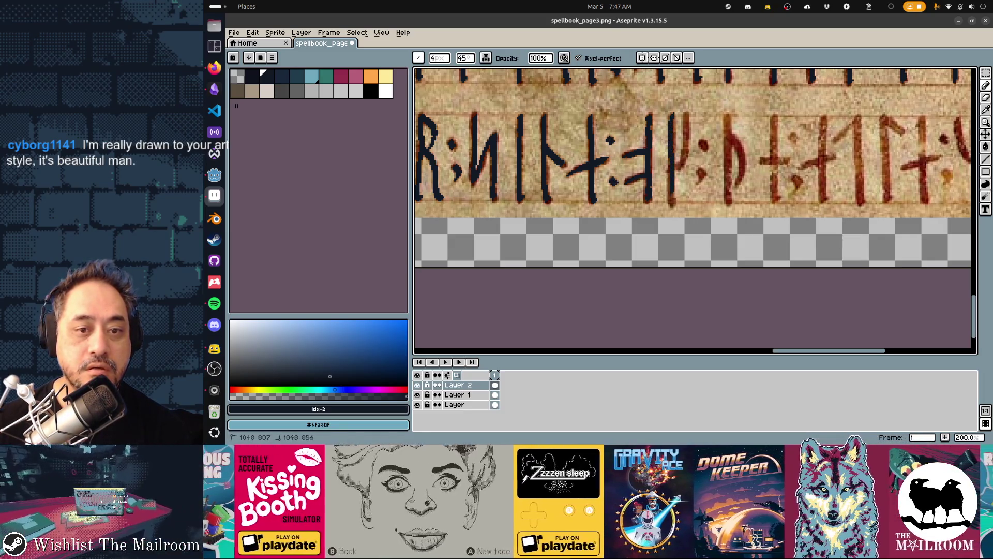
left_click_drag(686, 160, 687, 112)
left_click(704, 151)
left_click_drag(702, 169, 700, 185)
left_click_drag(726, 120, 729, 201)
left_click_drag(730, 133, 735, 187)
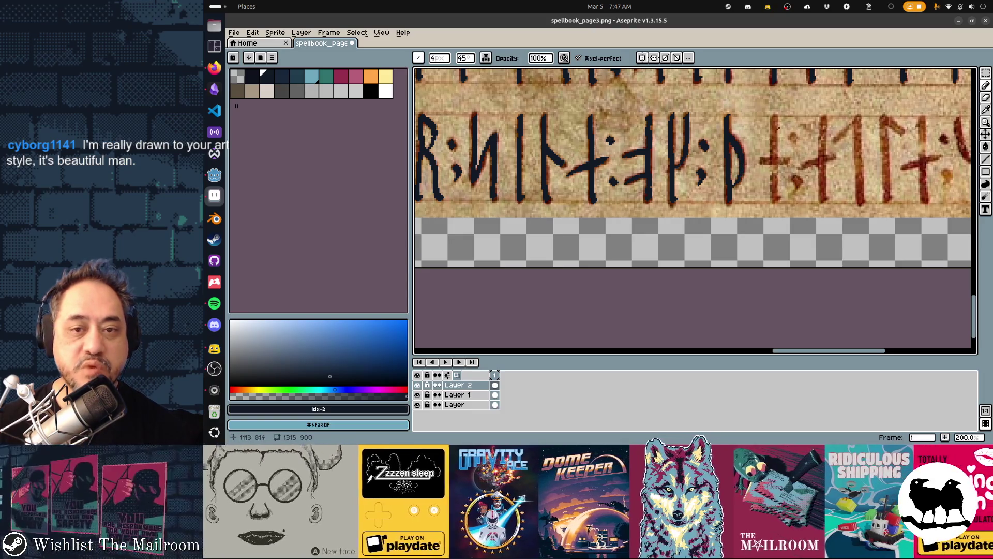
scroll(693, 211, "right", 3)
left_click_drag(620, 129, 623, 214)
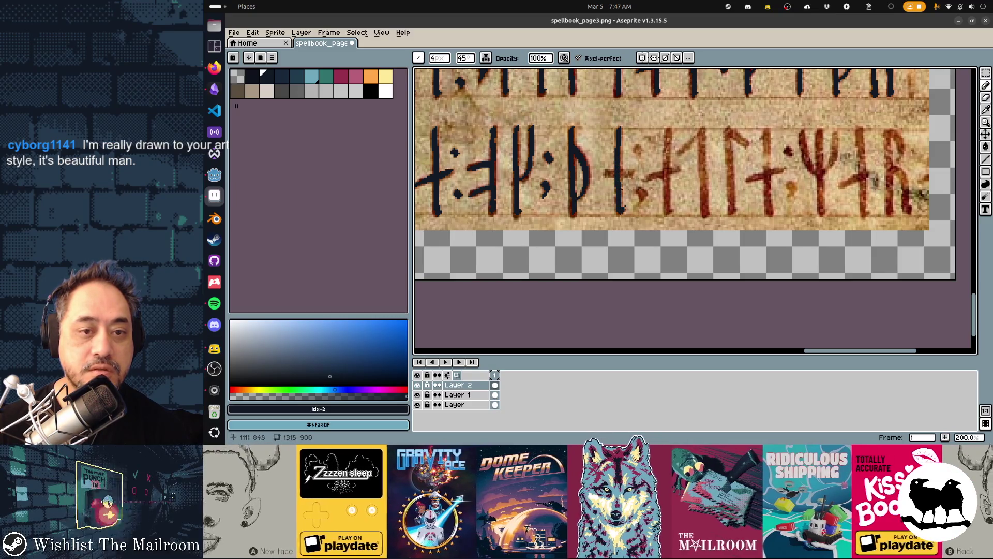
Step: Retrace the next runes' crossbars, diagonals, stems and neighbouring dots in dark ink
left_click_drag(606, 174, 634, 175)
left_click(638, 152)
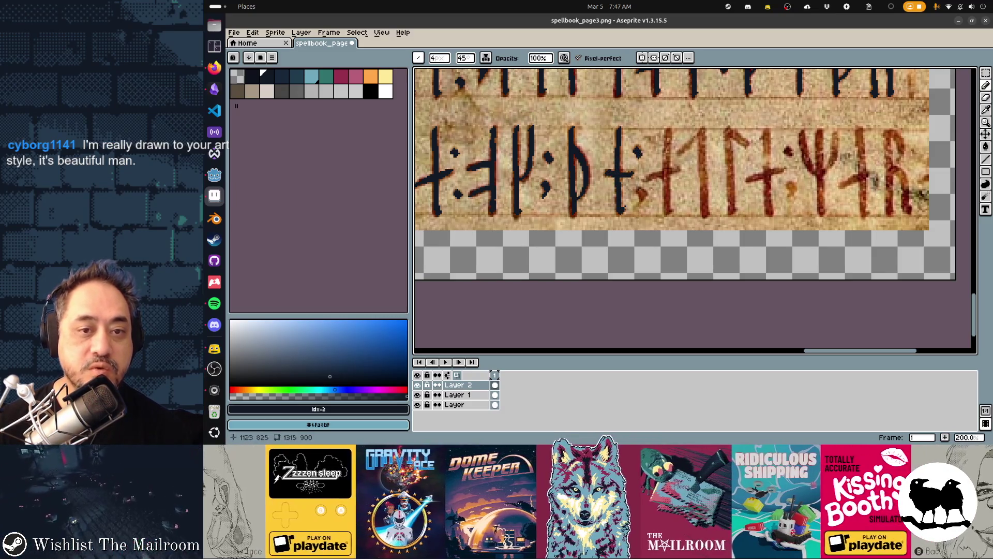
left_click(642, 193)
left_click_drag(647, 180, 680, 166)
left_click_drag(666, 127, 668, 212)
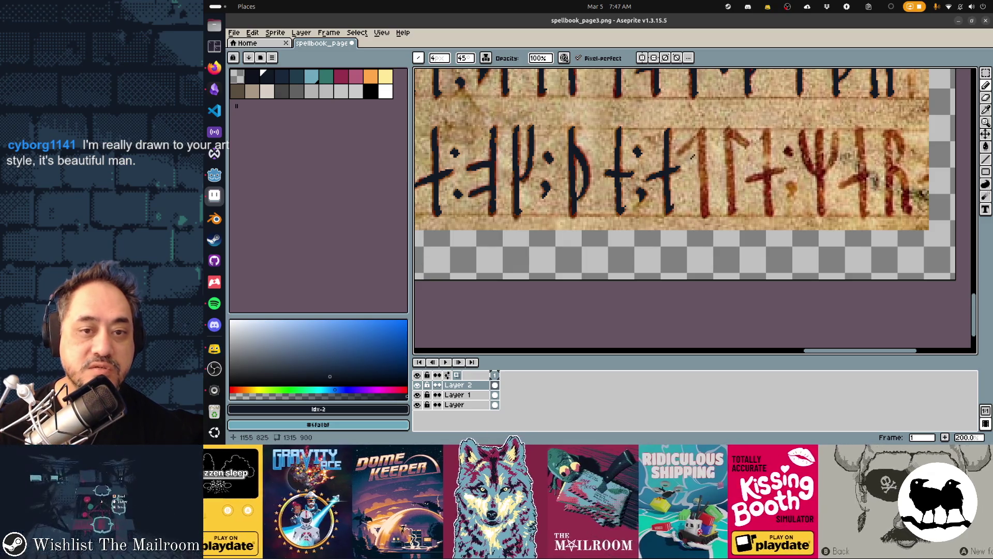
left_click_drag(678, 155, 706, 131)
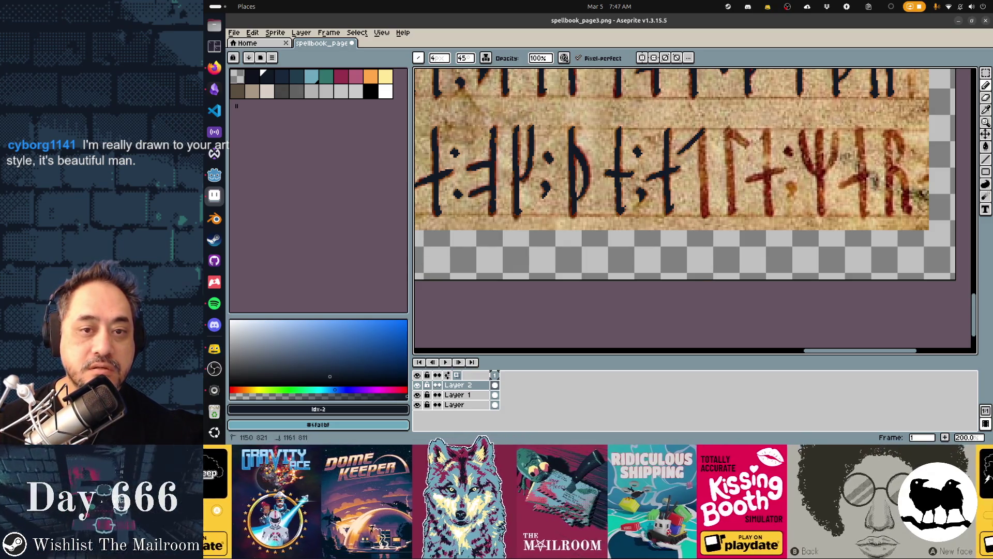
left_click_drag(705, 134, 710, 211)
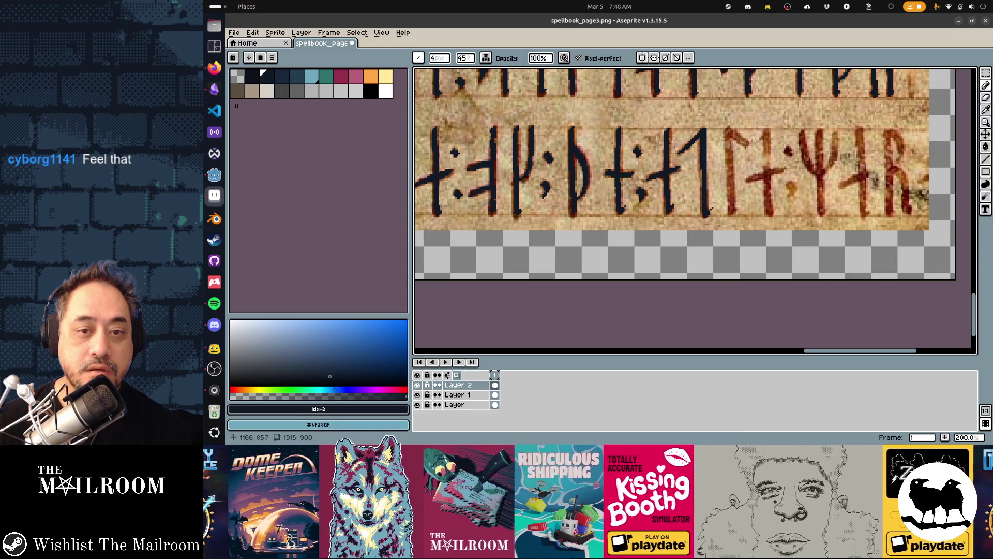
left_click_drag(729, 129, 731, 209)
mouse_move(731, 129)
left_mouse_down()
mouse_move(768, 165)
mouse_move(769, 212)
left_mouse_up()
left_click_drag(748, 179, 781, 170)
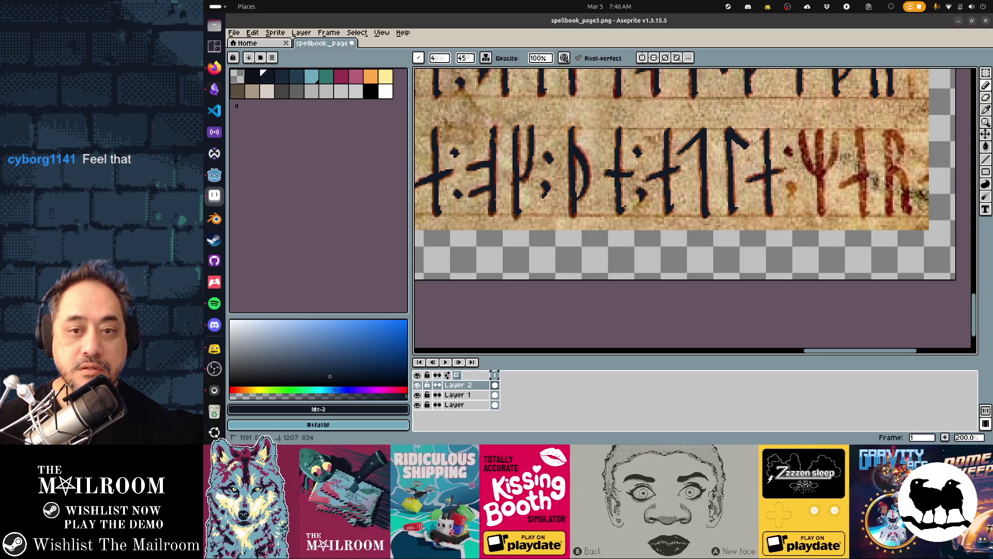
left_click(791, 187)
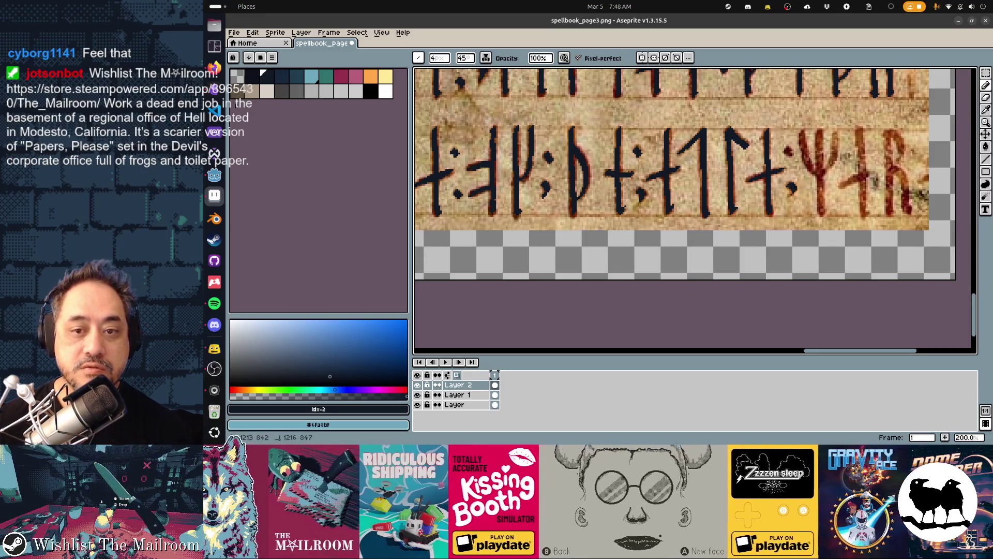
Step: Retrace the Y rune and the final R rune's stem and bowl at the row's end
scroll(673, 176, "right", 5)
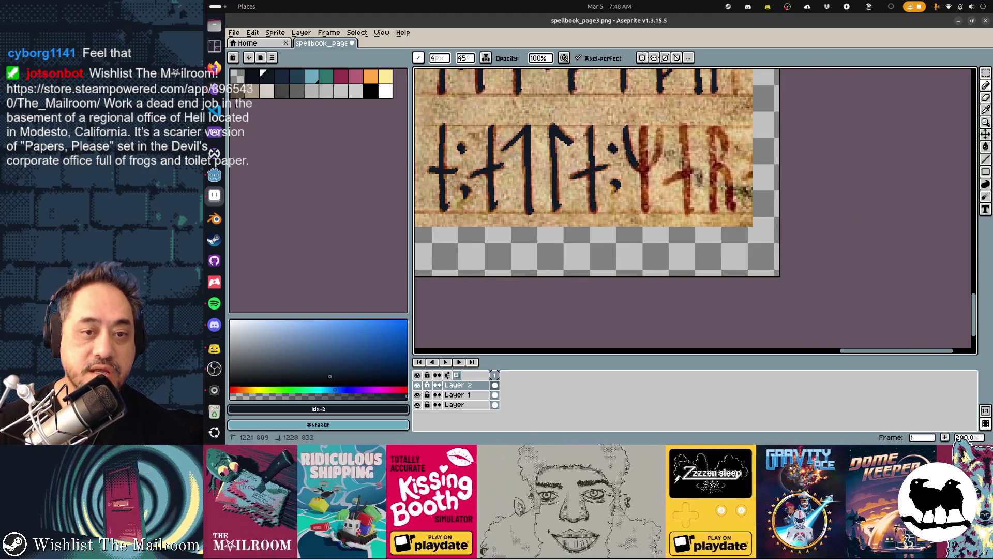
left_click_drag(645, 130, 645, 209)
mouse_move(650, 167)
left_mouse_down()
mouse_move(662, 129)
mouse_move(684, 144)
mouse_move(687, 209)
mouse_move(685, 173)
left_mouse_up()
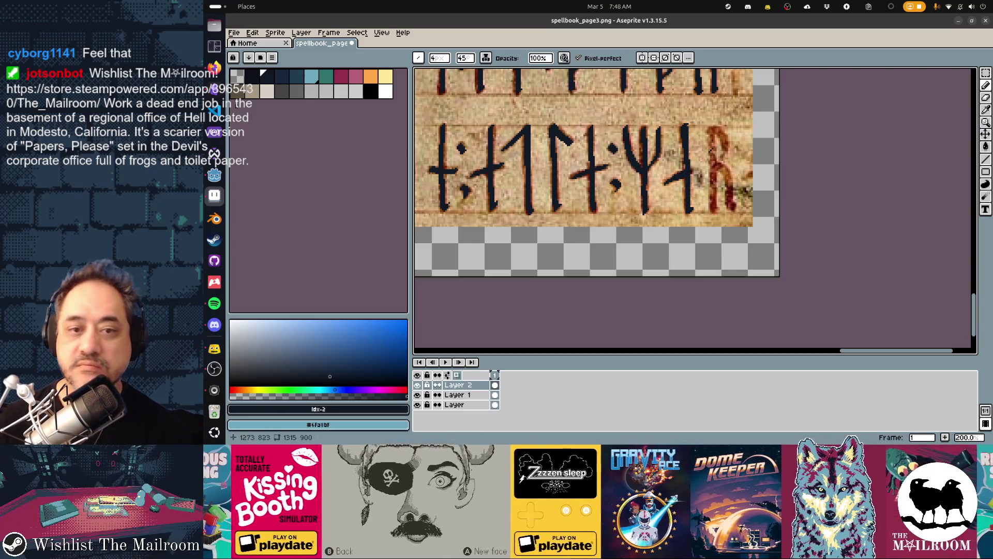
scroll(686, 211, "right", 2)
left_click_drag(647, 124, 650, 200)
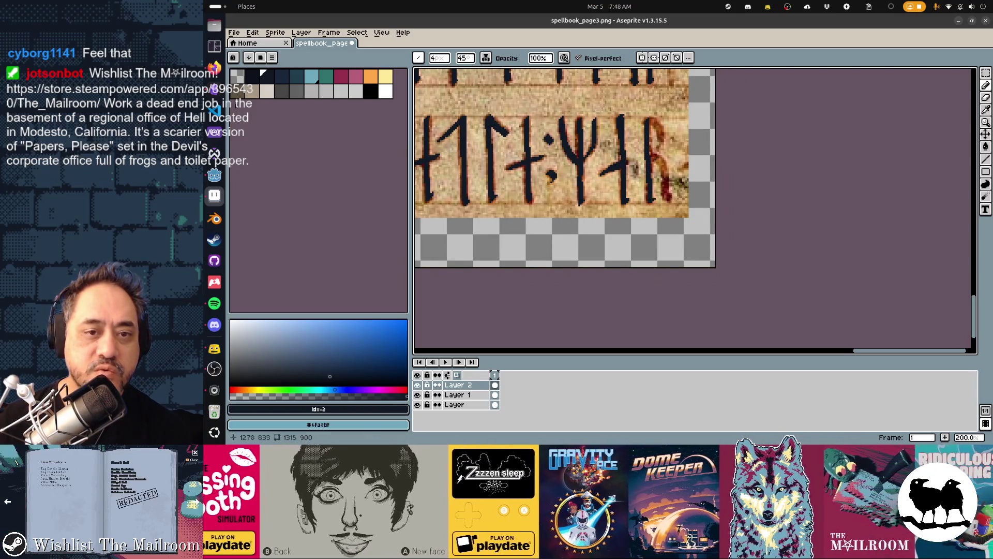
mouse_move(649, 118)
left_mouse_down()
mouse_move(663, 146)
mouse_move(653, 159)
mouse_move(675, 199)
left_mouse_up()
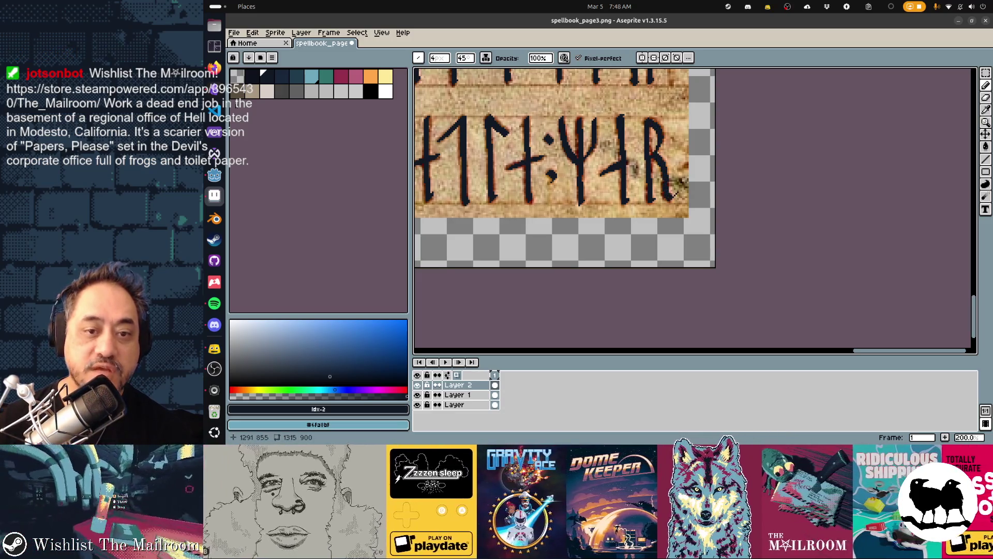
scroll(693, 207, "down", 2)
Step: Zoom the canvas out and save the spellbook page
scroll(693, 207, "up", 1)
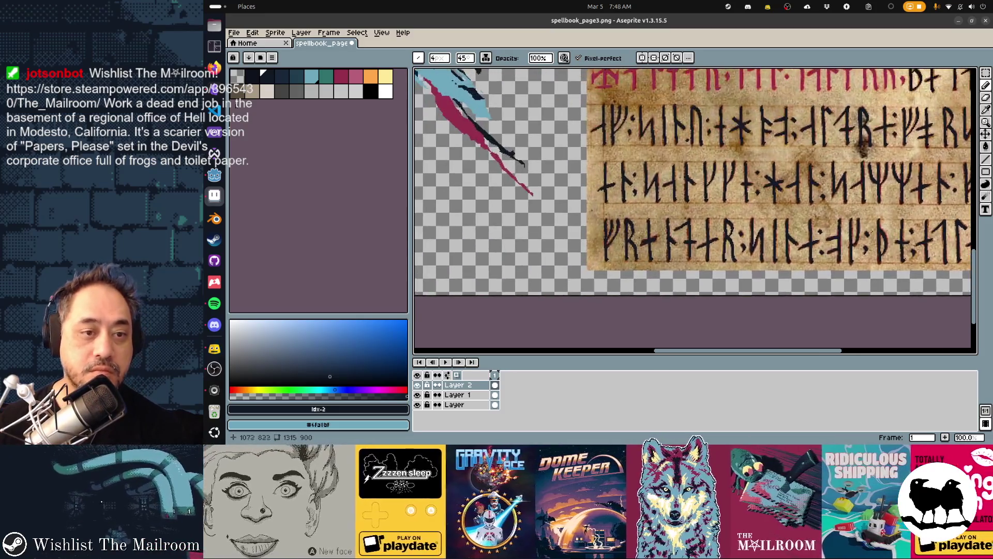
scroll(734, 236, "down", 1)
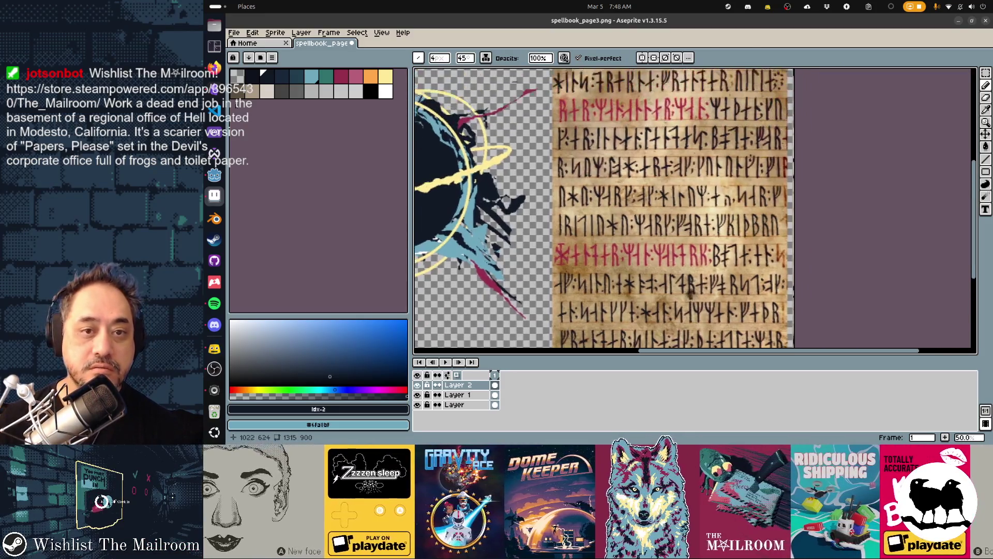
scroll(610, 212, "down", 2)
key("ctrl+s")
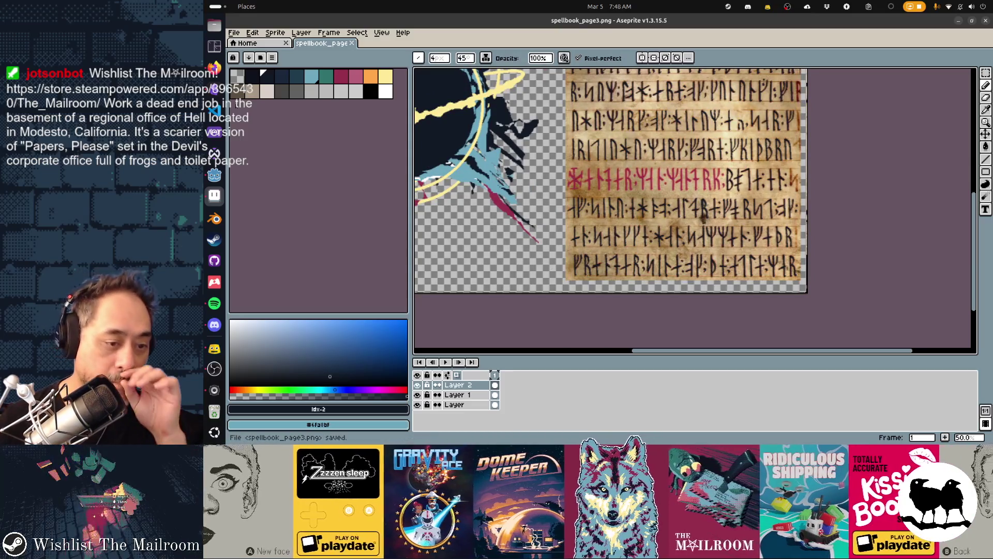
Step: Hide the parchment background to check the inking and centre the whole page in view
left_click(417, 395)
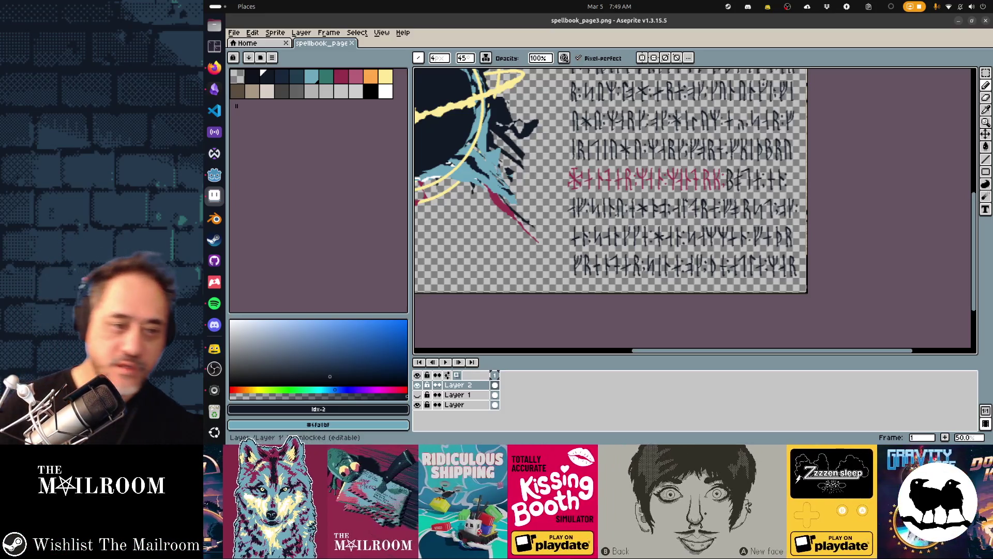
scroll(688, 220, "down", 1)
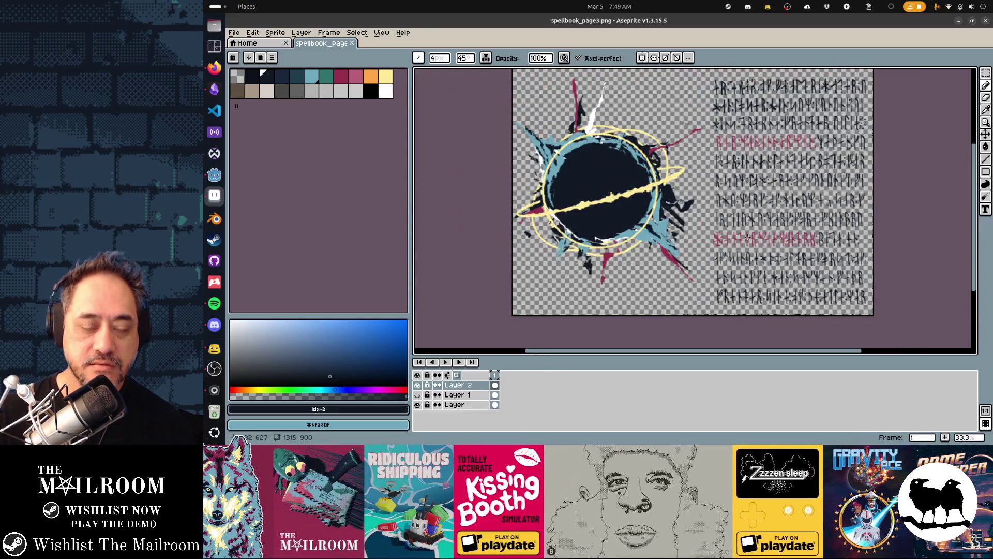
left_click_drag(747, 236, 732, 247)
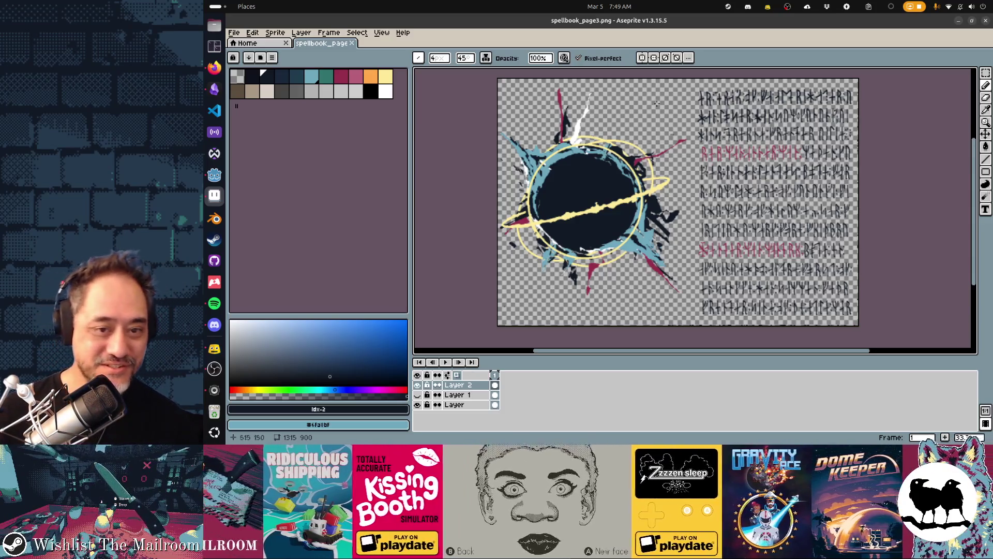
key("alt+Tab")
key("alt+Tab")
key("alt+Tab")
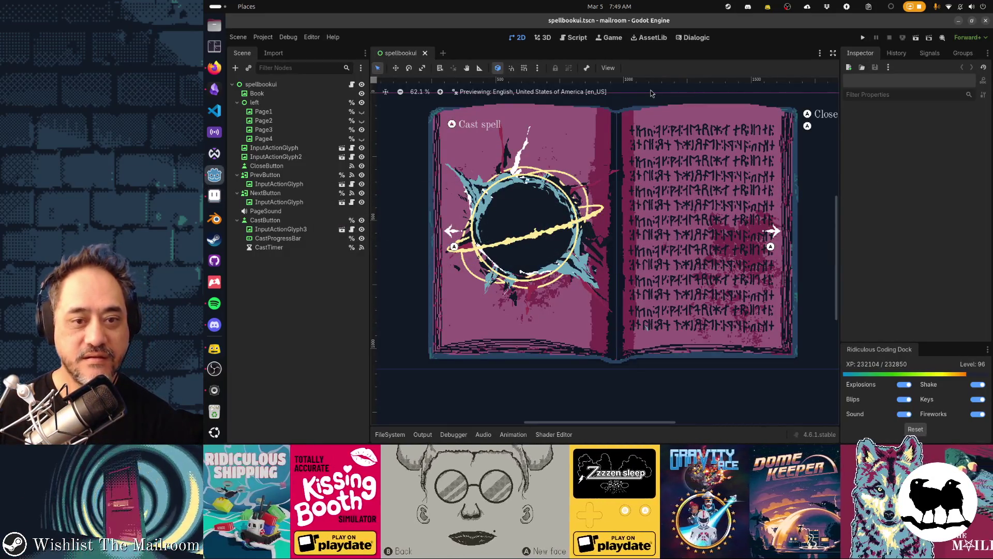
Step: Save the page texture, switch to Godot and run the spellbookui scene with F6
key("alt+Tab")
key("ctrl+s")
key("alt+Tab")
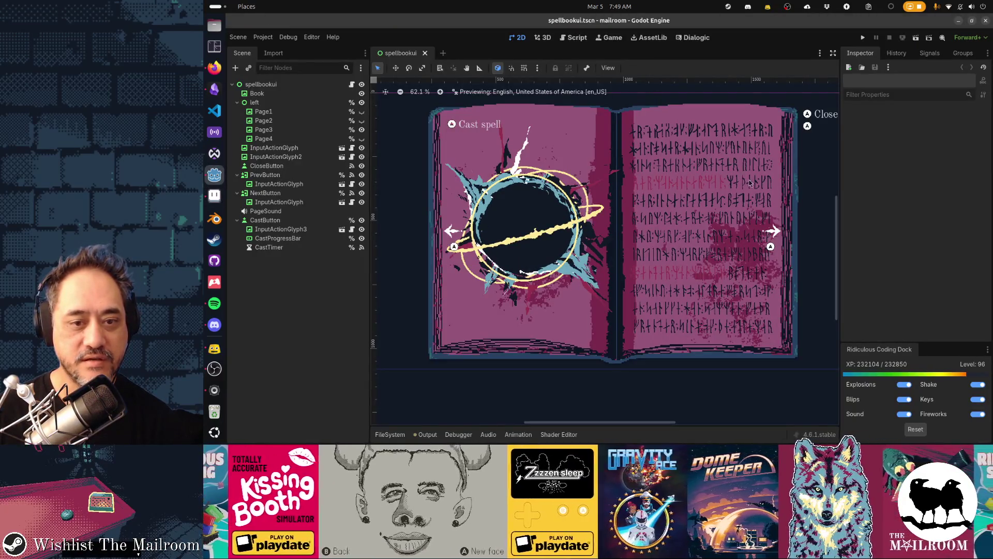
key("F6")
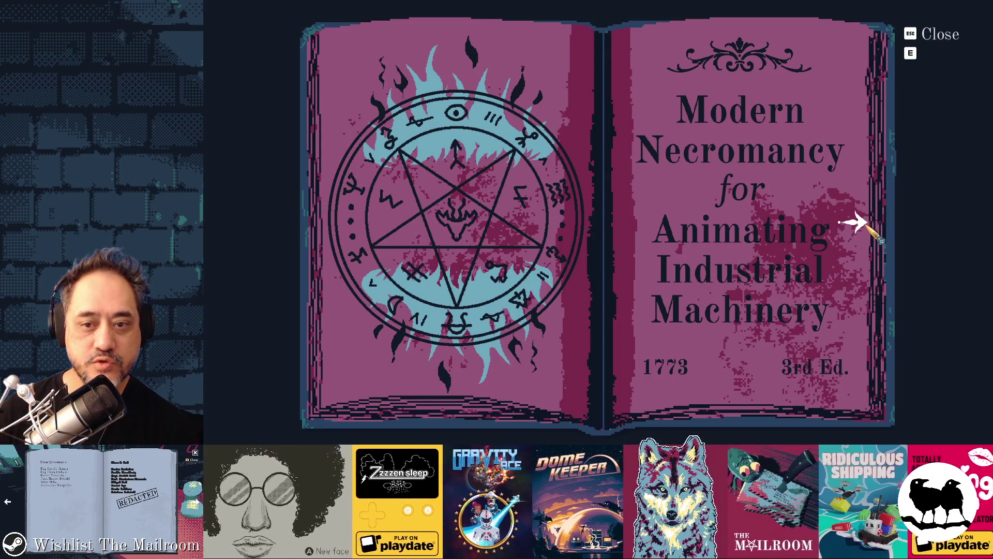
Step: Turn the book to the spell page to inspect the new texture, then close the game
left_click(867, 225)
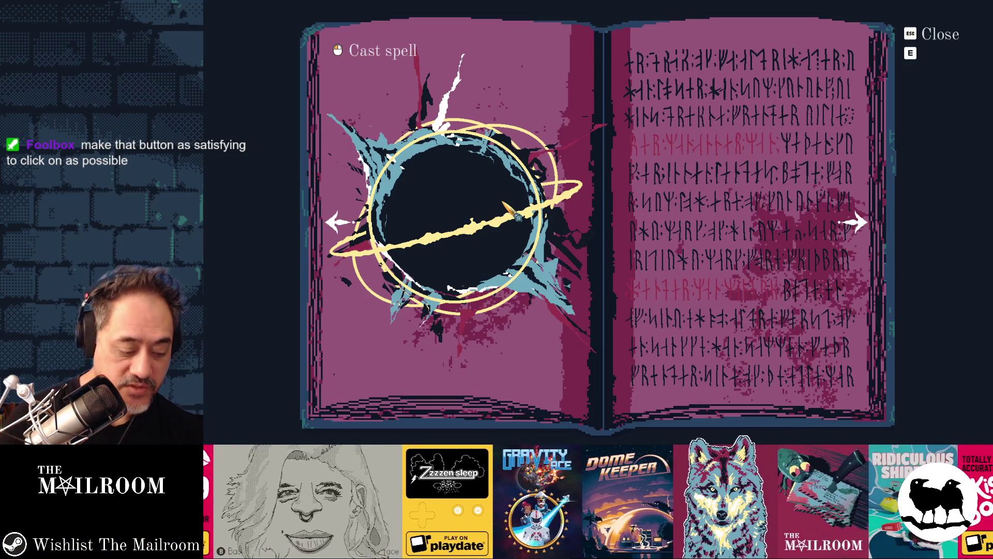
key("F8")
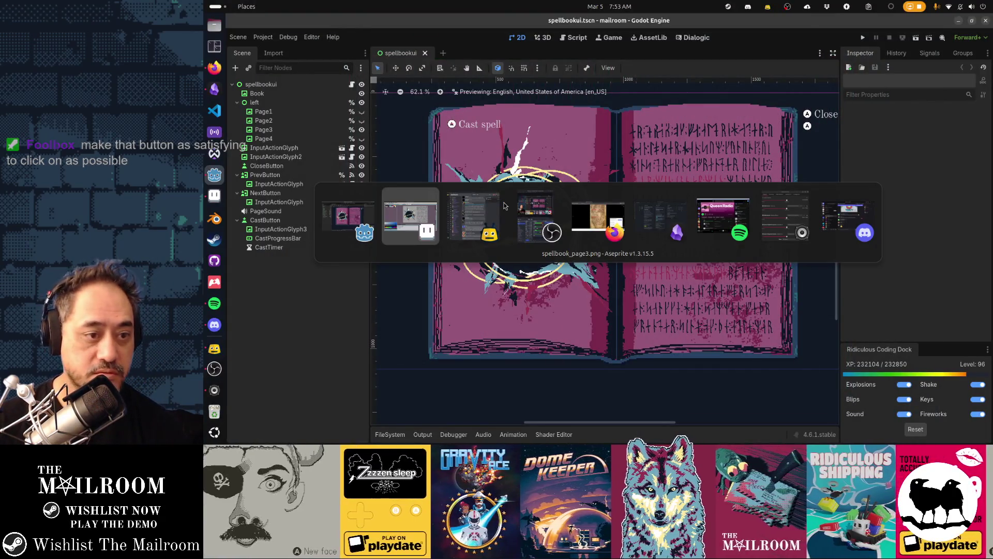
Step: Return to Aseprite, zoom in and drag a rectangular marquee over the lower rune rows
left_click(504, 206)
scroll(768, 184, "up", 2)
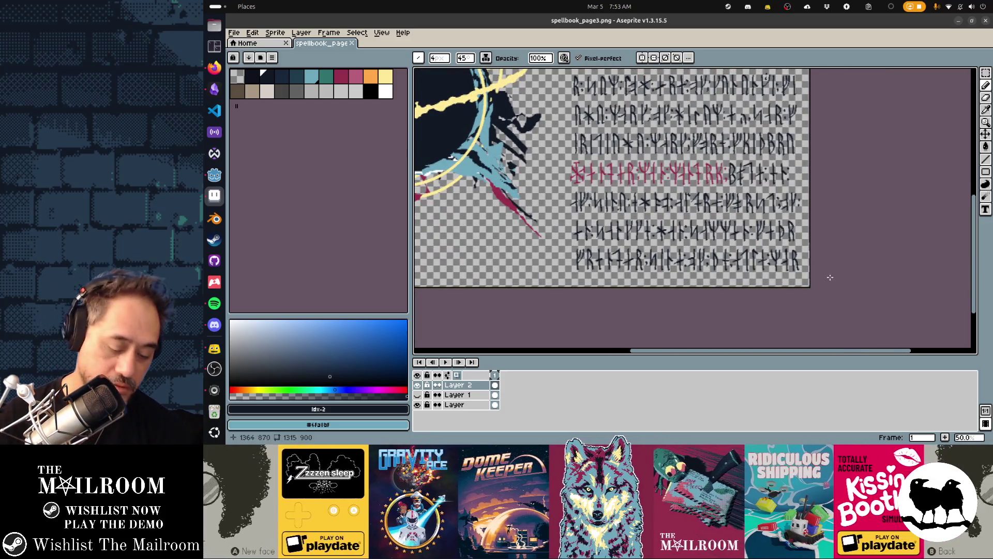
key("m")
mouse_move(842, 299)
left_mouse_down()
mouse_move(600, 116)
mouse_move(573, 84)
left_mouse_up()
scroll(780, 233, "up", 5)
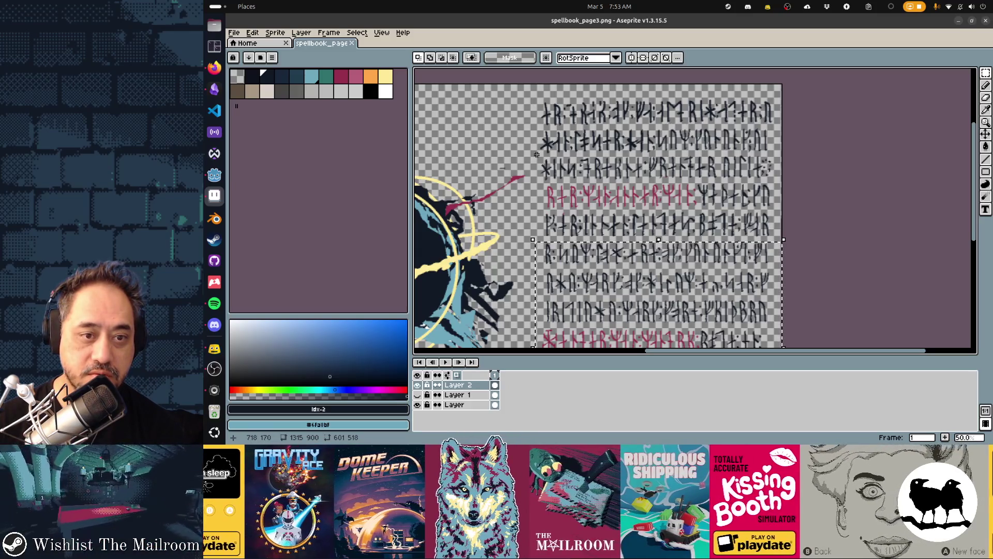
Step: Add the dark rune rows to the selection, subtract the red row, and bring up the Outline effect
mouse_move(539, 180)
left_mouse_down()
mouse_move(673, 243)
mouse_move(791, 241)
left_mouse_up()
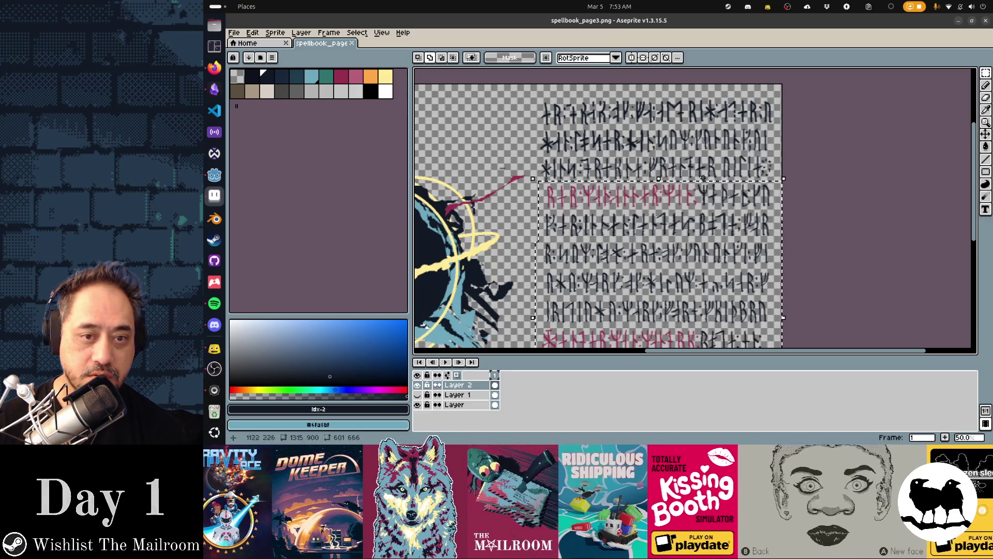
mouse_move(538, 156)
left_mouse_down()
mouse_move(540, 194)
mouse_move(794, 190)
mouse_move(786, 160)
left_mouse_up()
left_click_drag(680, 208, 693, 154)
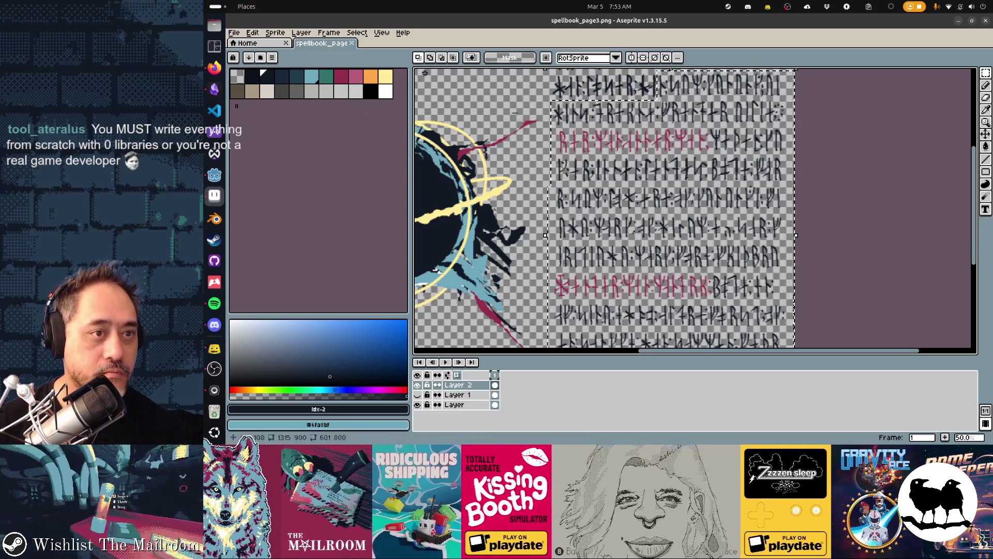
left_click_drag(547, 128, 679, 147)
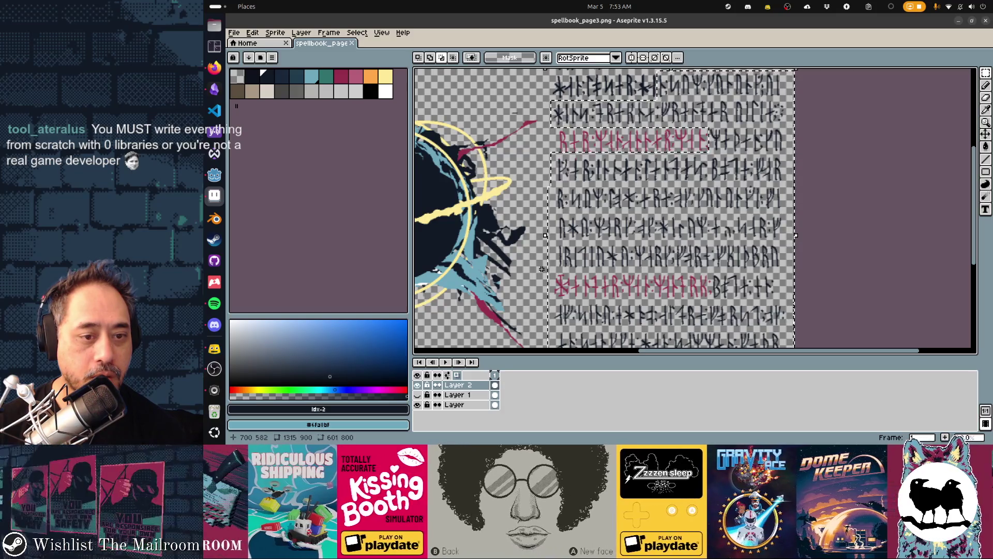
left_click_drag(541, 269, 715, 303)
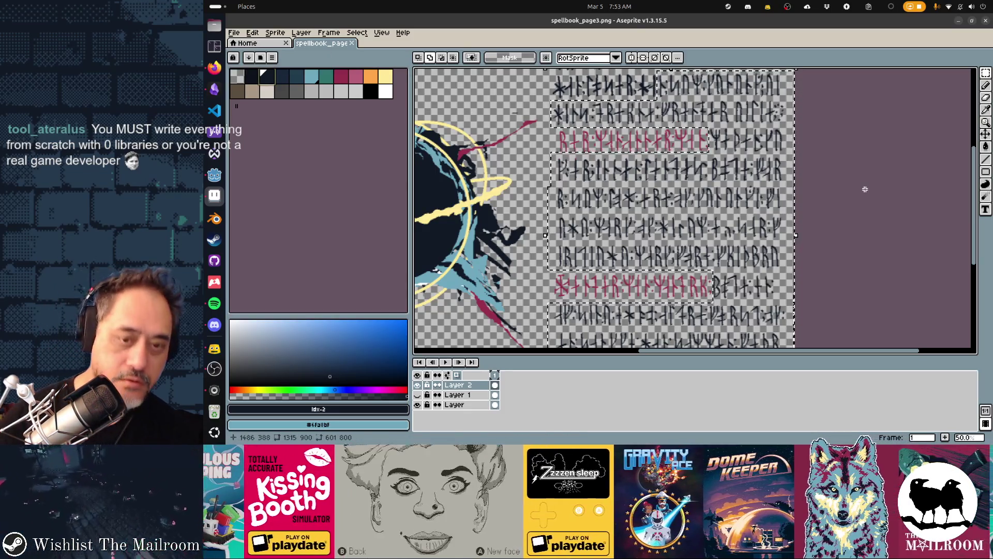
key("shift+o")
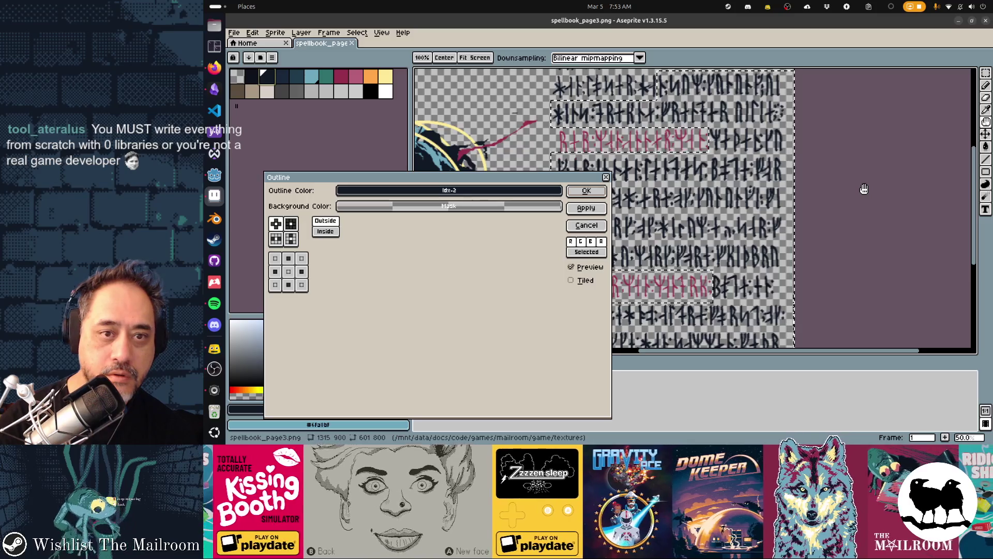
Step: Extend the selection to the top rune rows and give all selected dark rows a navy outline
key("Return")
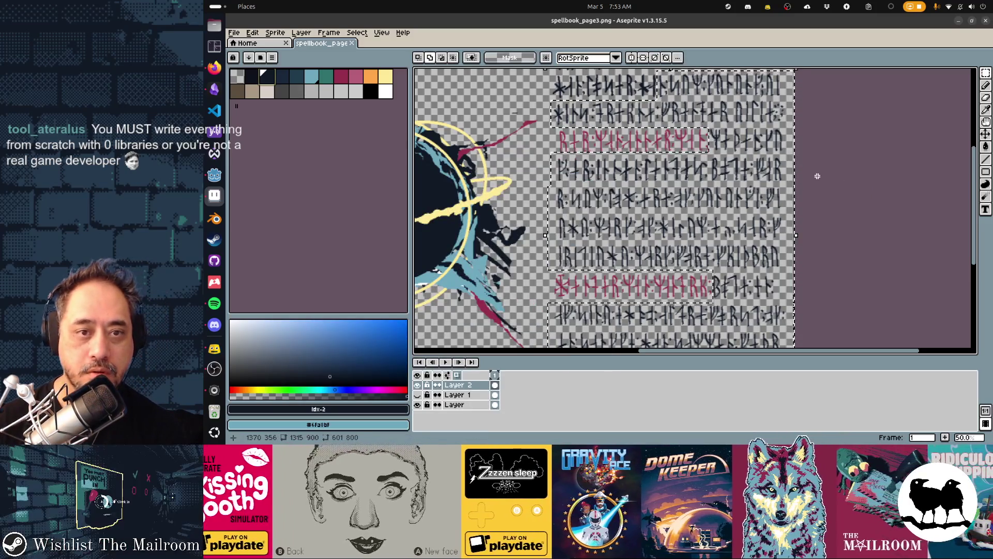
left_click_drag(816, 173, 832, 237)
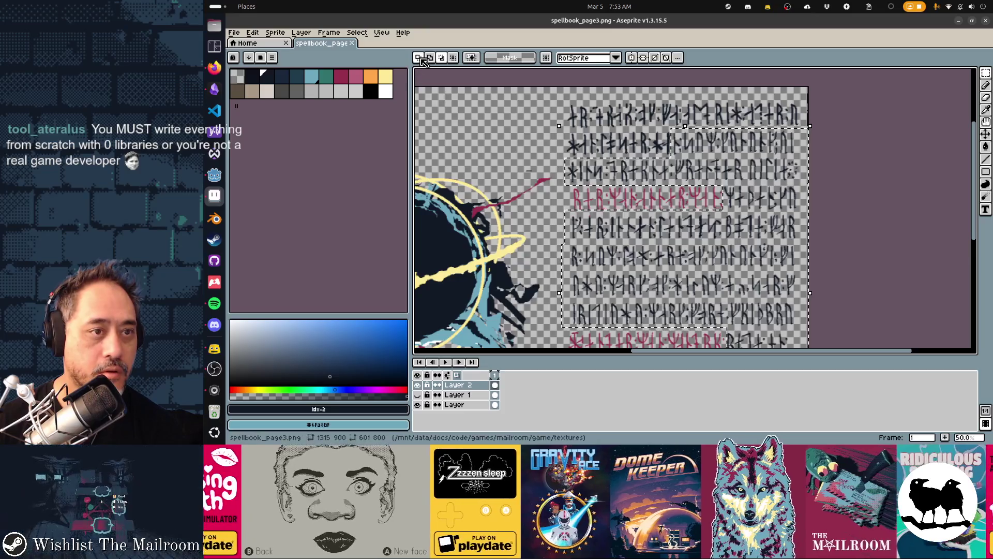
left_click_drag(548, 101, 823, 160)
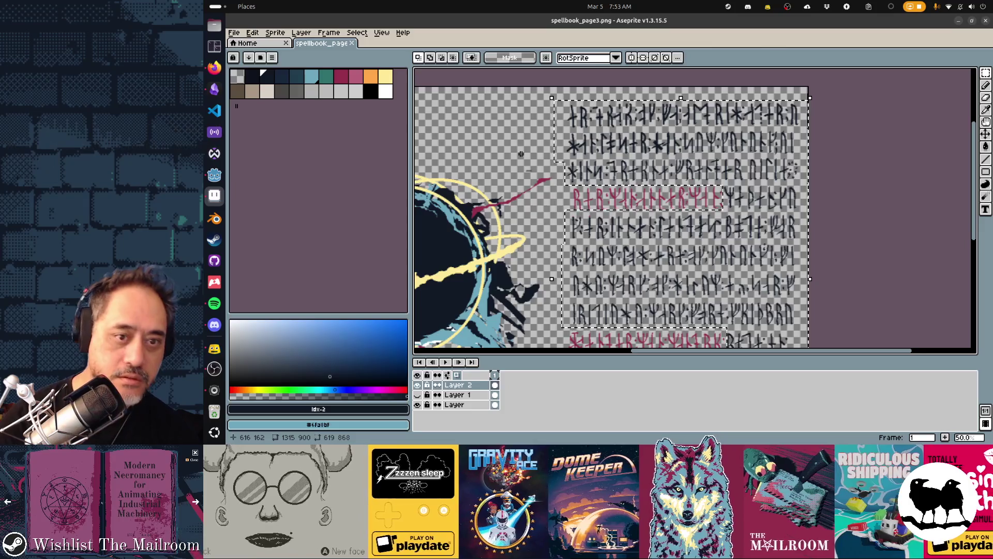
key("ctrl+o")
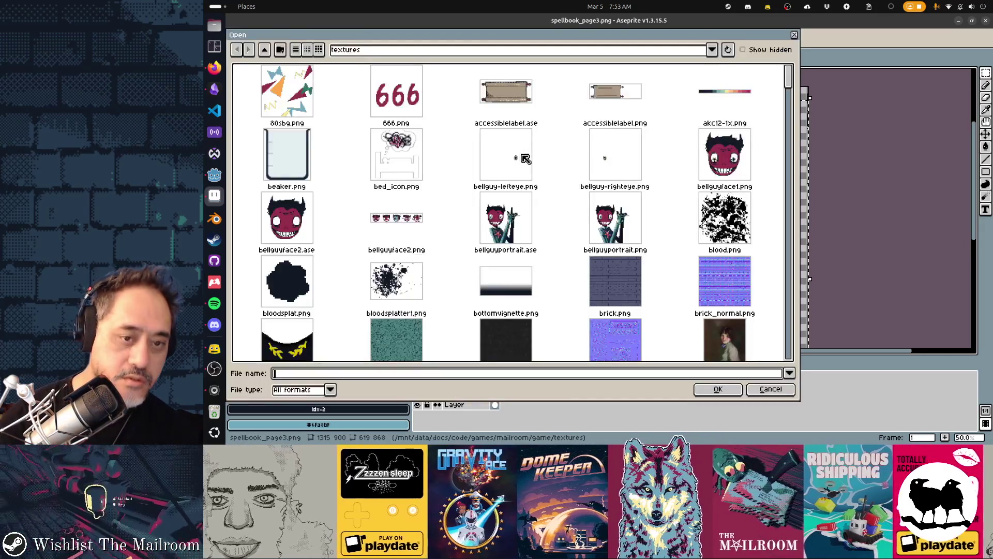
key("Escape")
key("shift+o")
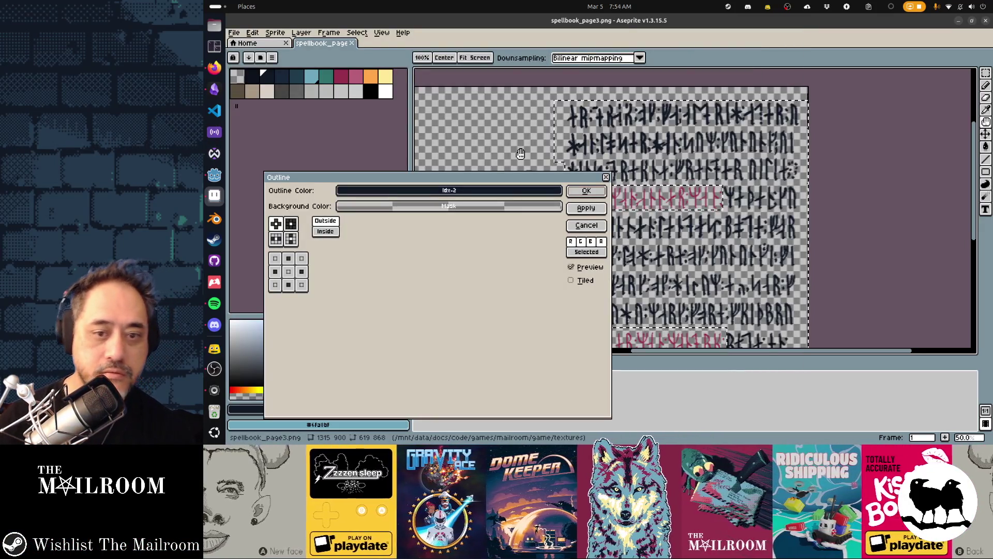
left_click(596, 191)
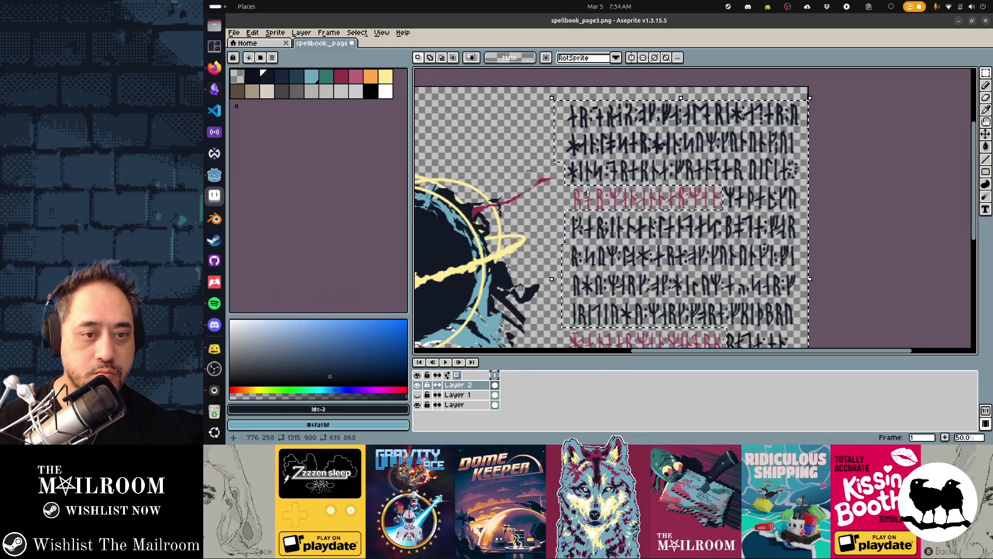
Step: Choose the crimson swatch and select both the upper and lower red rune rows
left_click(341, 77)
key("ctrl+d")
scroll(511, 260, "up", 1)
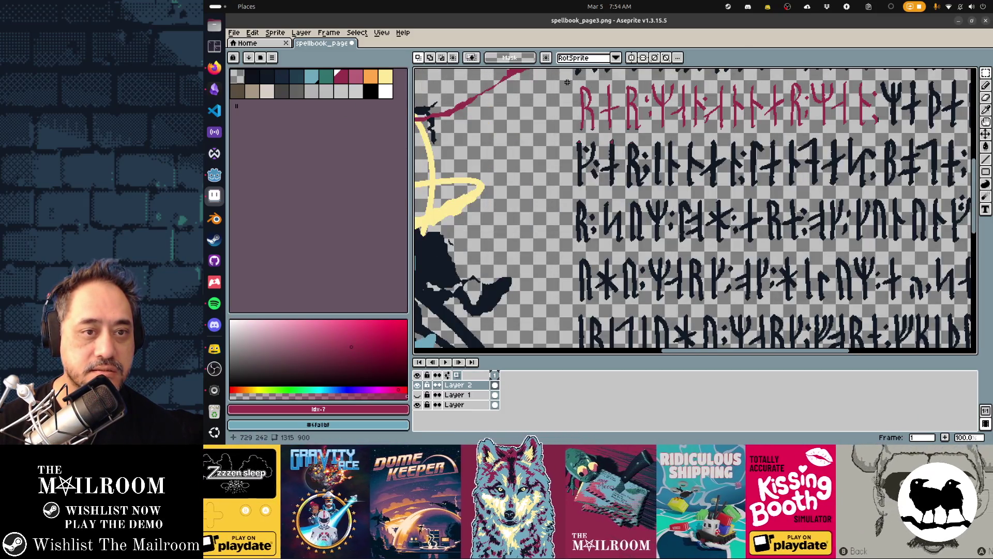
mouse_move(567, 83)
left_mouse_down()
mouse_move(849, 142)
mouse_move(880, 135)
left_mouse_up()
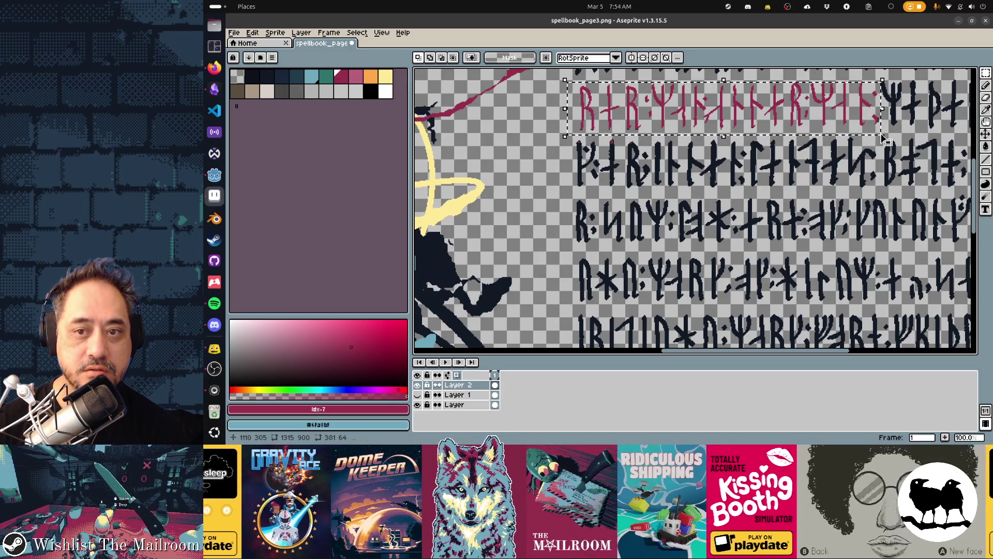
scroll(717, 153, "left", 2)
scroll(717, 154, "left", 4)
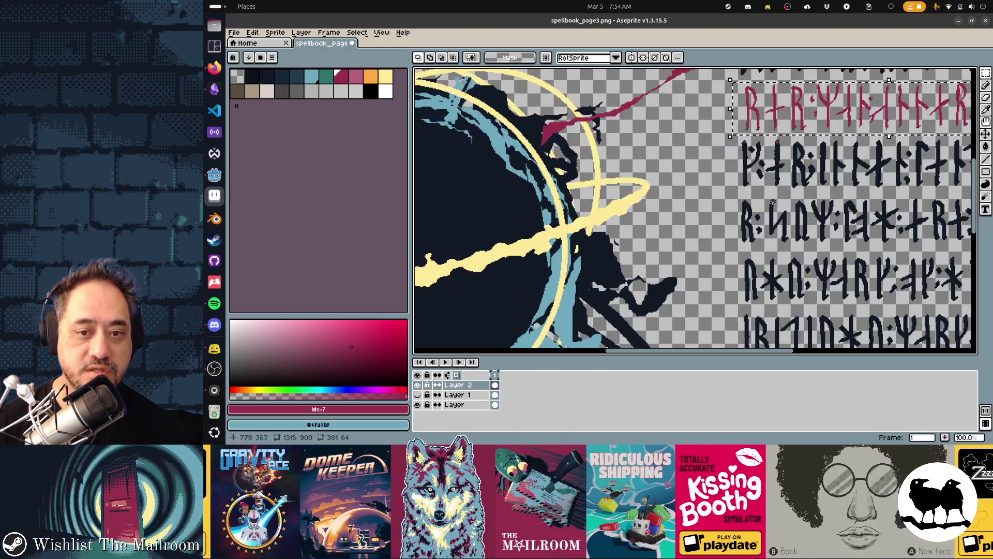
mouse_move(865, 287)
left_mouse_down()
mouse_move(809, 265)
mouse_move(640, 150)
left_mouse_up()
scroll(640, 150, "up", 2)
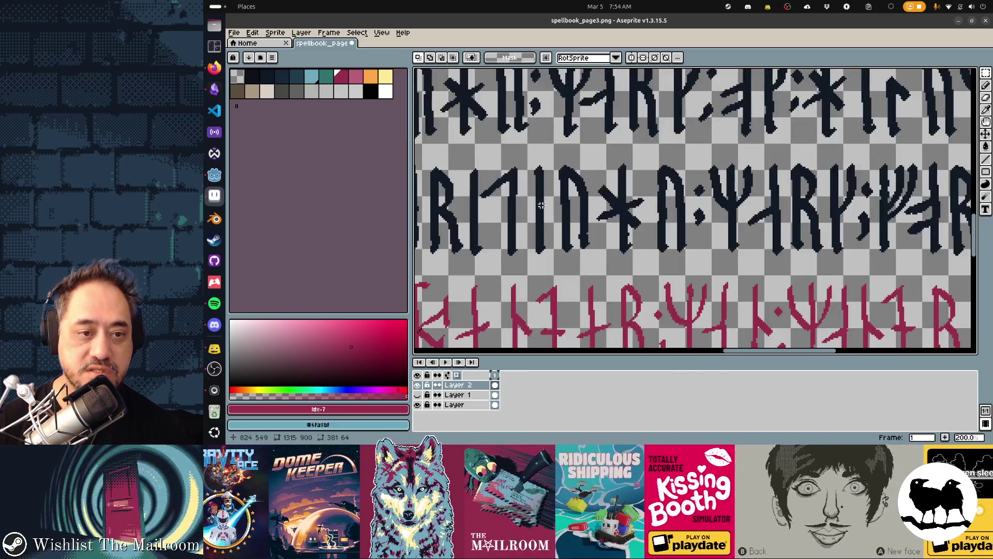
scroll(552, 201, "down", 2)
mouse_move(460, 255)
left_mouse_down()
mouse_move(732, 293)
mouse_move(784, 311)
left_mouse_up()
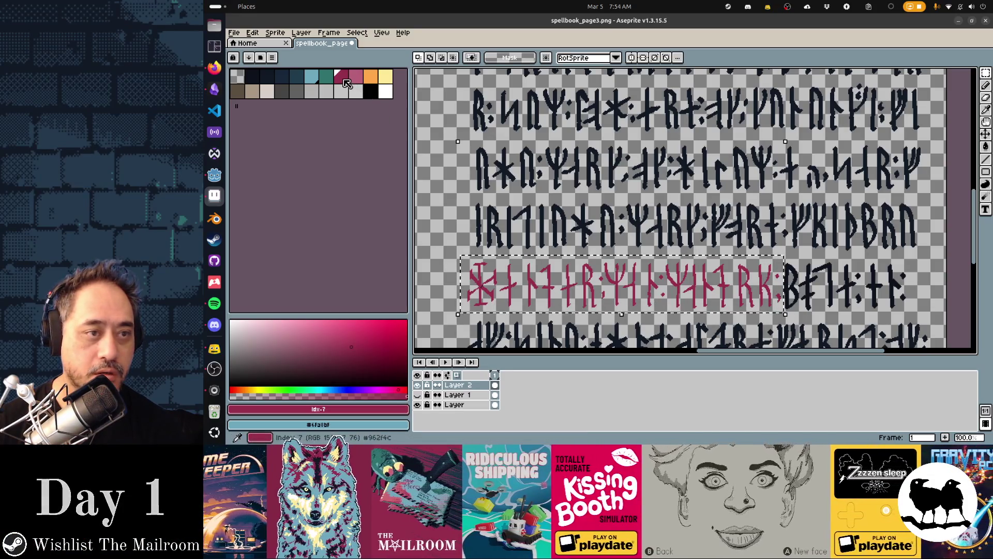
Step: Apply a crimson Outline effect to the selected red rune rows
key("shift+o")
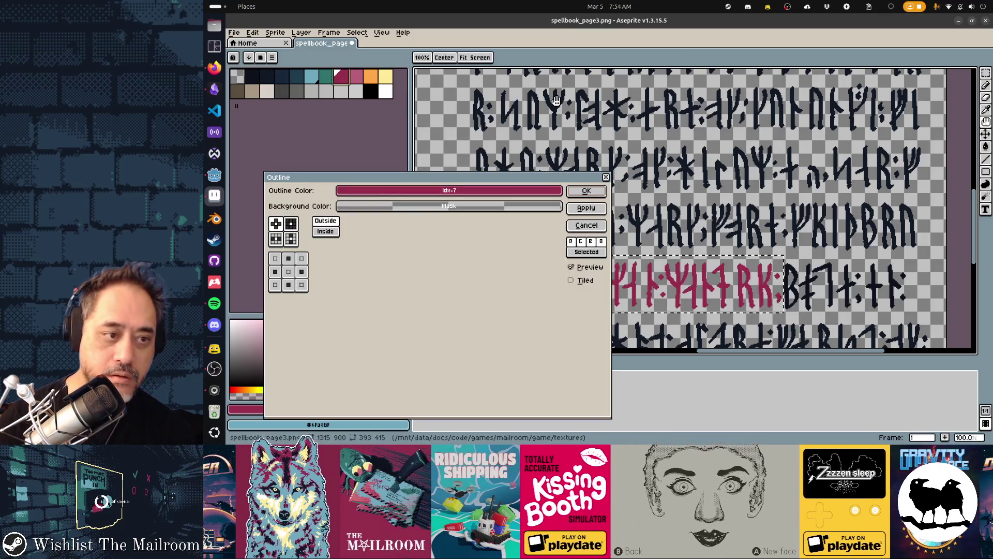
left_click(587, 190)
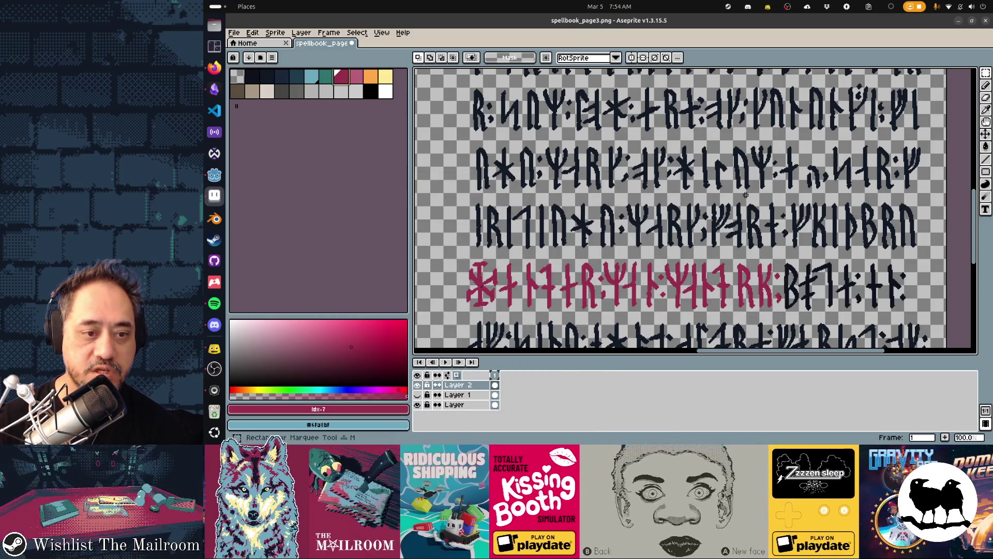
scroll(746, 195, "down", 4)
scroll(735, 191, "up", 1)
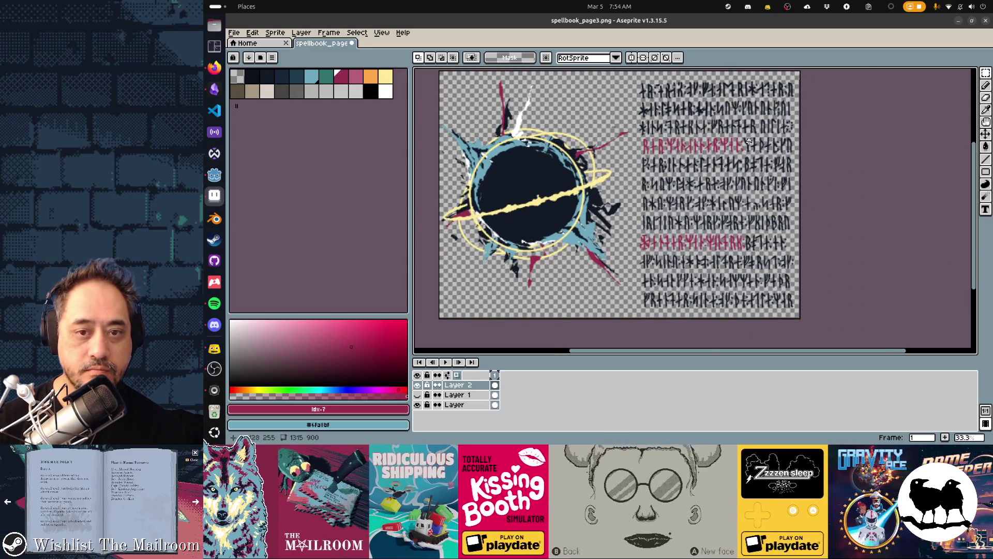
scroll(748, 140, "up", 3)
Step: Set the pencil to Copy Alpha + Color ink with dark navy as the colour
key("b")
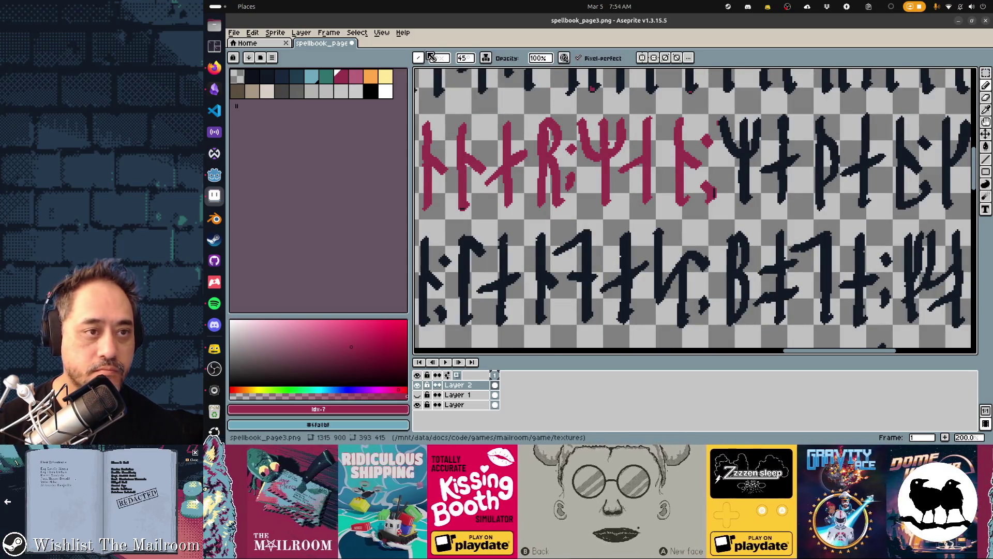
left_click(418, 58)
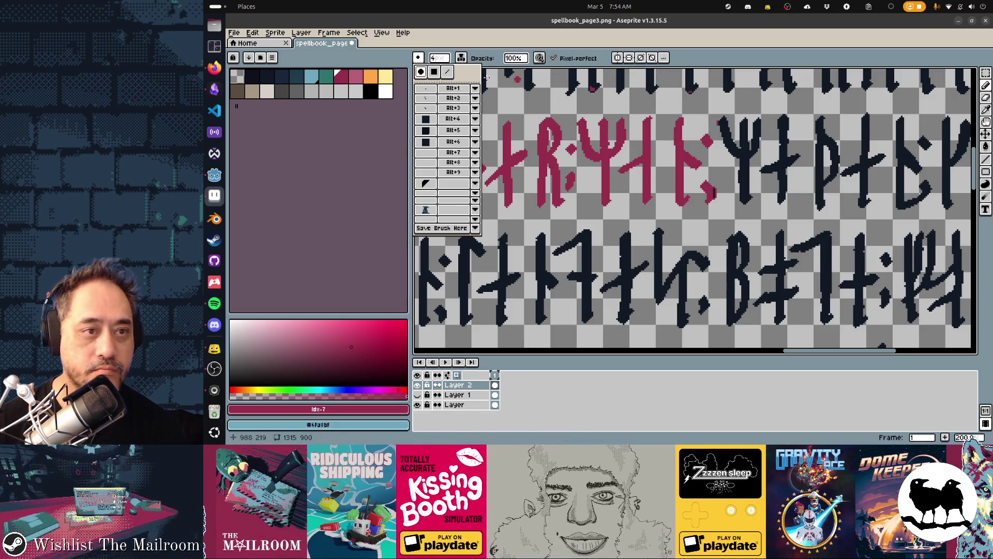
left_click(461, 57)
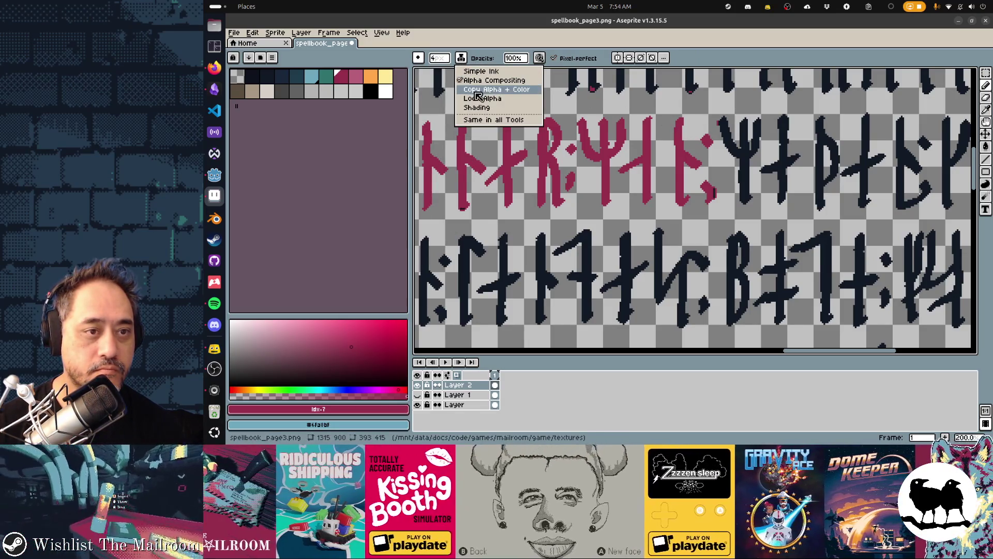
left_click(476, 91)
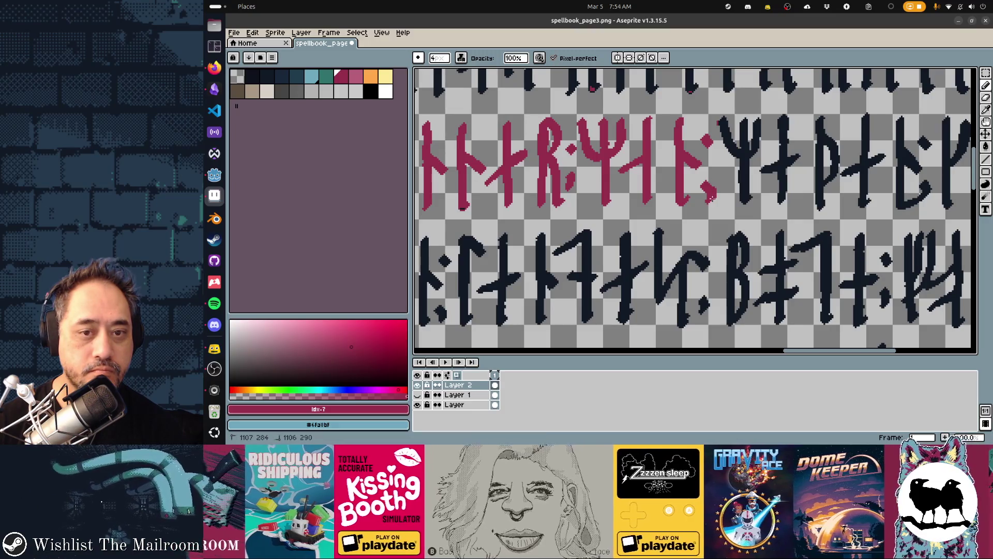
left_click(710, 131, "alt")
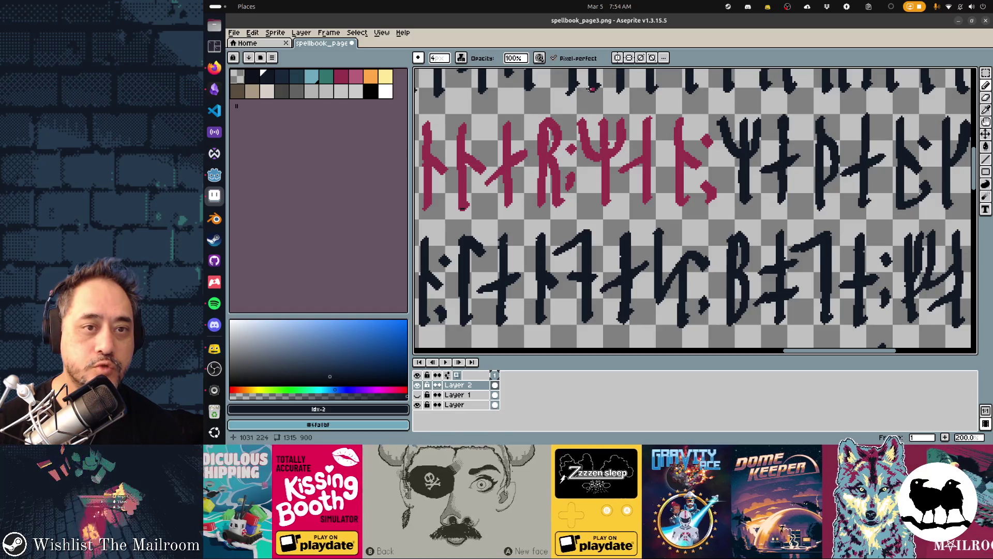
Step: Switch the drawing colour back to crimson and save spellbook_page3.png
scroll(598, 91, "down", 2)
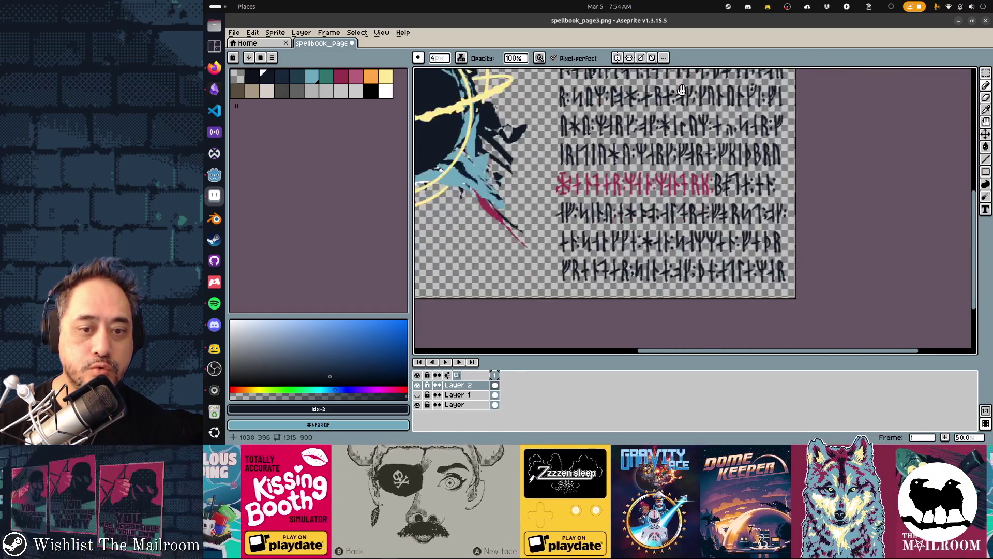
scroll(727, 187, "up", 1)
scroll(728, 188, "up", 1)
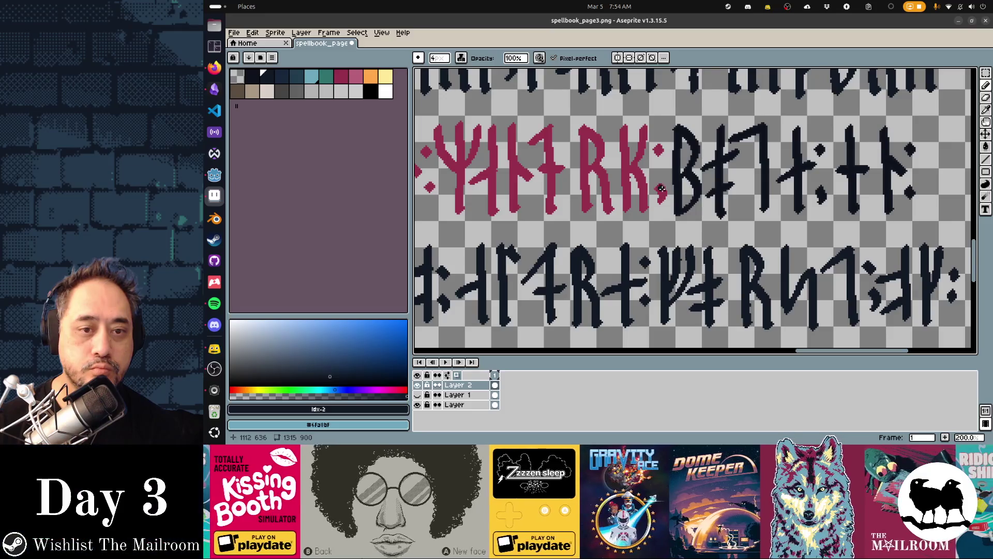
left_click(345, 75)
scroll(665, 194, "down", 2)
key("ctrl+s")
key("alt+Tab")
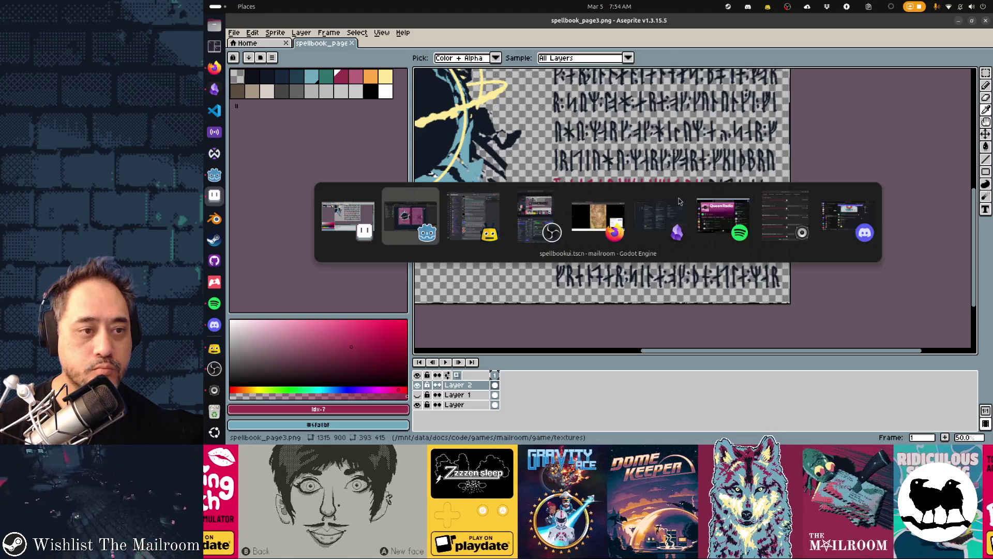
Step: Run spellbookui.tscn with the reimported texture, turn to the rune page, then exit the game
key("alt+Tab")
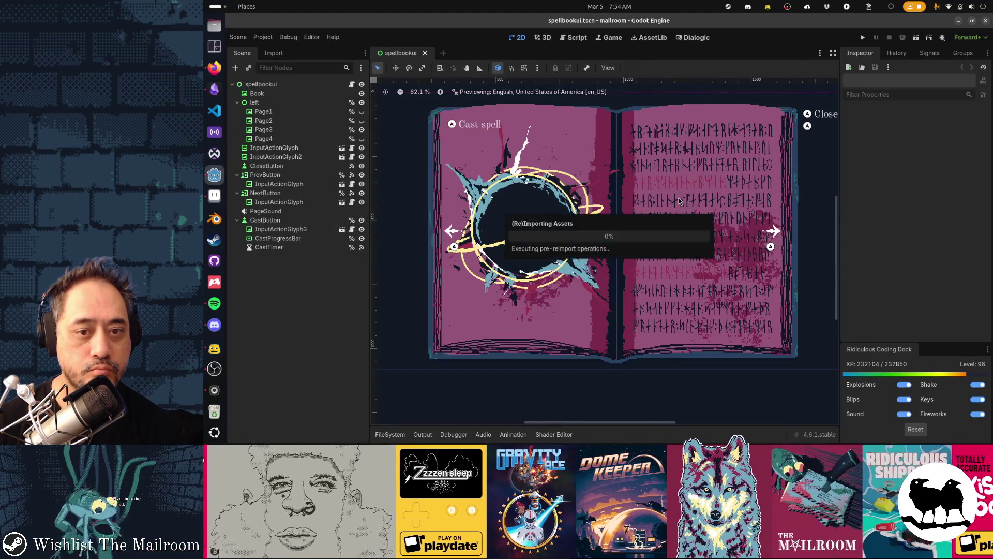
key("alt+Tab")
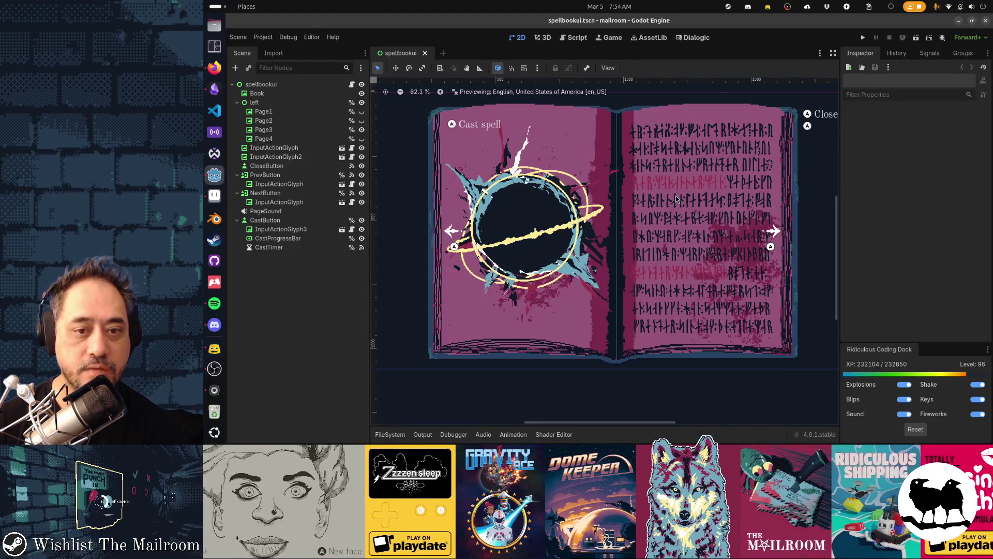
key("F6")
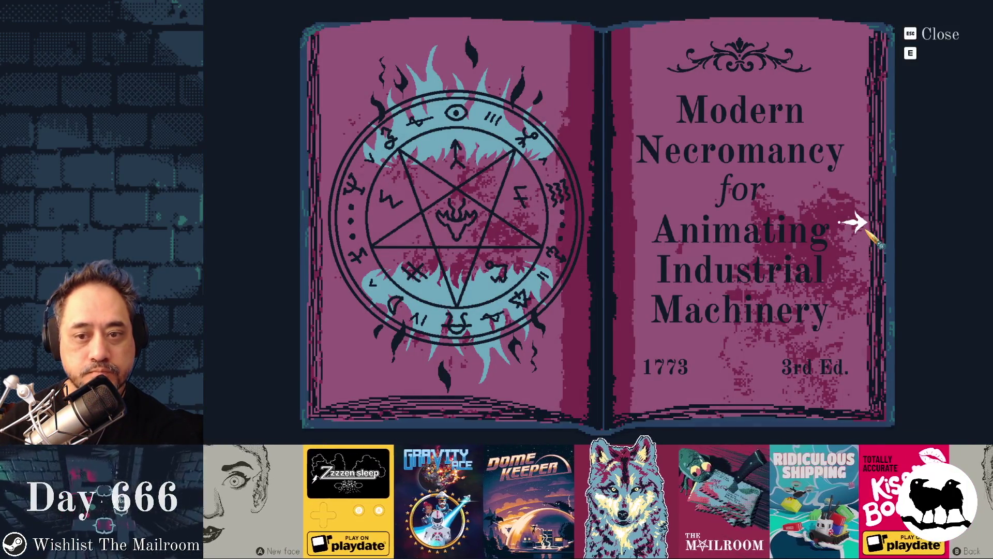
left_click(869, 220)
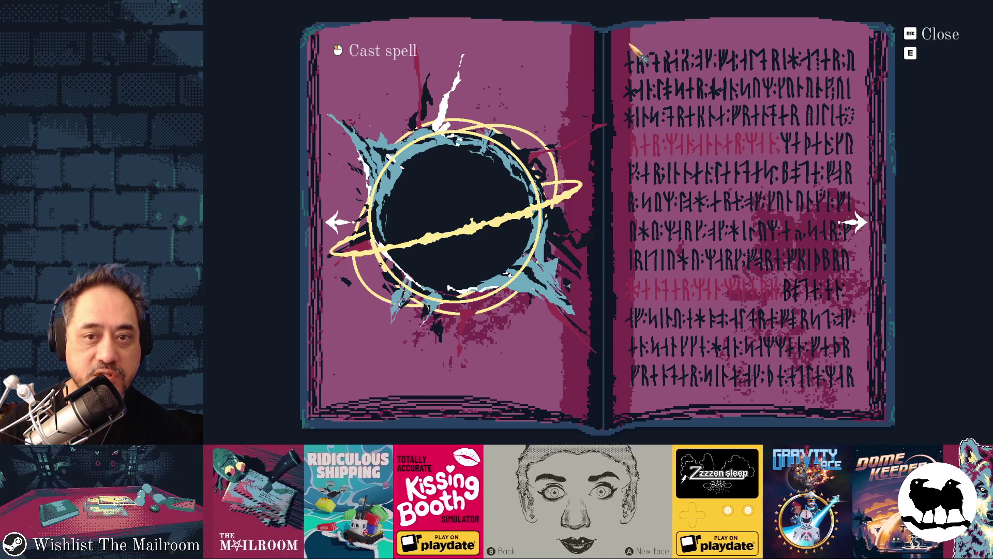
key("Escape")
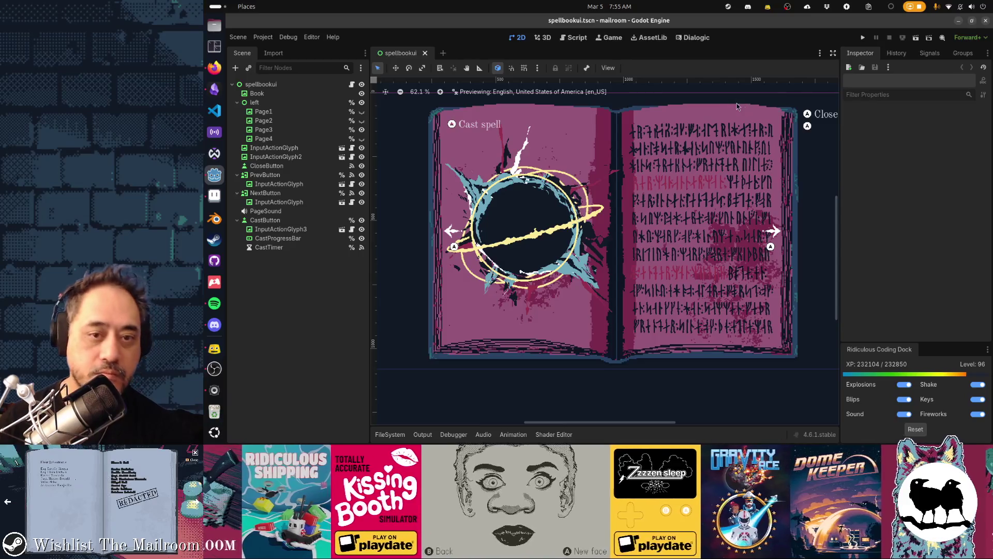
key("alt+Tab")
Step: Erase the top two rune rows and make the Layer 1 parchment reference visible
scroll(592, 150, "up", 2)
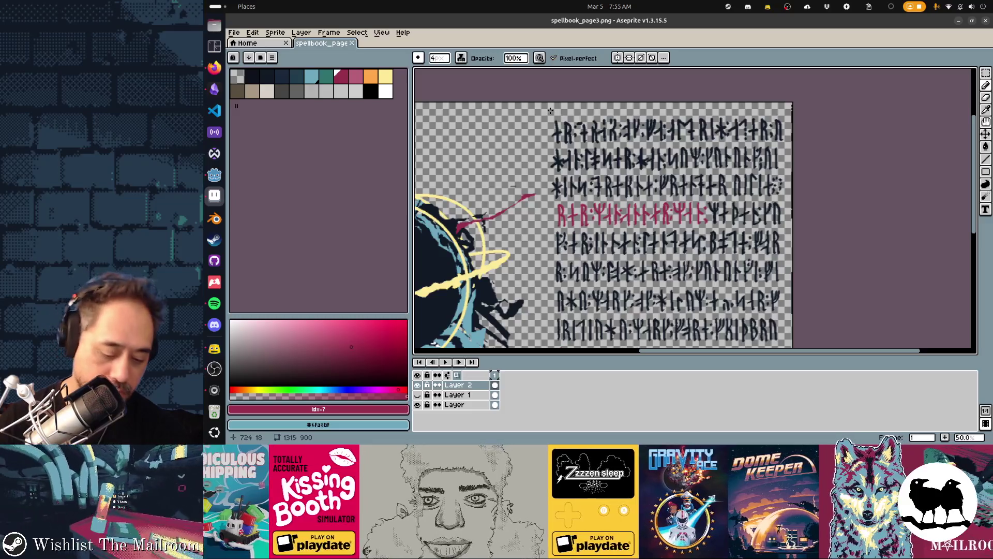
key("m")
left_click_drag(542, 108, 808, 174)
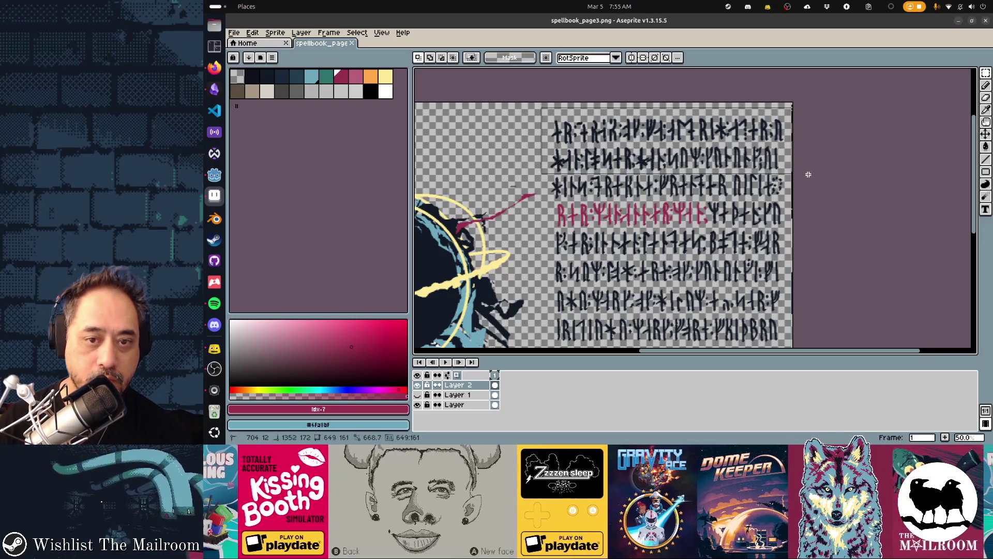
key("Delete")
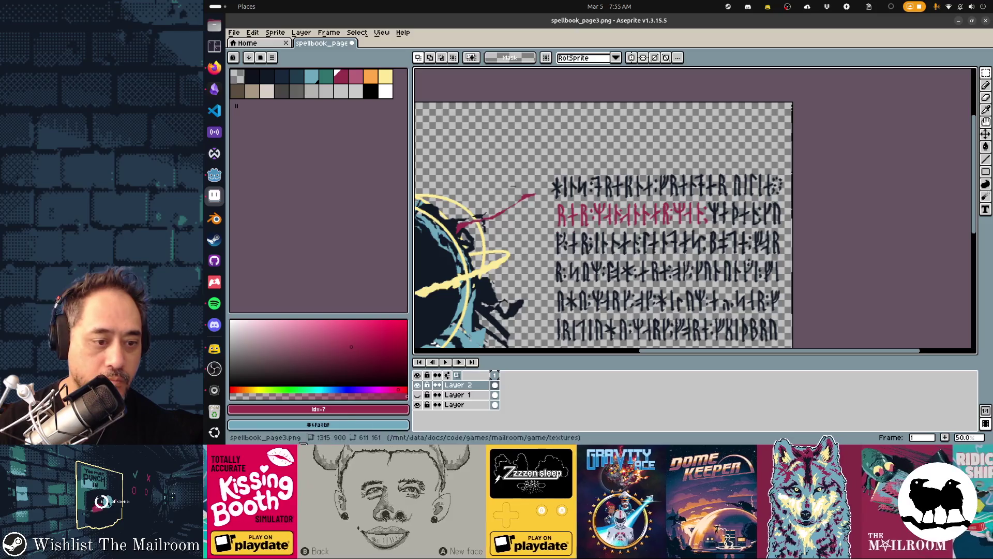
left_click(417, 395)
scroll(794, 157, "up", 4)
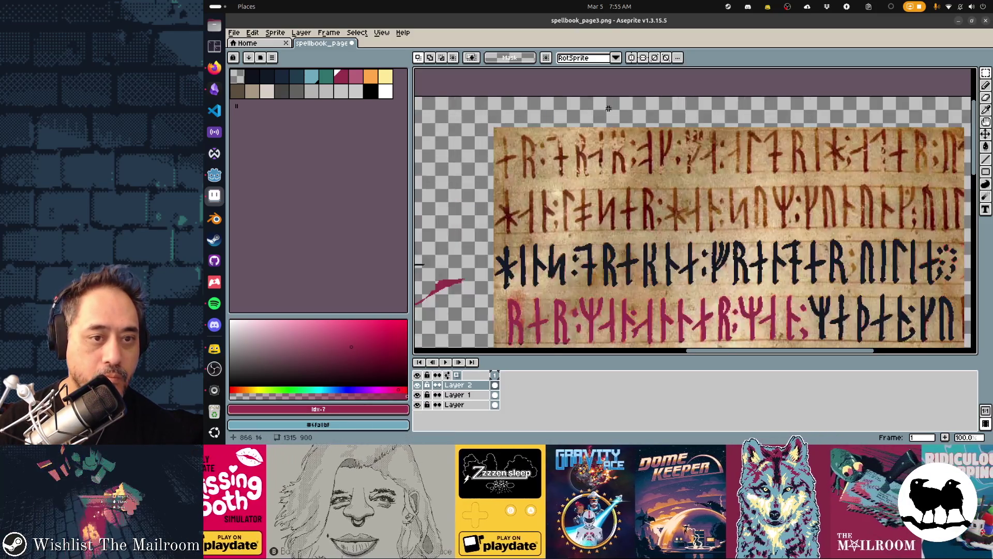
scroll(794, 157, "down", 2)
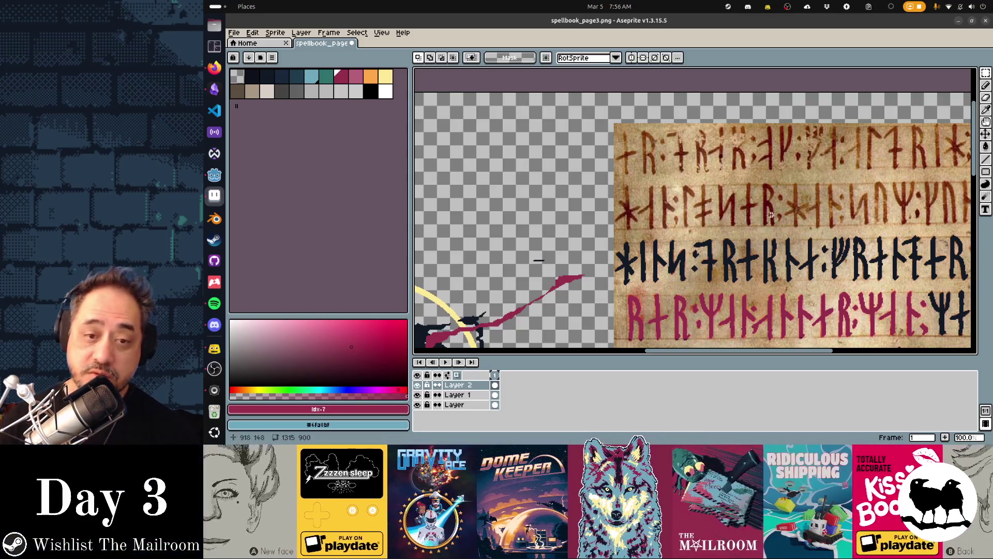
Step: Set up the pencil with dark navy colour and a slanted line brush
left_click_drag(771, 215, 667, 188)
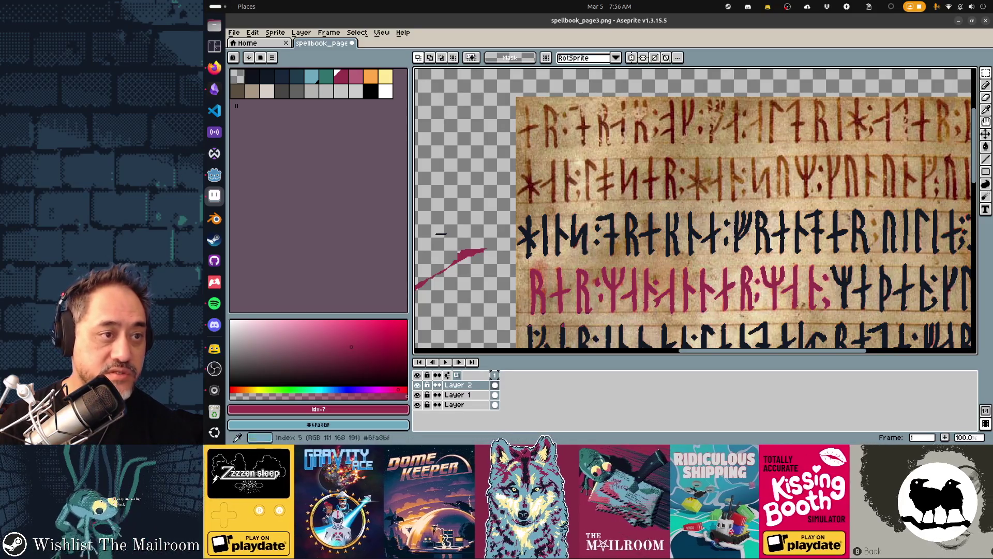
left_click(267, 77)
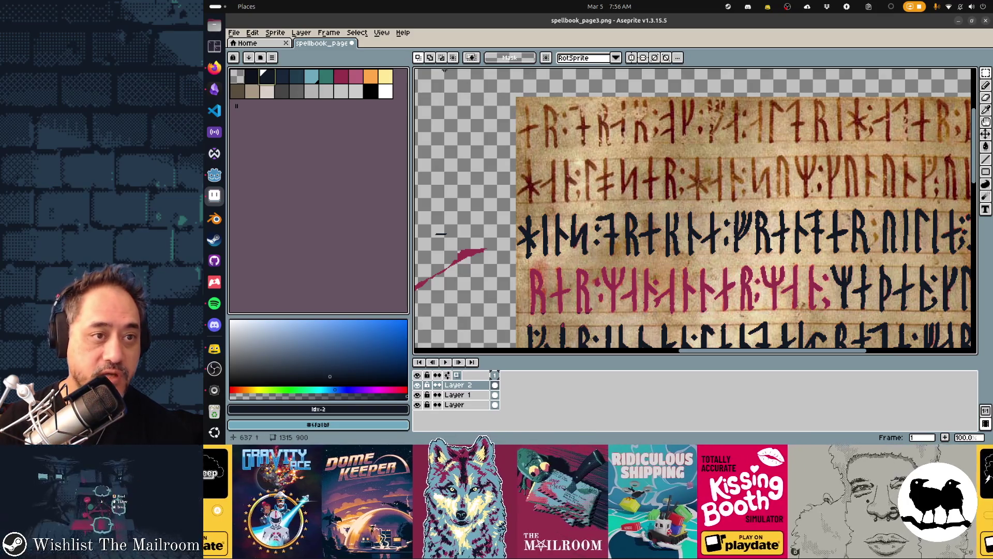
key("b")
left_click(461, 57)
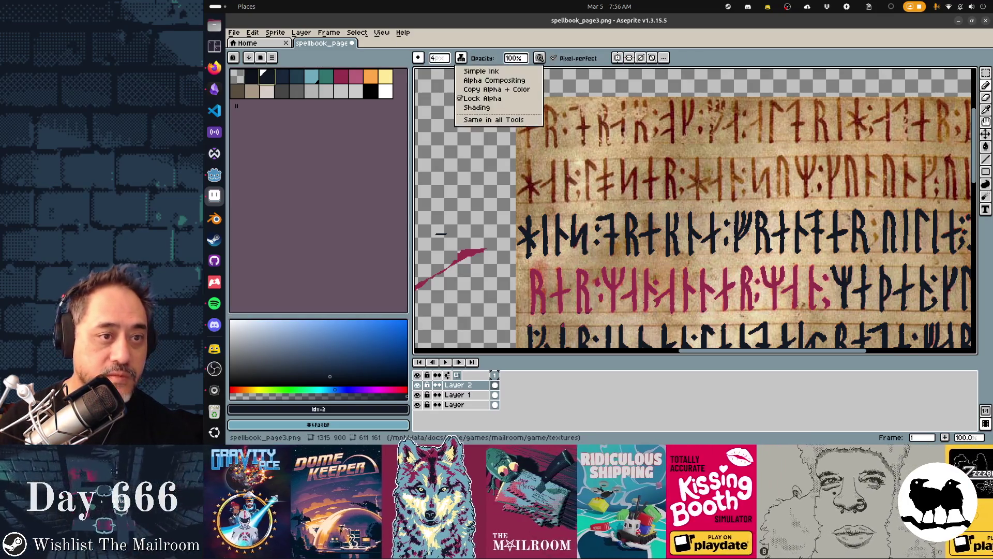
left_click(494, 80)
left_click(418, 57)
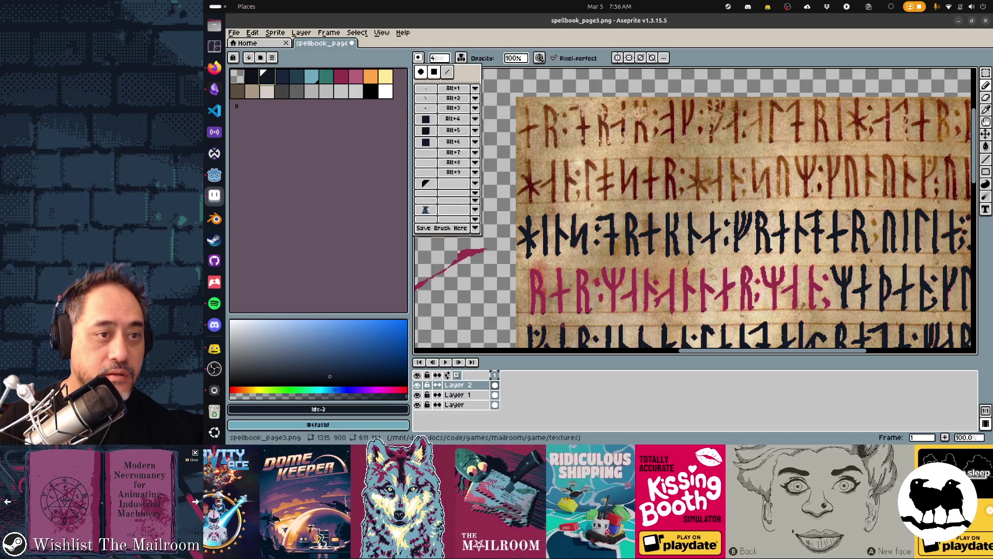
left_click(448, 72)
left_click(441, 232)
scroll(533, 113, "up", 1)
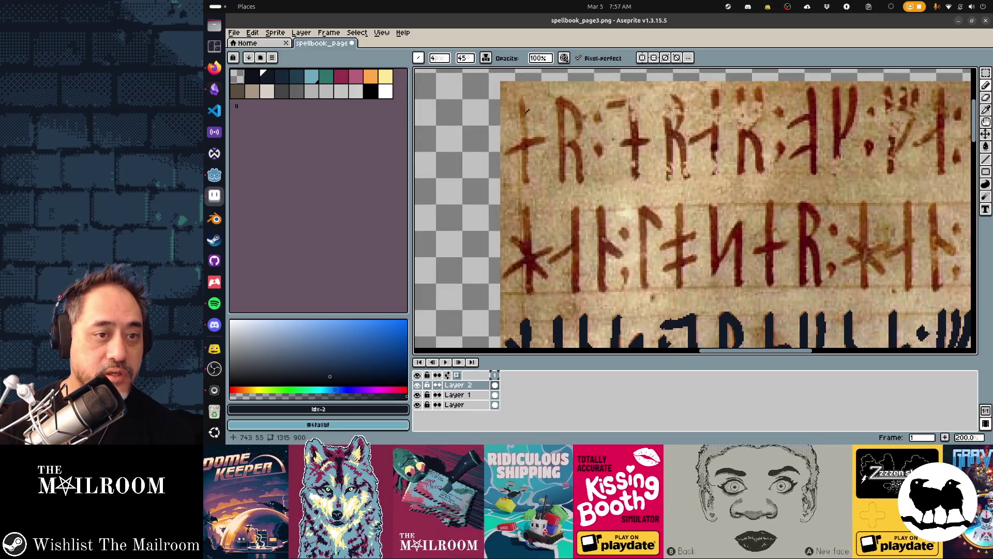
Step: Retrace the first rune, the R rune, its colon and the crossed rune in navy
left_click_drag(552, 101, 559, 184)
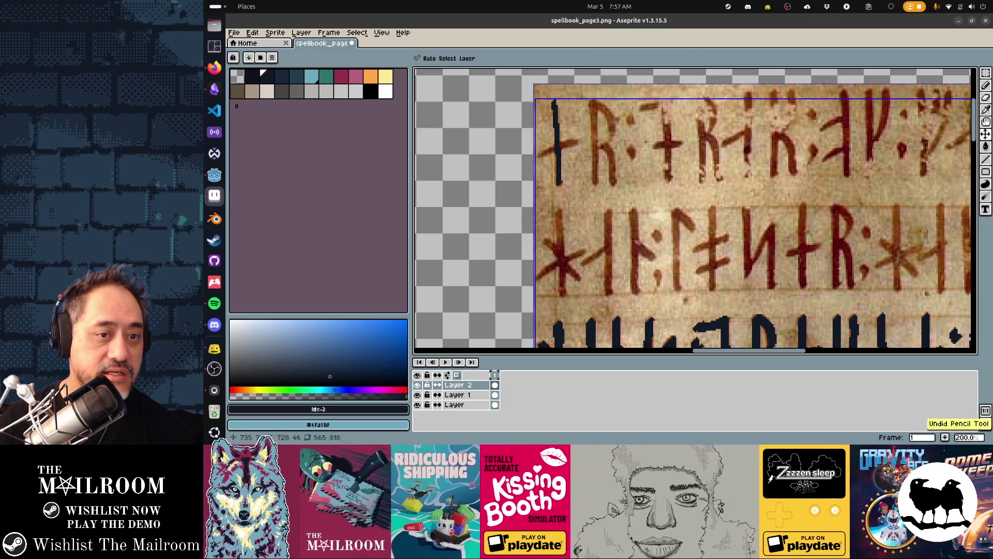
left_click_drag(544, 153, 578, 139)
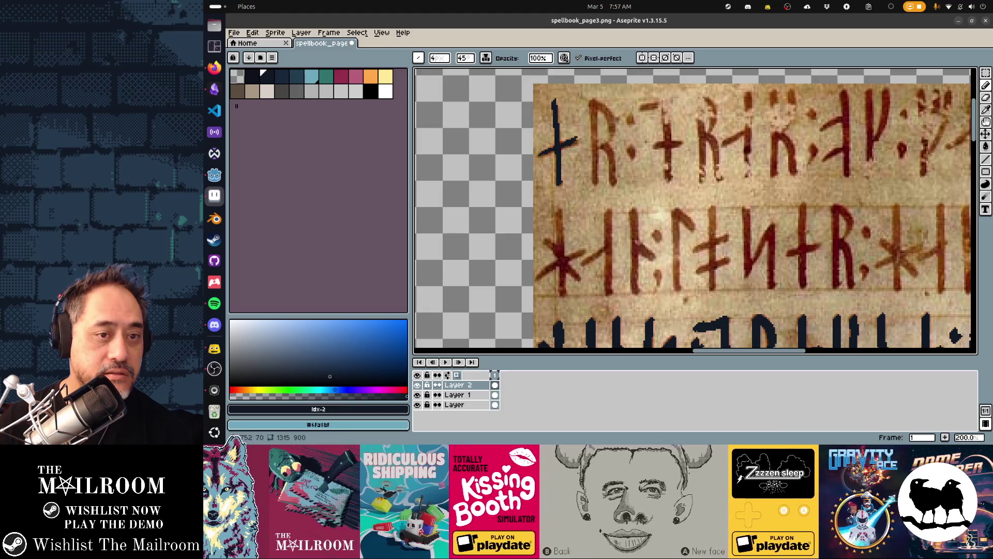
left_click_drag(593, 101, 595, 183)
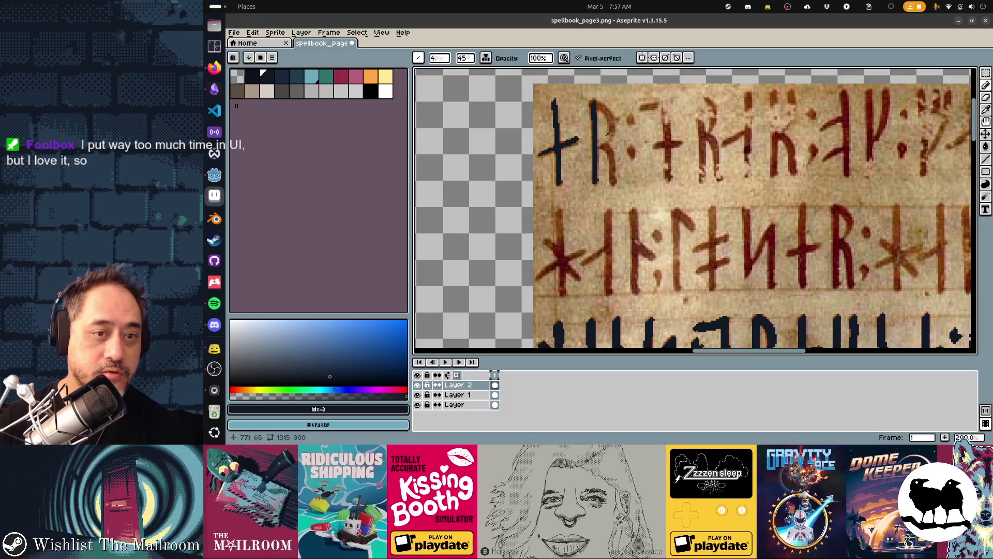
mouse_move(600, 105)
left_mouse_down()
mouse_move(614, 124)
mouse_move(618, 182)
left_mouse_up()
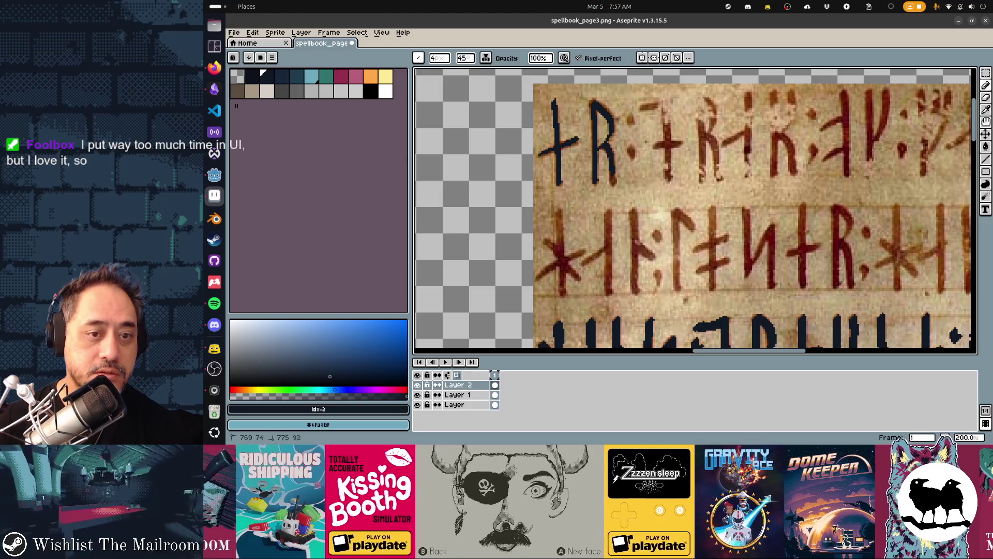
left_click(630, 121)
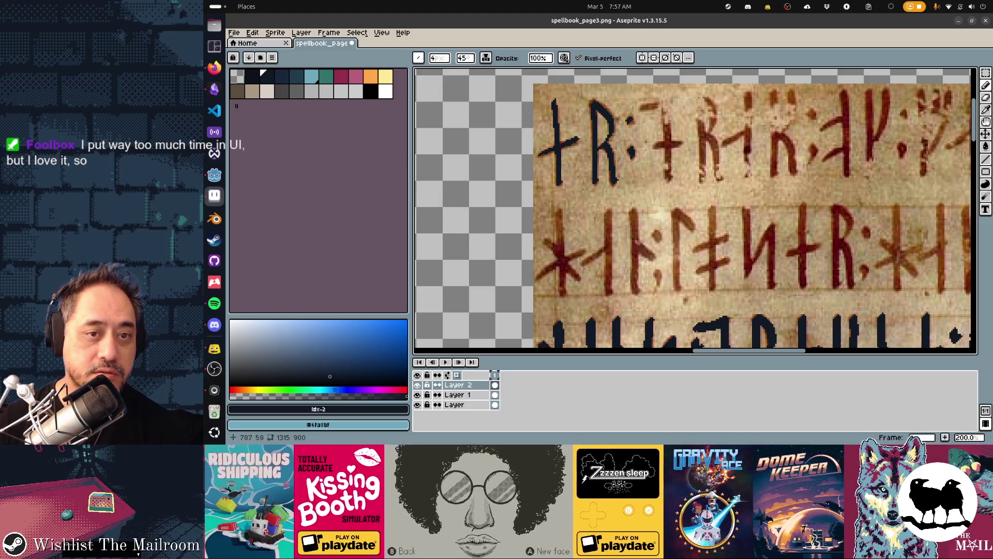
left_click_drag(639, 106, 664, 105)
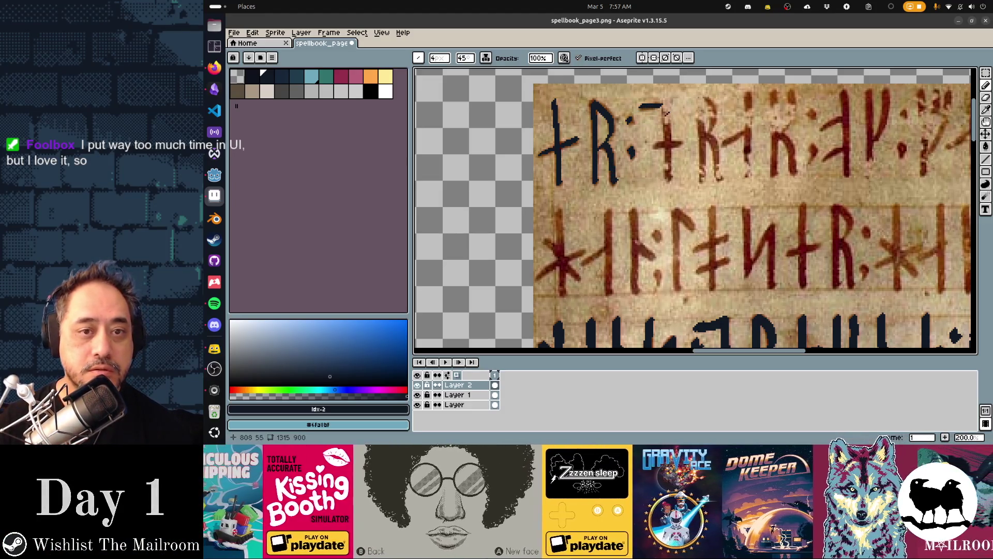
left_click_drag(665, 106, 669, 179)
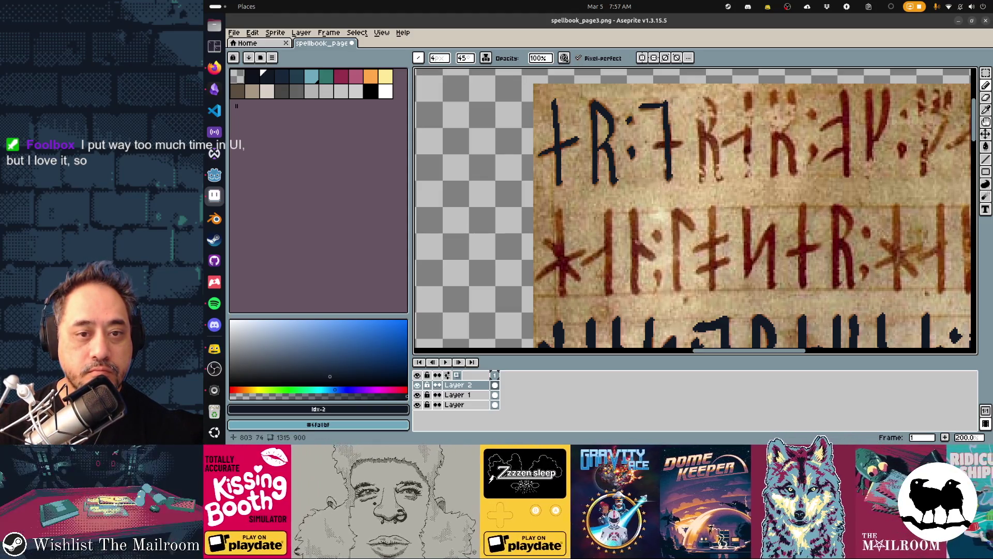
left_click_drag(656, 145, 682, 143)
Step: Retrace the second R rune, the reddish rune, the K rune and its colon in navy
left_click_drag(699, 95, 702, 180)
mouse_move(702, 95)
left_mouse_down()
mouse_move(717, 120)
mouse_move(704, 135)
mouse_move(722, 182)
left_mouse_up()
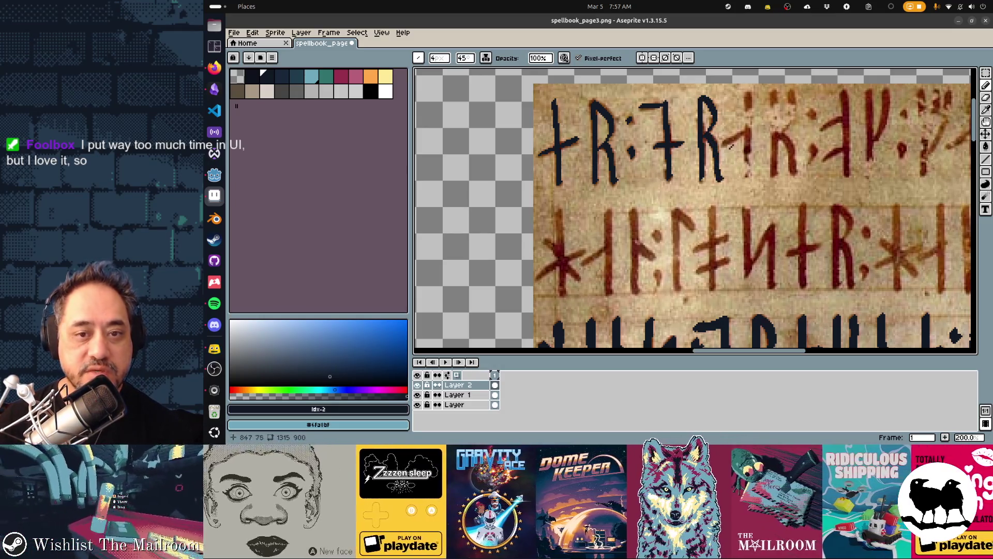
left_click_drag(725, 144, 749, 131)
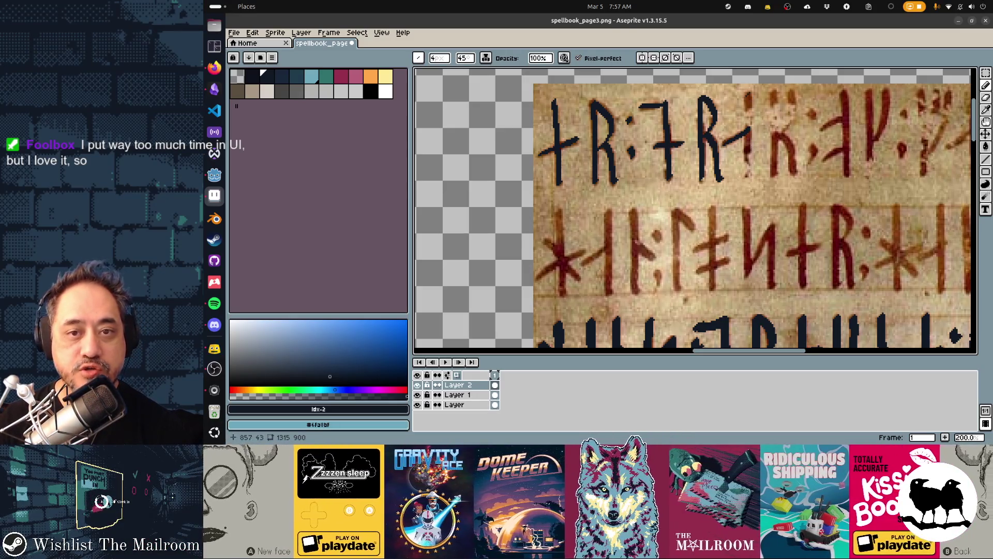
key("ctrl+z")
mouse_move(748, 97)
left_mouse_down()
mouse_move(744, 175)
mouse_move(651, 167)
left_mouse_up()
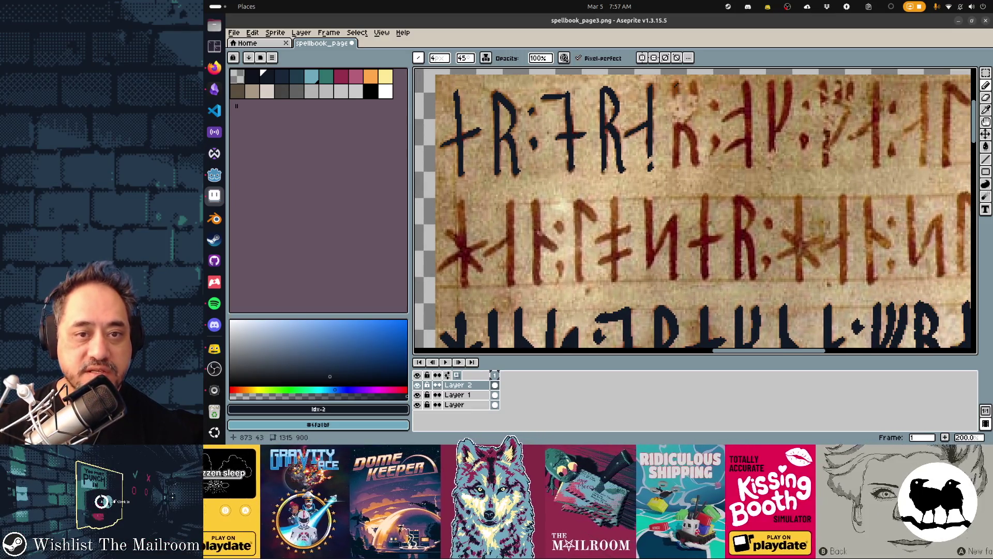
left_click_drag(675, 85, 677, 155)
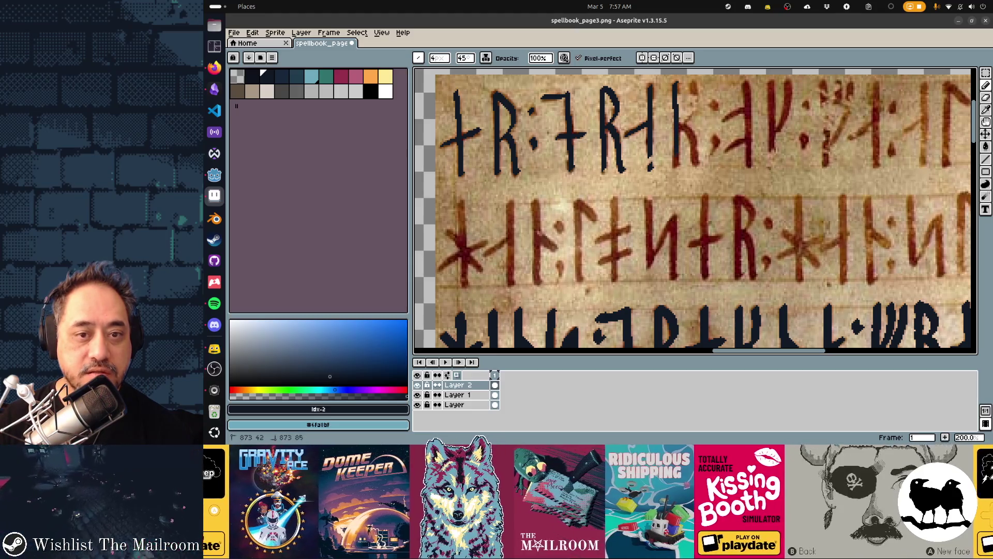
mouse_move(695, 83)
left_mouse_down()
mouse_move(681, 125)
mouse_move(701, 165)
left_mouse_up()
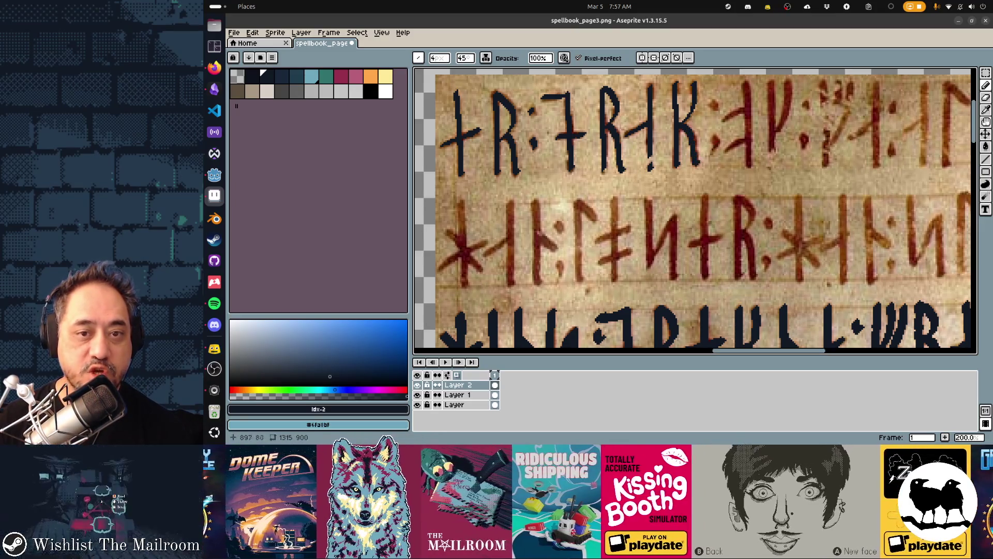
left_click(714, 106)
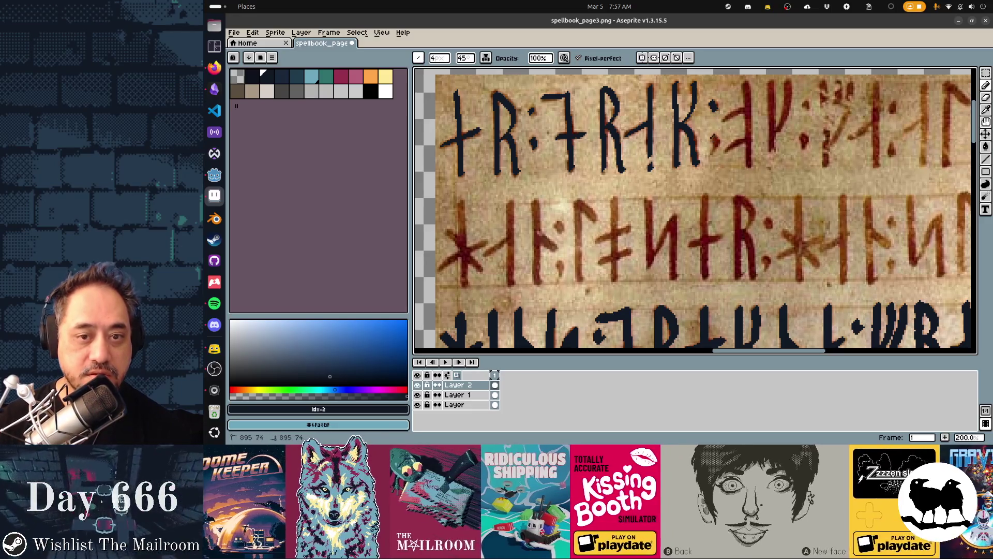
left_click_drag(731, 117, 744, 108)
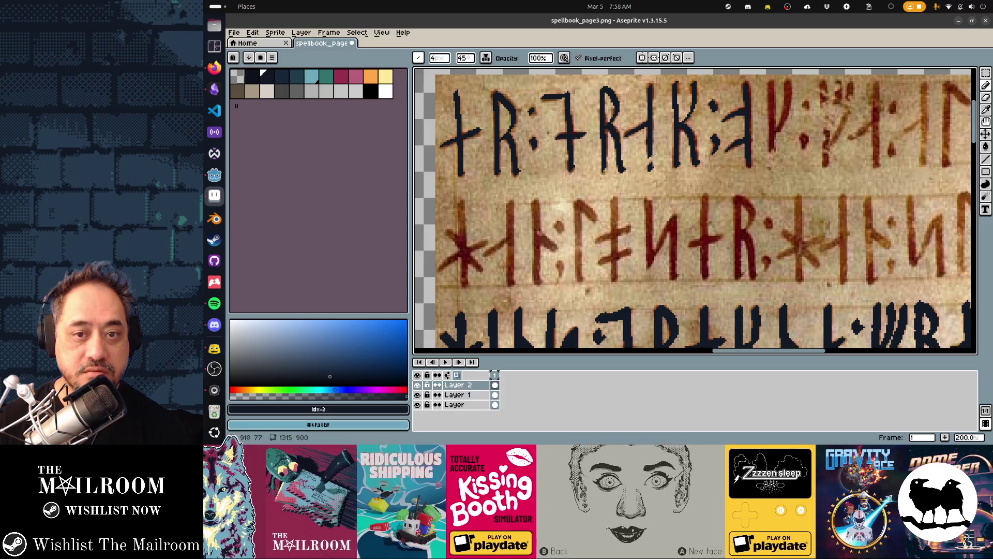
Step: Retrace the colon dot and the next runes' stems and diagonal arms in dark navy
scroll(695, 211, "right", 5)
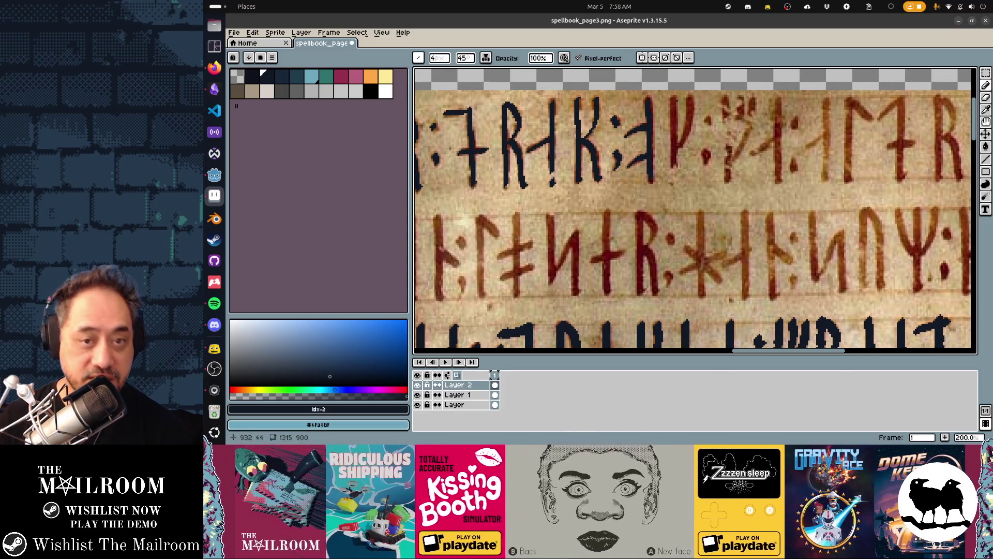
mouse_move(672, 98)
left_mouse_down()
mouse_move(674, 137)
mouse_move(690, 96)
left_mouse_up()
scroll(691, 96, "right", 5)
left_click_drag(624, 130, 625, 132)
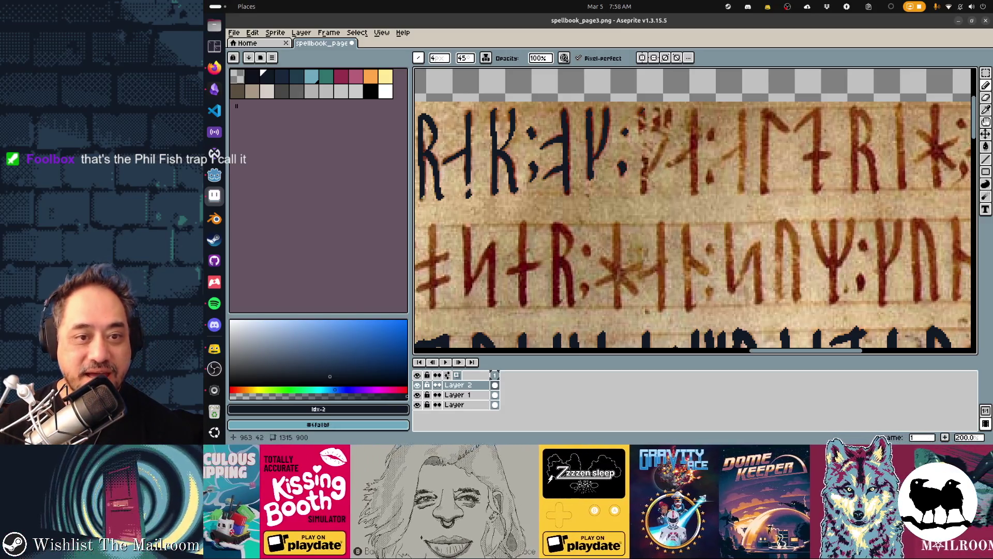
left_click_drag(642, 110, 643, 171)
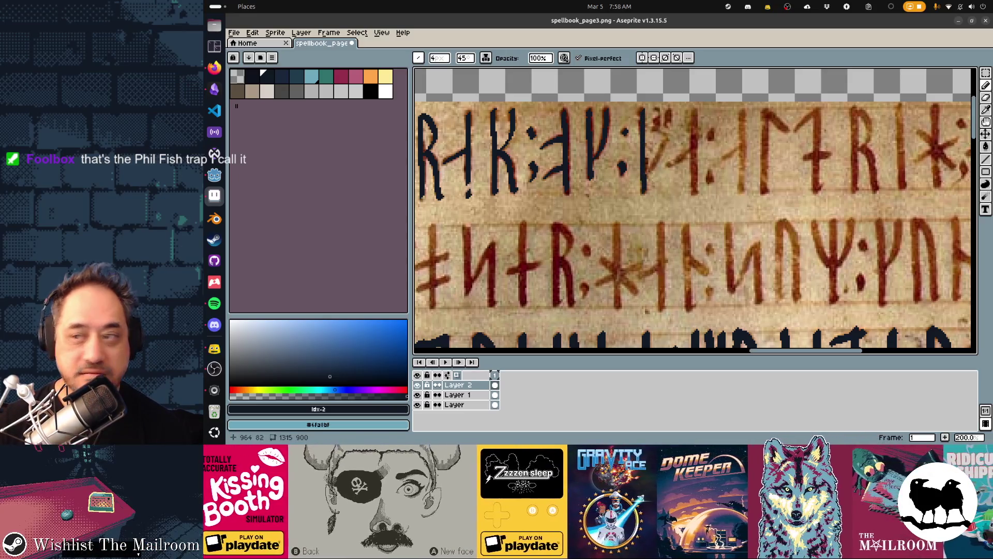
mouse_move(647, 174)
left_mouse_down()
mouse_move(670, 118)
mouse_move(656, 123)
mouse_move(649, 157)
mouse_move(692, 149)
left_mouse_up()
left_click_drag(695, 110, 695, 189)
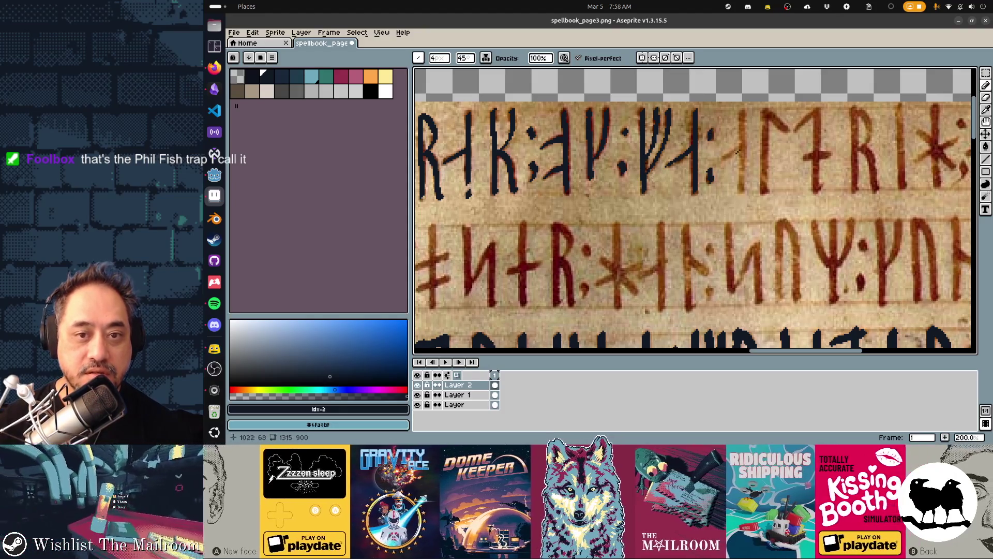
left_click_drag(724, 157, 740, 146)
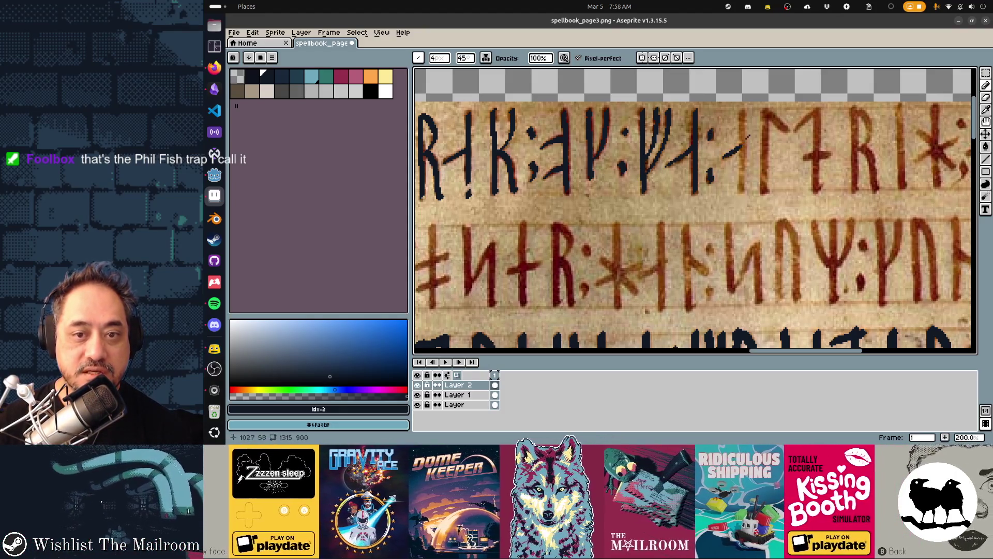
left_click_drag(745, 110, 742, 191)
left_click_drag(768, 108, 765, 190)
Step: Retrace the R rune and the star rune, and cover the red mark beside it
mouse_move(769, 110)
left_mouse_down()
mouse_move(792, 133)
mouse_move(818, 110)
mouse_move(655, 108)
left_mouse_up()
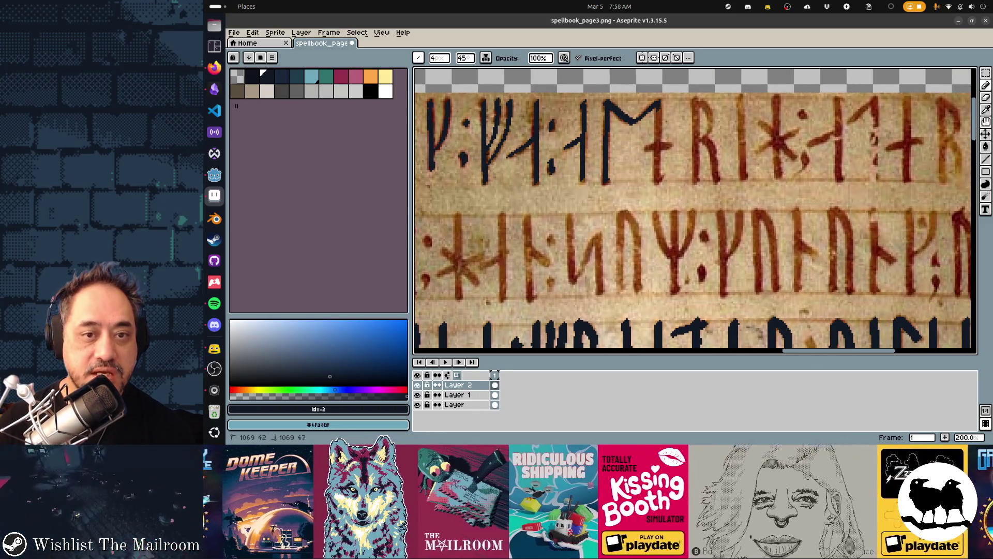
mouse_move(656, 124)
left_mouse_down()
mouse_move(658, 179)
mouse_move(647, 148)
mouse_move(674, 145)
left_mouse_up()
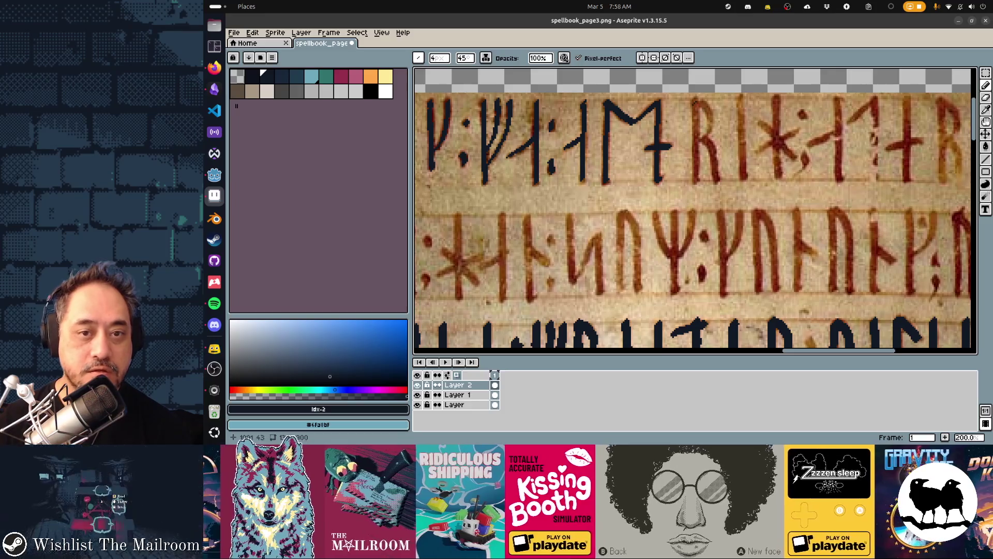
left_click_drag(695, 98, 695, 184)
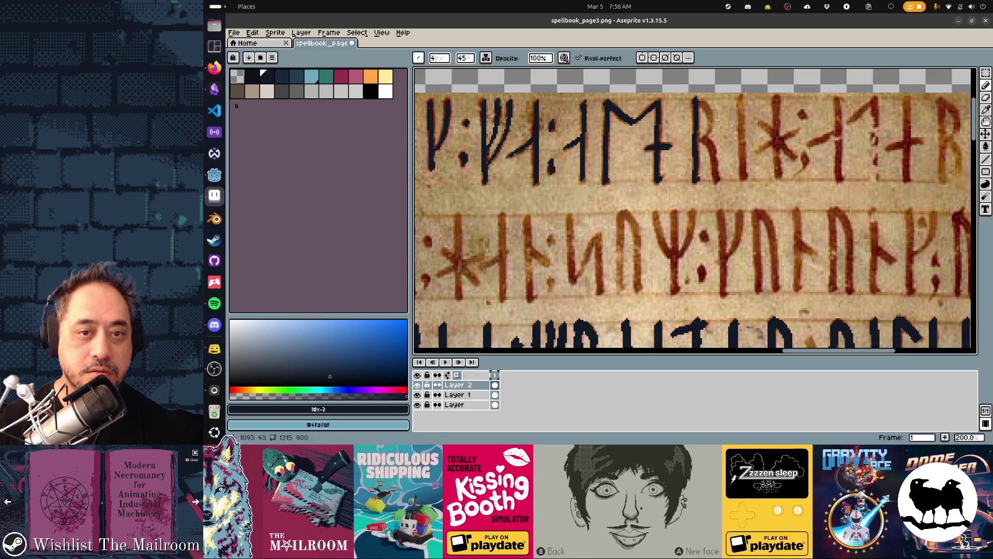
left_click_drag(699, 100, 718, 179)
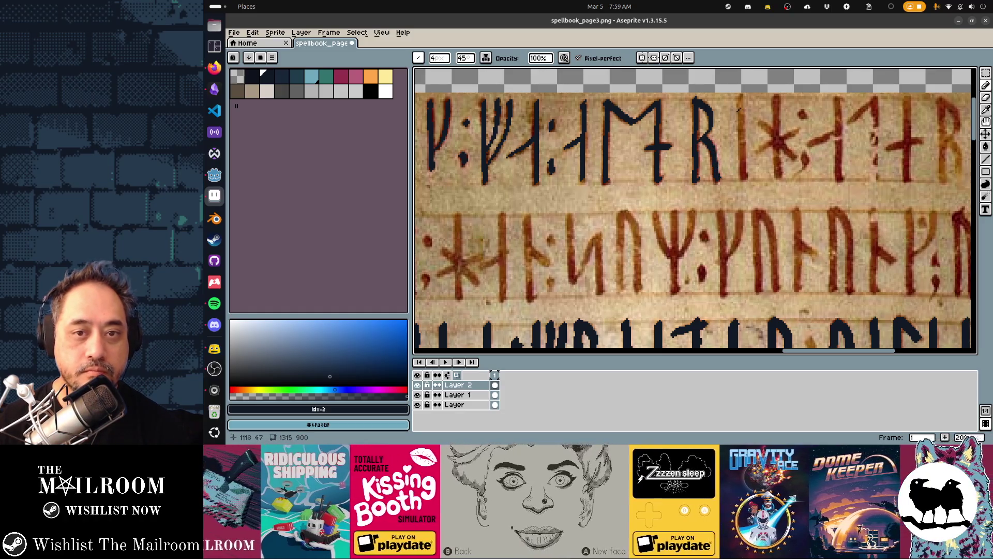
left_click_drag(740, 96, 743, 174)
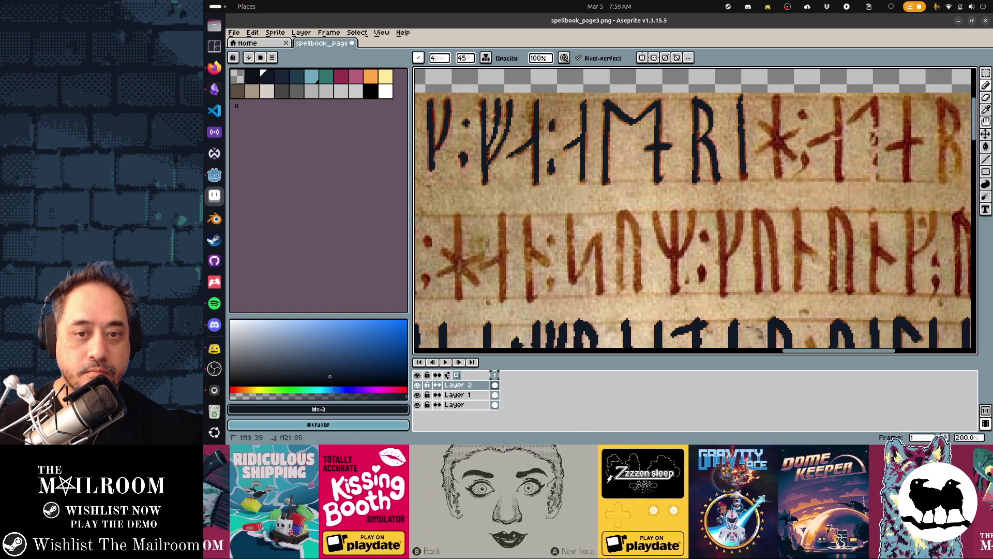
mouse_move(741, 100)
left_mouse_down()
mouse_move(744, 138)
mouse_move(773, 136)
mouse_move(800, 156)
left_mouse_up()
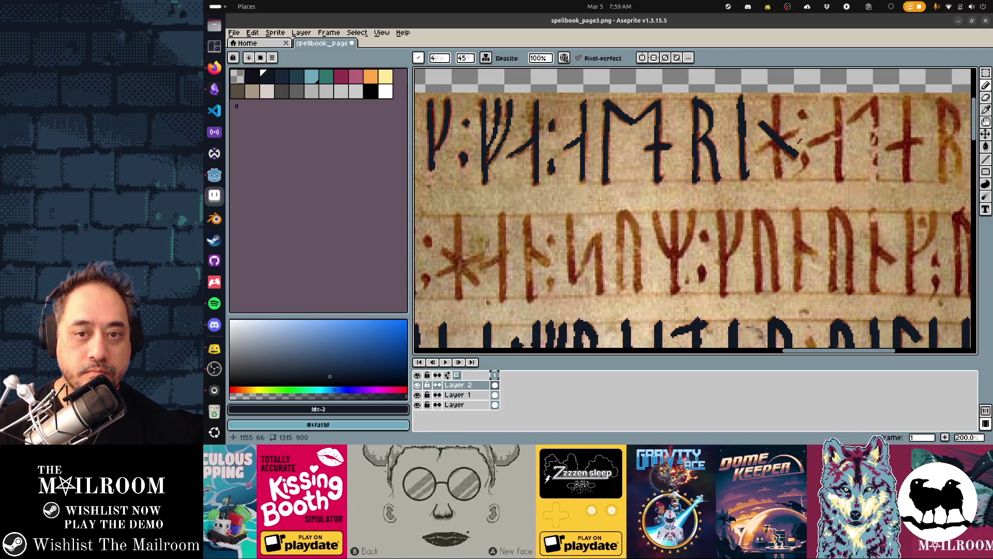
mouse_move(776, 97)
left_mouse_down()
mouse_move(778, 178)
mouse_move(782, 139)
mouse_move(799, 125)
mouse_move(714, 89)
left_mouse_up()
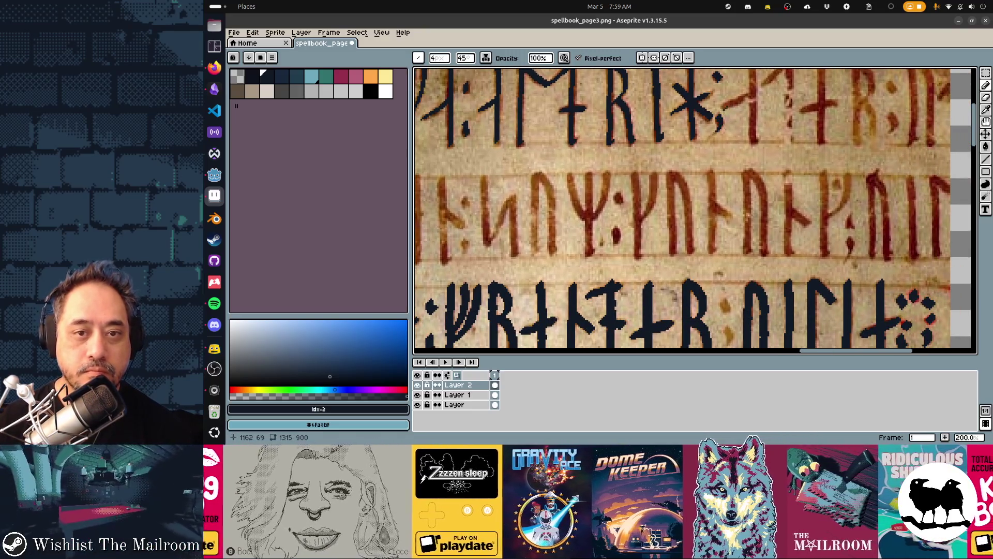
mouse_move(731, 106)
left_mouse_down()
mouse_move(749, 94)
mouse_move(651, 122)
mouse_move(673, 120)
left_mouse_up()
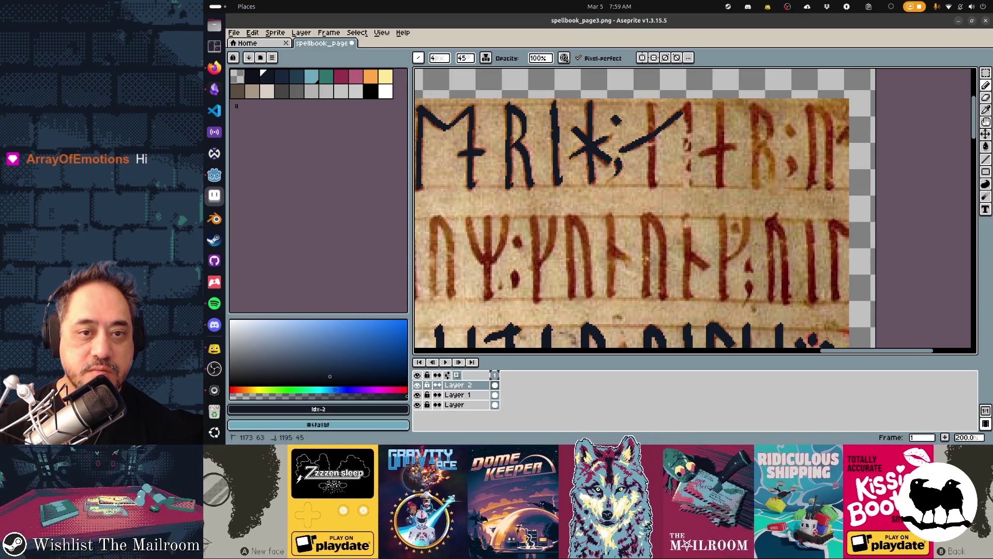
Step: Retrace the runes after the star, the R rune, its colon and the ∩-shaped rune in navy
left_click_drag(650, 107, 655, 181)
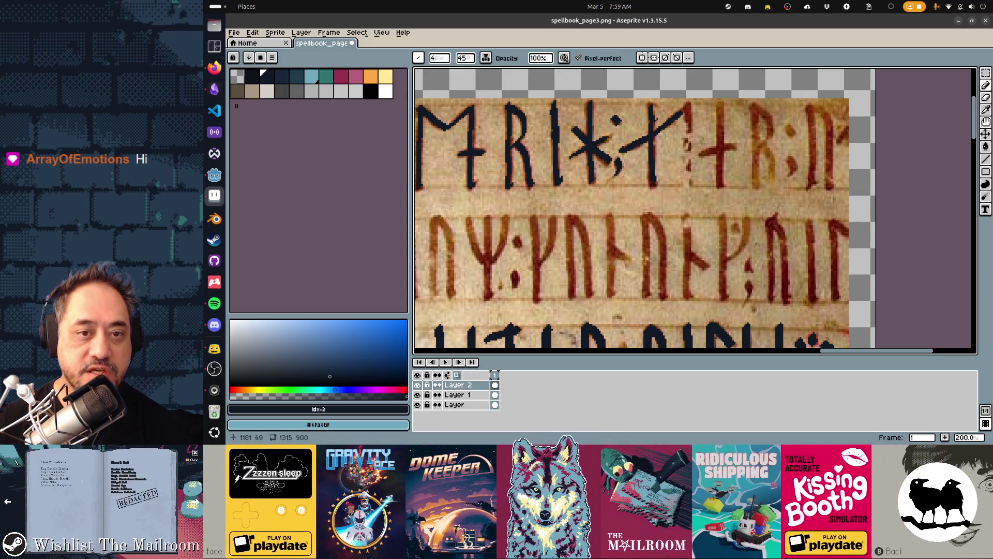
scroll(656, 150, "right", 2)
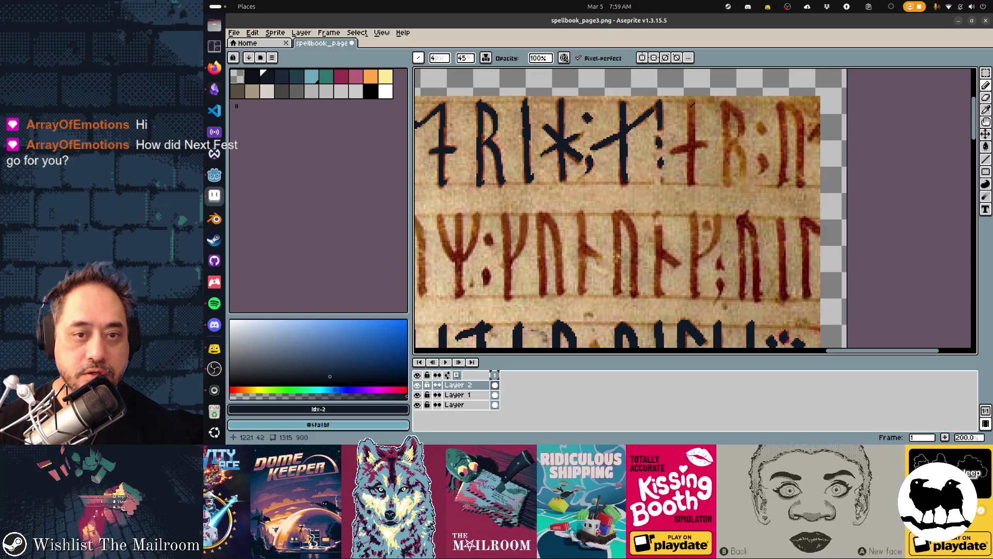
mouse_move(692, 102)
left_mouse_down()
mouse_move(691, 165)
mouse_move(682, 150)
left_mouse_up()
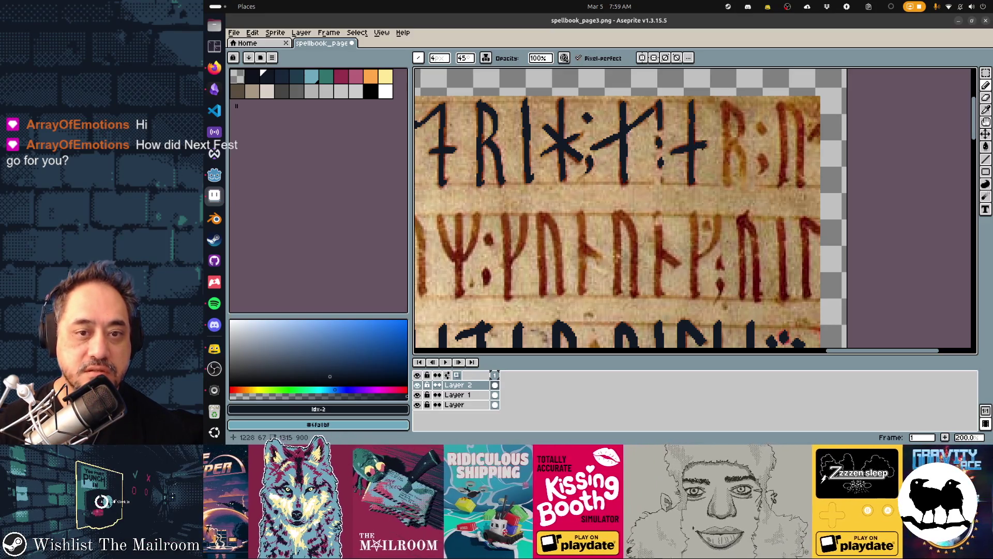
scroll(714, 148, "right", 3)
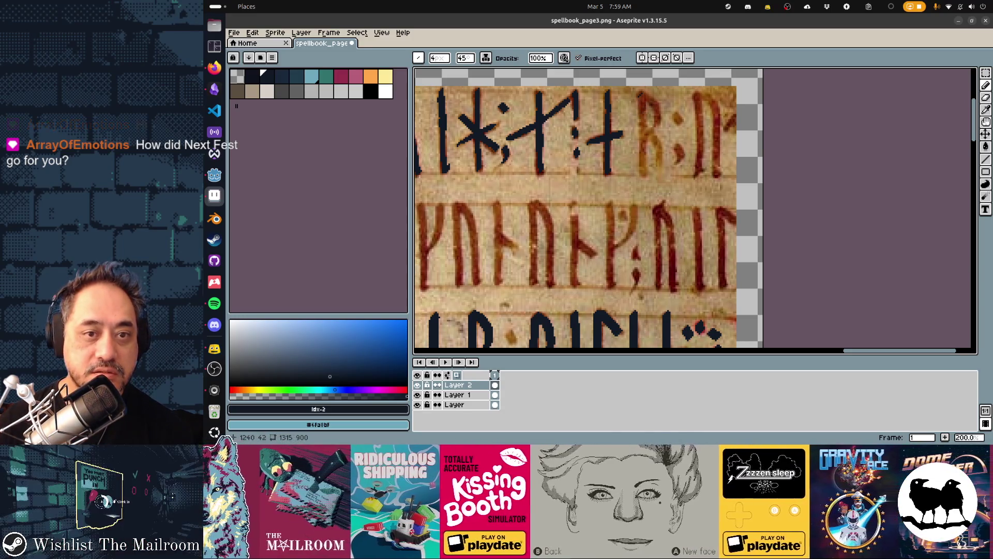
left_click_drag(642, 98, 643, 134)
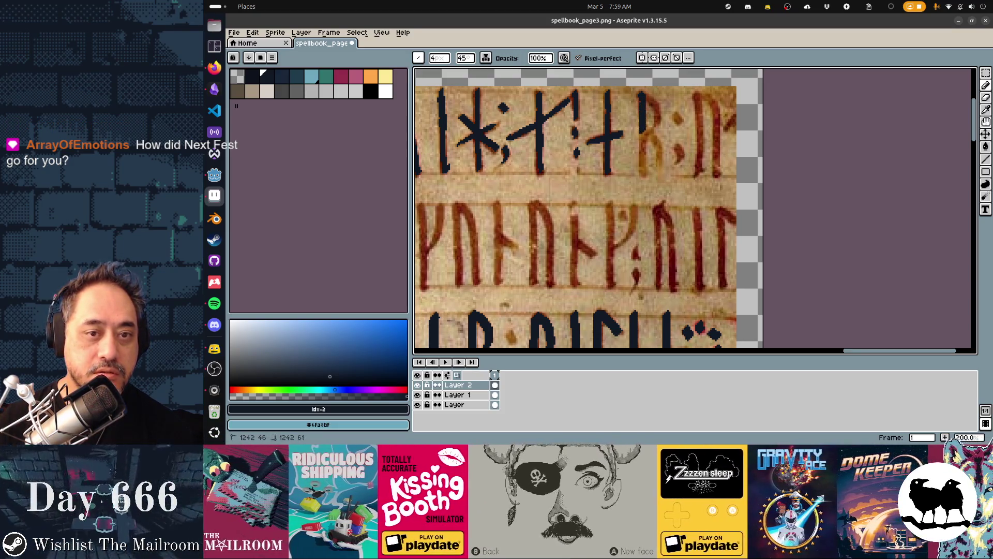
left_click_drag(647, 98, 662, 178)
left_click_drag(675, 117, 678, 118)
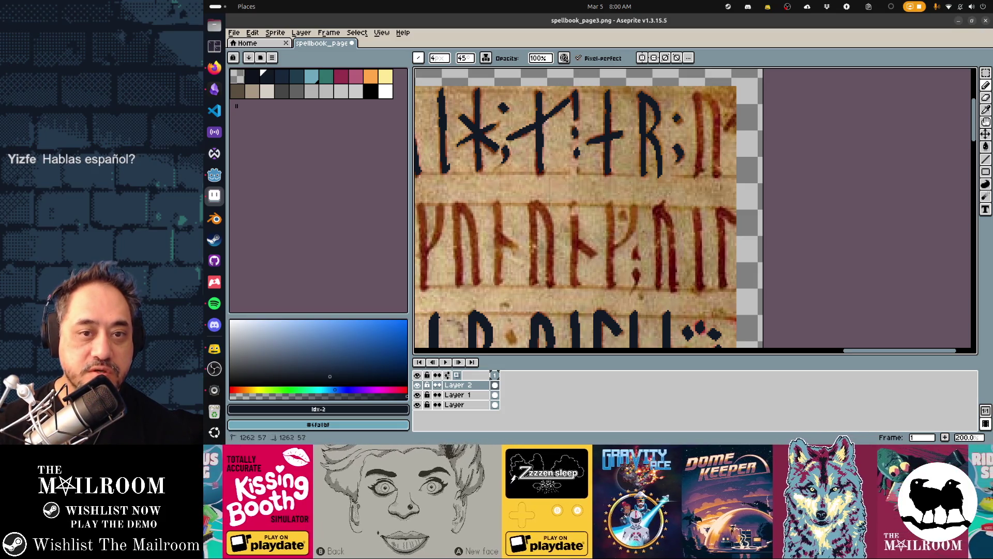
left_click(697, 99)
left_click_drag(700, 99, 702, 174)
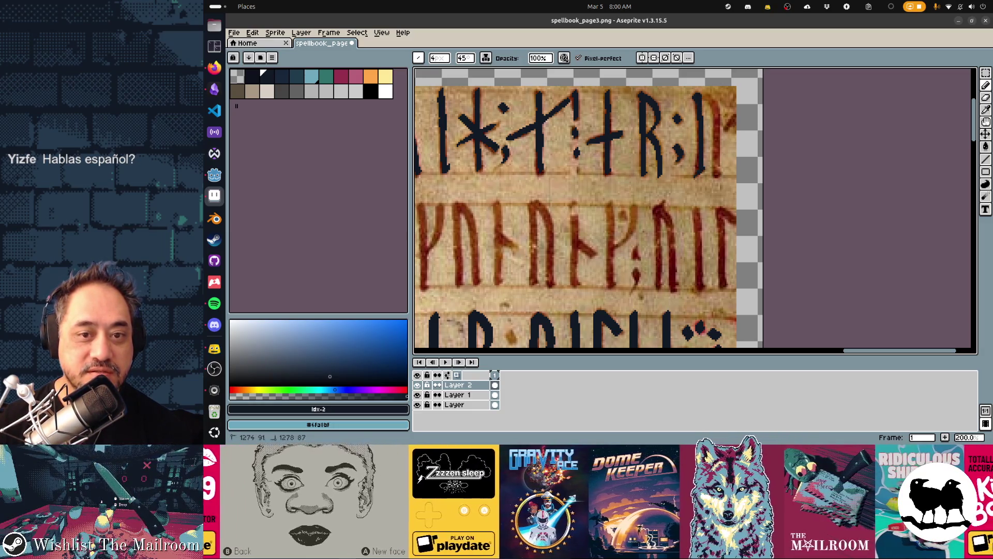
left_click_drag(701, 99, 713, 104)
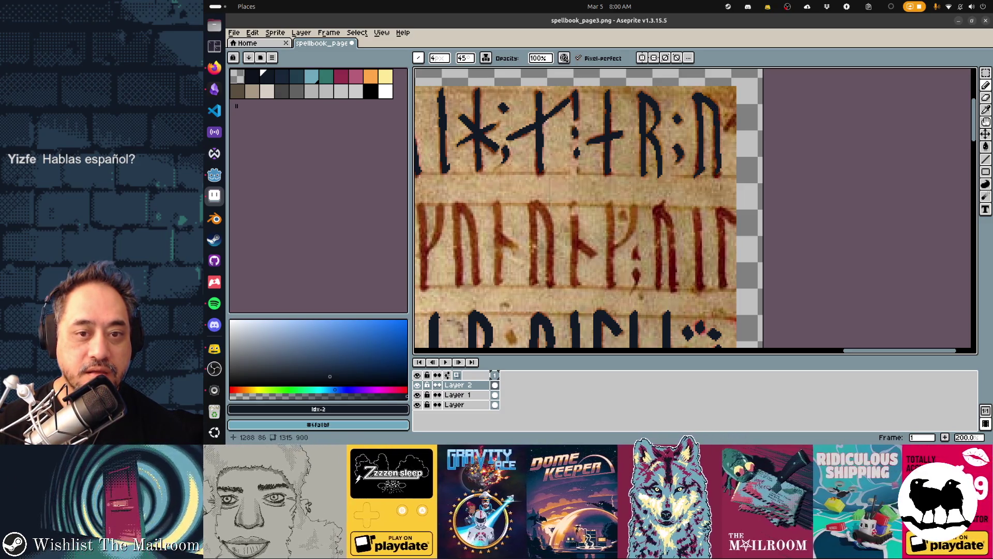
scroll(664, 204, "left", 10)
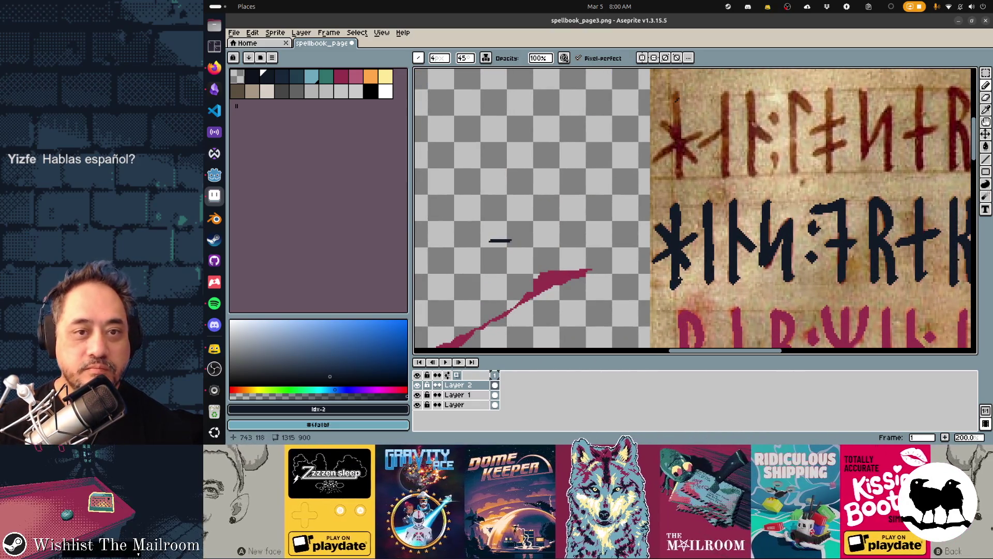
Step: Add a stem and diagonal to a rune, then open mailroom's scrapbook Next Fest screenshot
left_click_drag(674, 96, 679, 172)
mouse_move(660, 120)
left_mouse_down()
mouse_move(697, 160)
mouse_move(692, 139)
mouse_move(721, 132)
left_mouse_up()
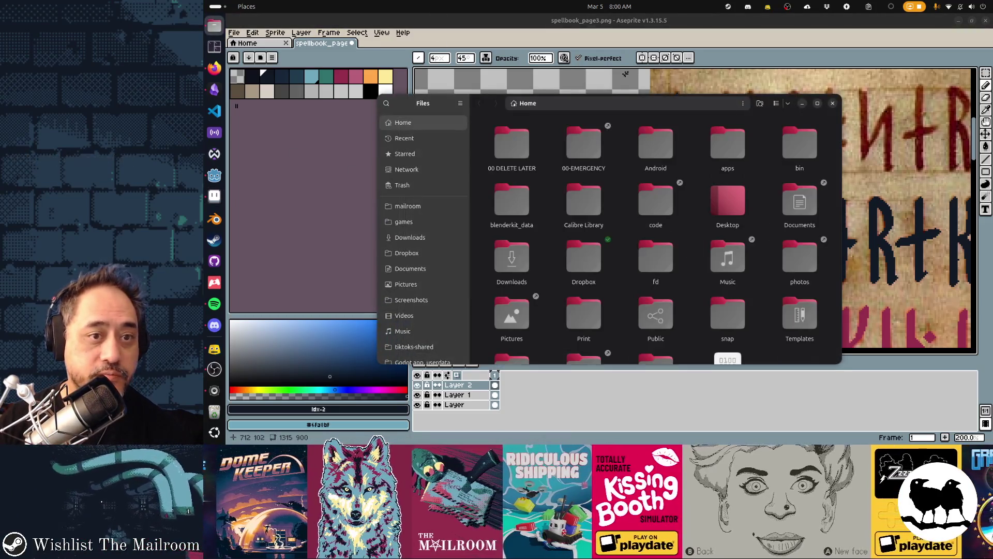
left_click(416, 207)
double_click(644, 160)
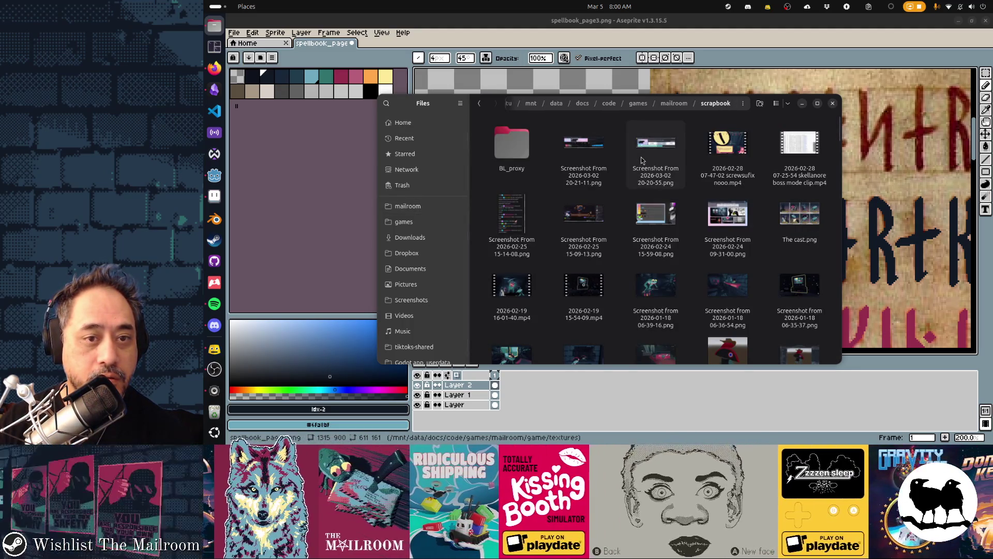
double_click(661, 147)
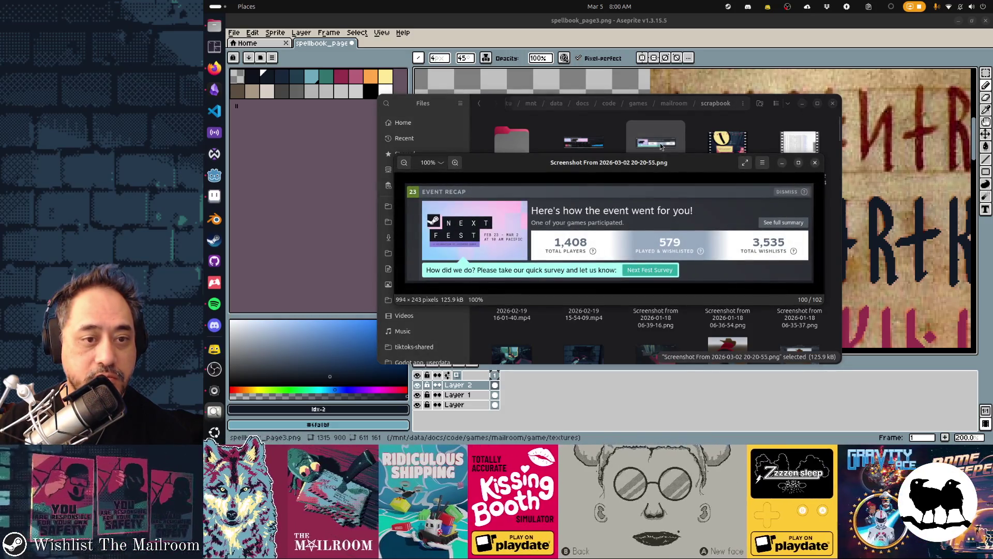
Step: Move the Next Fest recap screenshot window higher up on screen
mouse_move(672, 165)
left_mouse_down()
mouse_move(669, 136)
mouse_move(620, 85)
mouse_move(539, 76)
left_mouse_up()
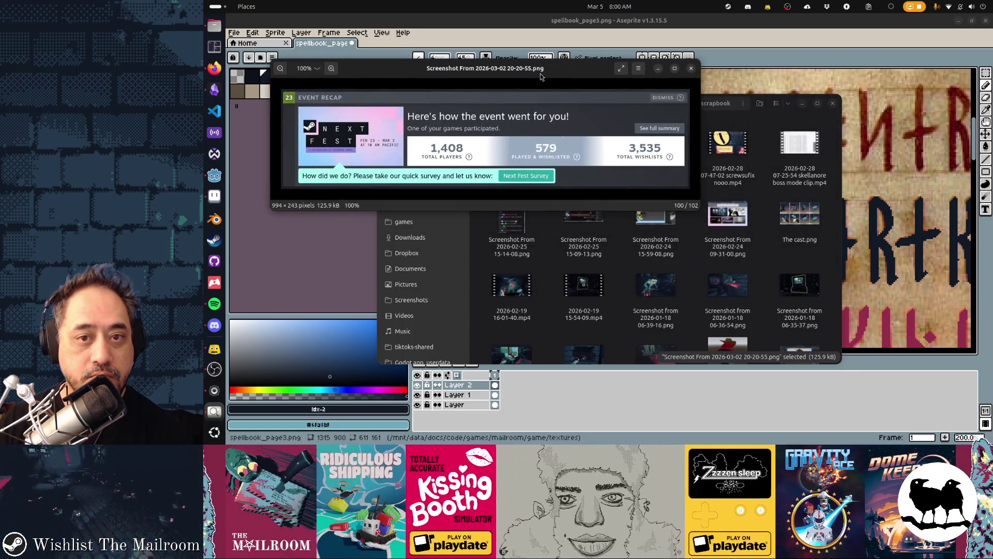
mouse_move(616, 106)
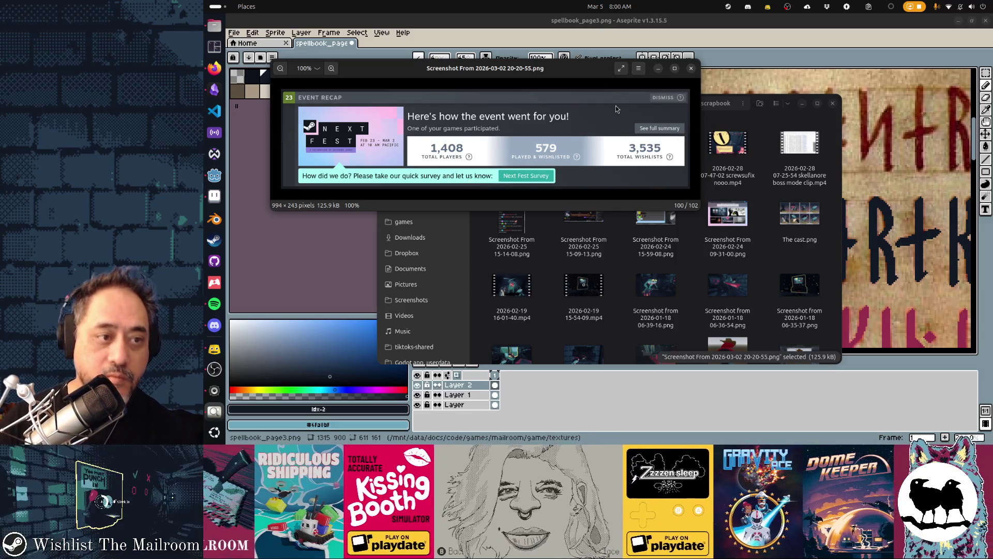
mouse_move(649, 161)
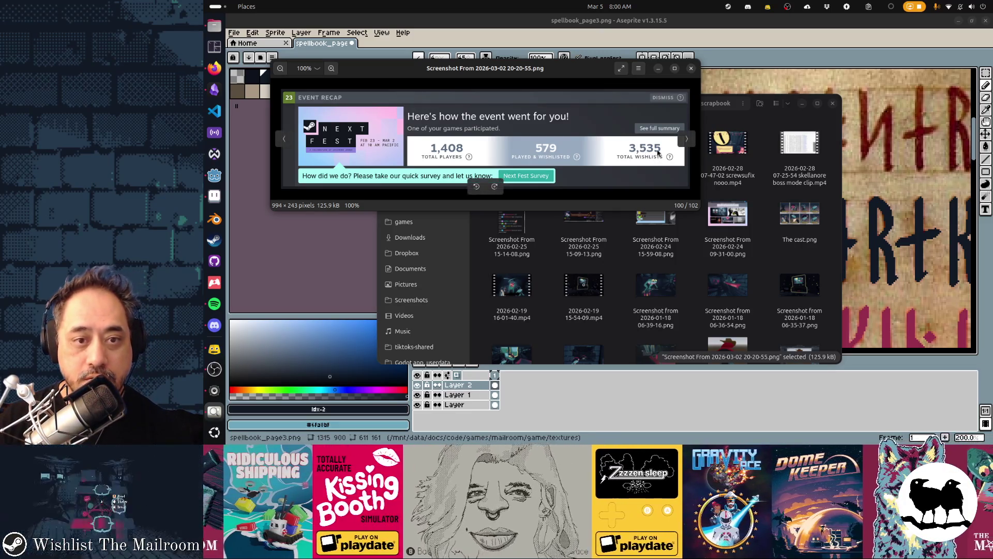
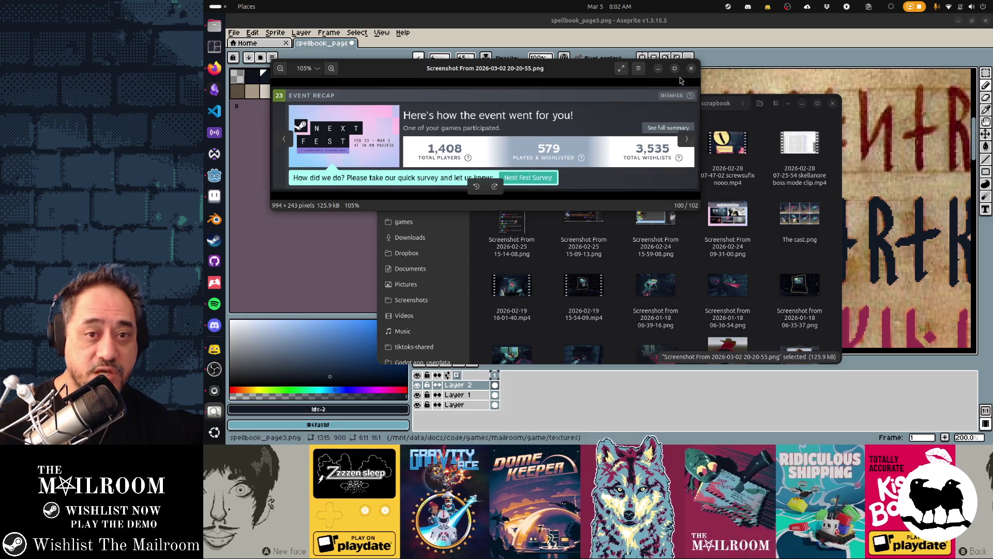
Step: Close the Next Fest recap screenshot and Files so spellbook_page3.png is back in Aseprite
left_click(691, 68)
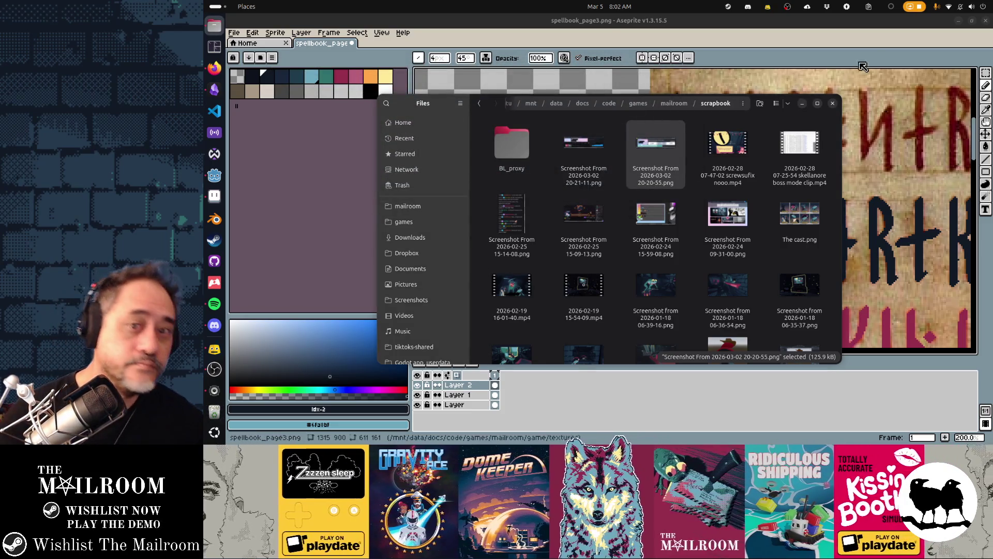
left_click(874, 53)
scroll(695, 211, "right", 5)
scroll(515, 158, "down", 5)
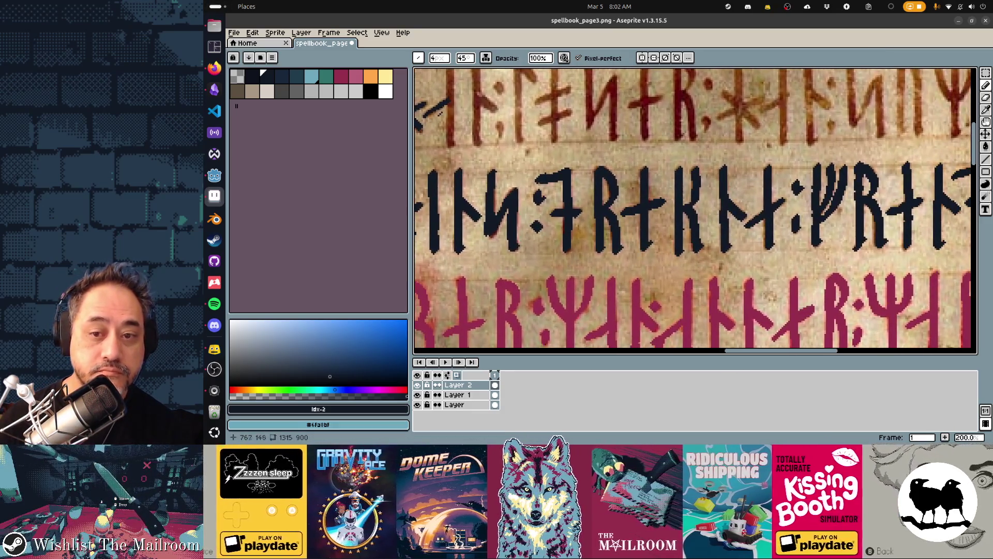
Step: Retrace the red R-shaped rune's stem, diagonal and lower curve in dark navy
scroll(516, 158, "up", 5)
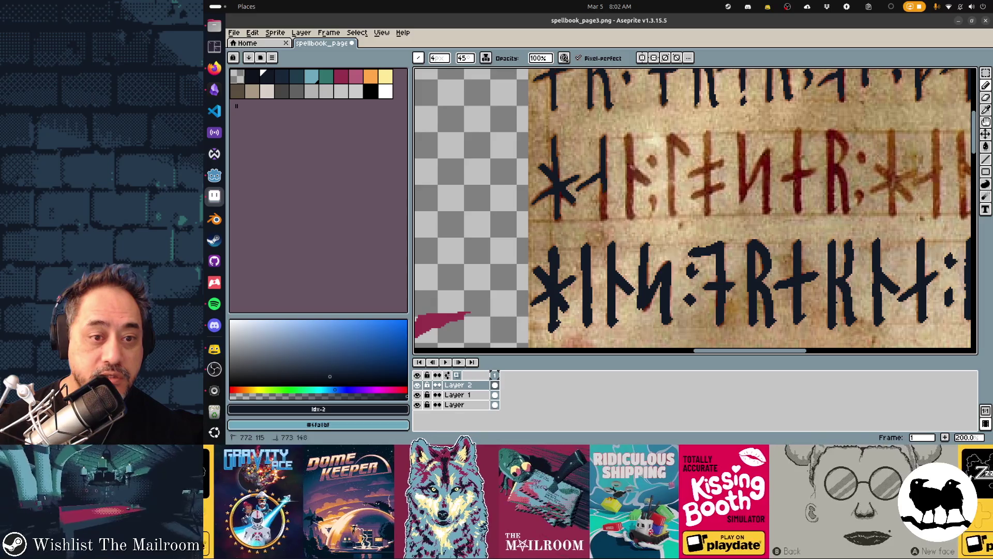
left_click_drag(630, 136, 632, 216)
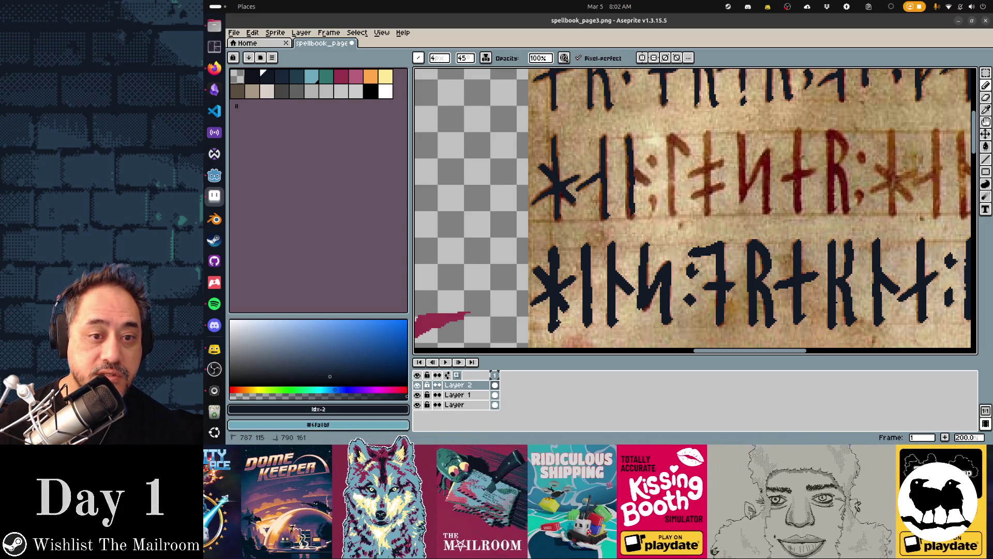
left_click_drag(633, 171, 649, 185)
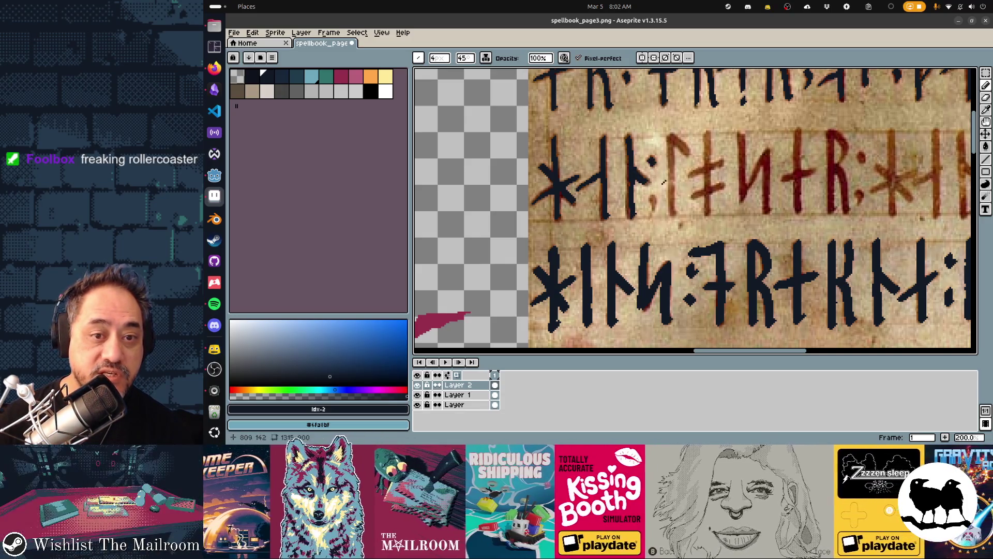
left_click_drag(648, 195, 657, 207)
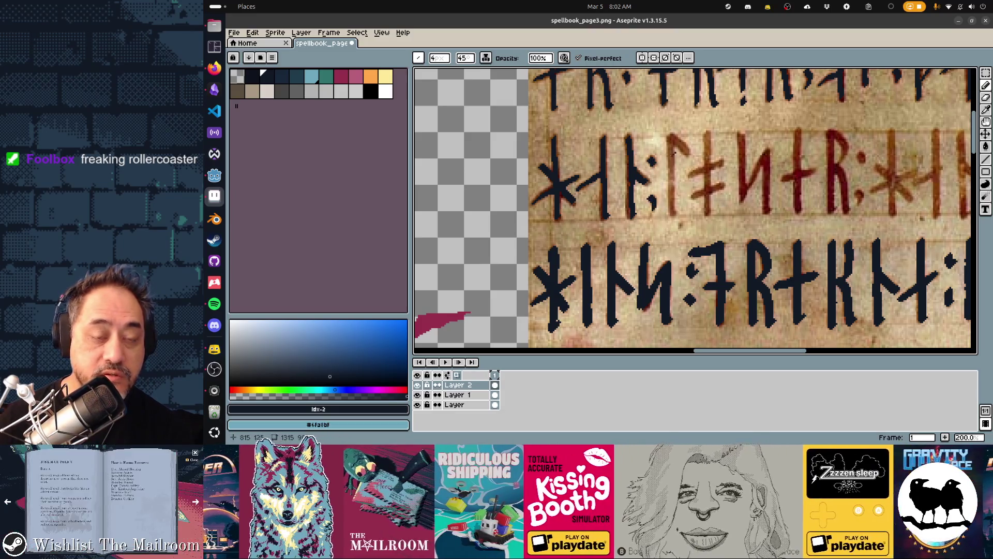
Step: Retrace the next red runes' vertical lines, arms and left stem in dark ink
left_click_drag(670, 136, 673, 213)
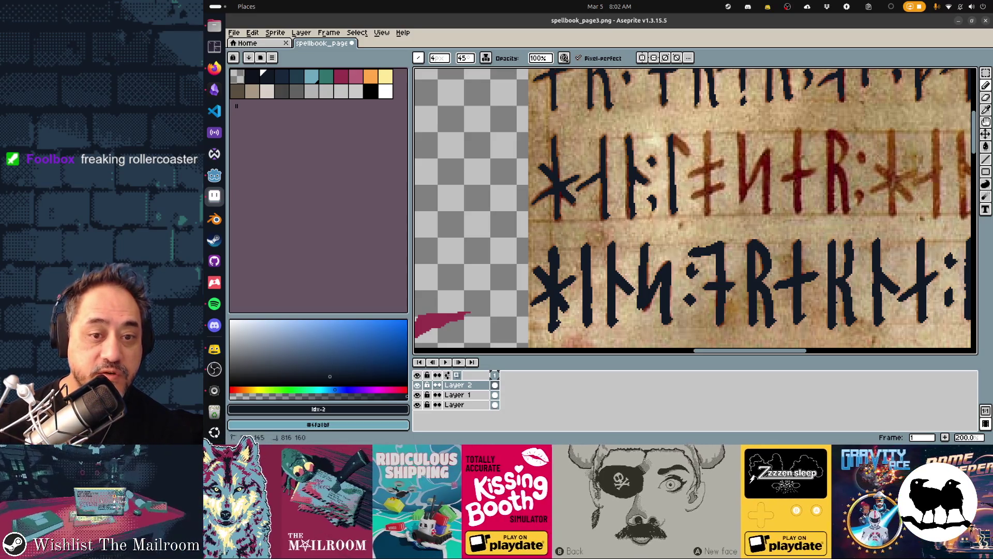
mouse_move(672, 139)
left_mouse_down()
mouse_move(709, 164)
mouse_move(709, 213)
left_mouse_up()
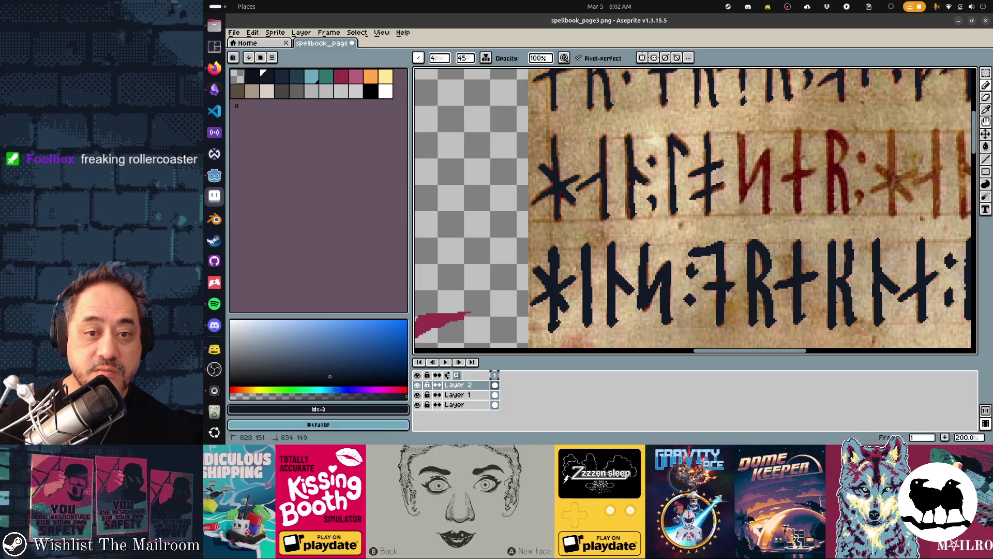
left_click_drag(700, 196, 715, 190)
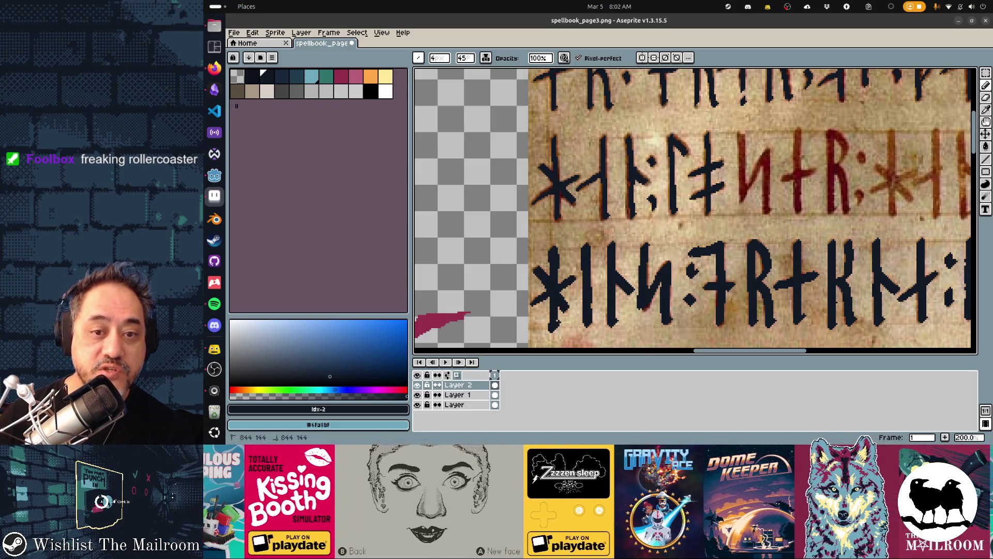
scroll(605, 200, "right", 5)
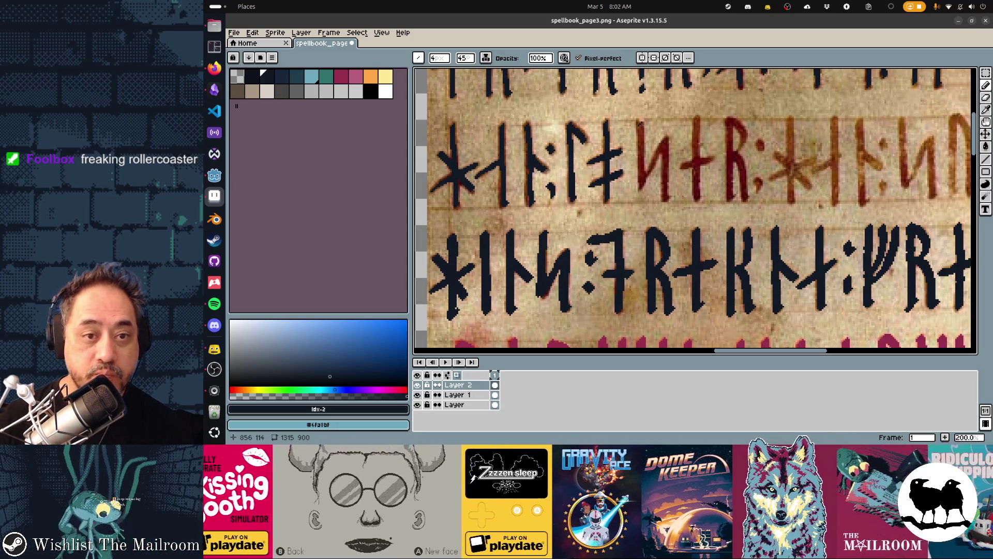
left_click_drag(641, 127, 641, 159)
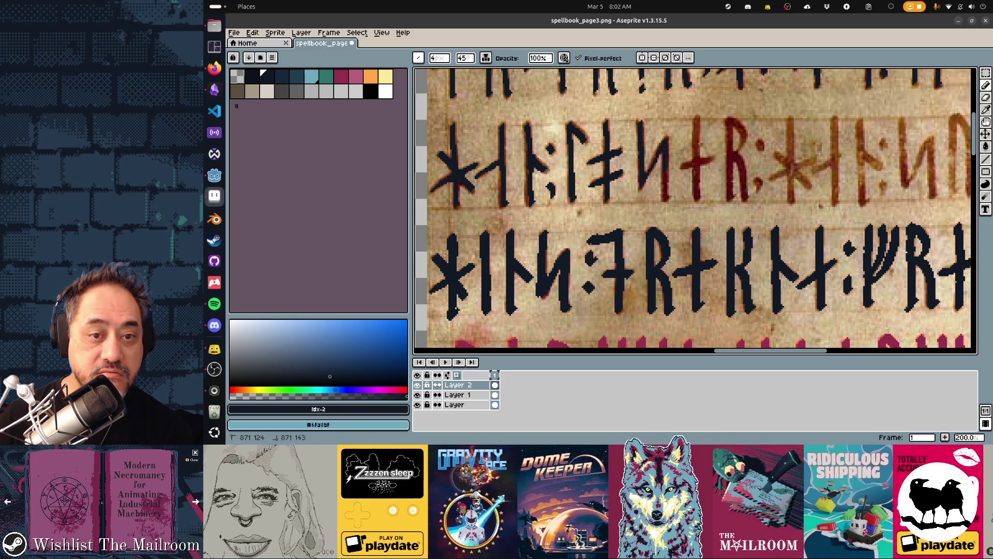
scroll(681, 196, "right", 2)
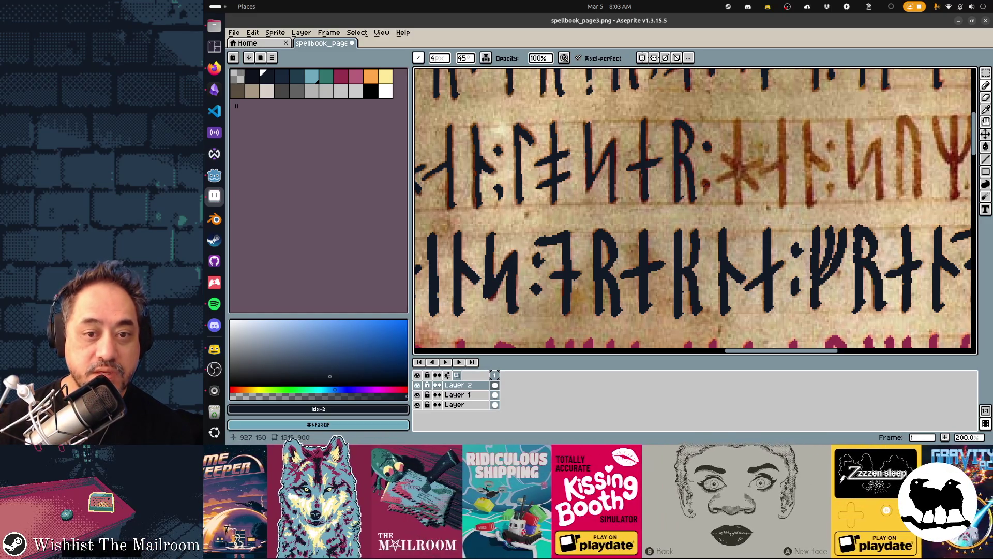
Step: Trace over the red X/star rune and the following runes' stems and branches in dark ink
mouse_move(723, 153)
left_mouse_down()
mouse_move(756, 186)
mouse_move(736, 171)
mouse_move(762, 159)
left_mouse_up()
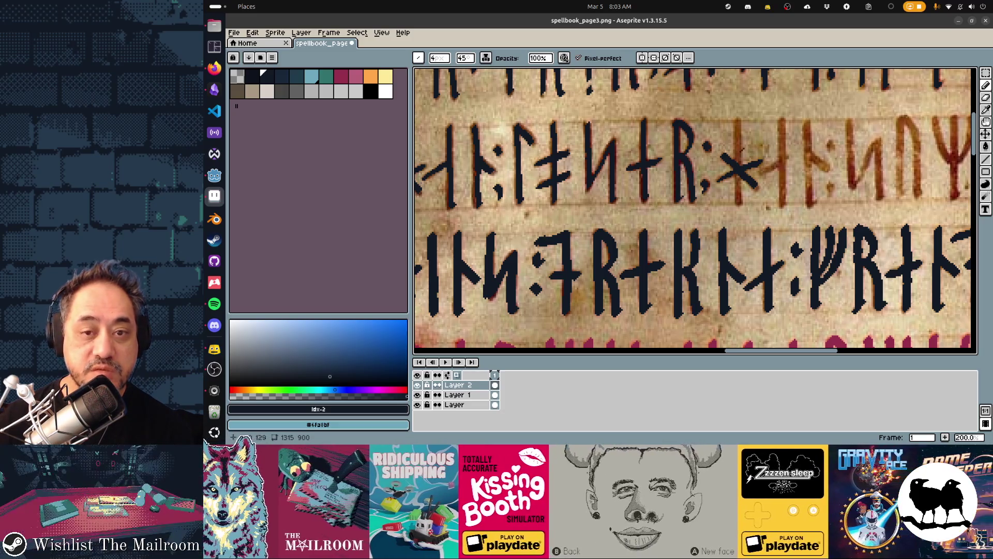
mouse_move(738, 140)
left_mouse_down()
mouse_move(667, 106)
mouse_move(669, 175)
mouse_move(623, 151)
mouse_move(654, 147)
left_mouse_up()
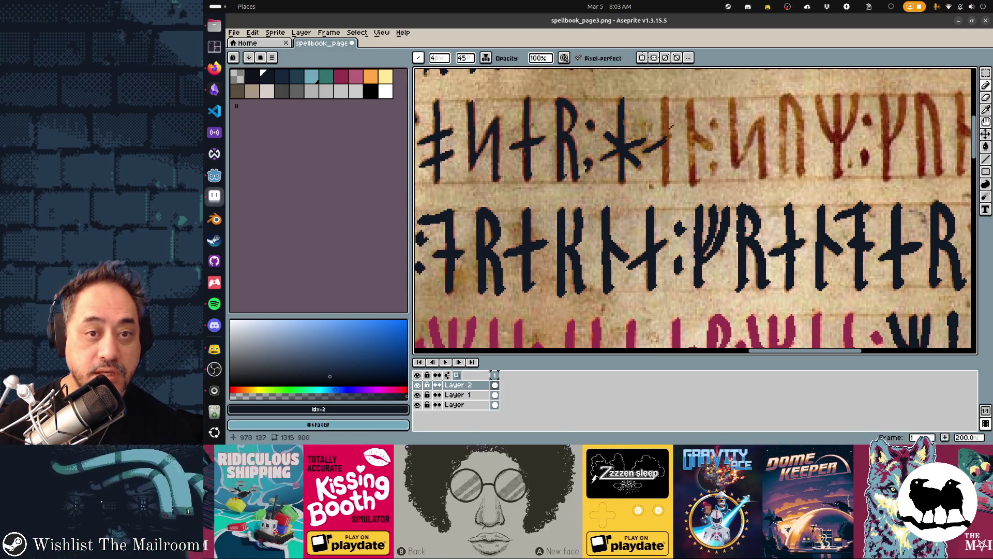
left_click_drag(665, 102, 667, 180)
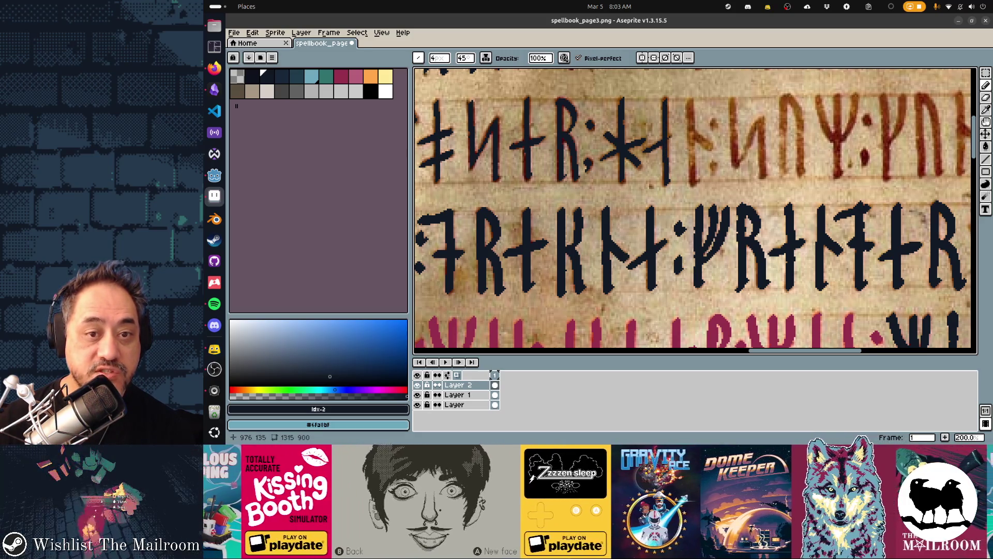
left_click_drag(689, 98, 695, 185)
left_click_drag(695, 132, 711, 148)
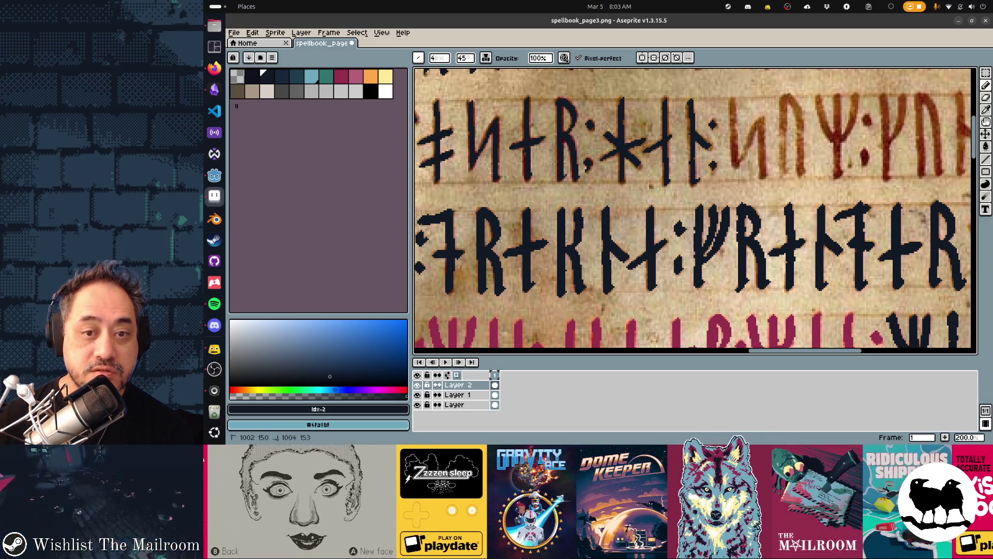
left_click_drag(732, 120, 668, 110)
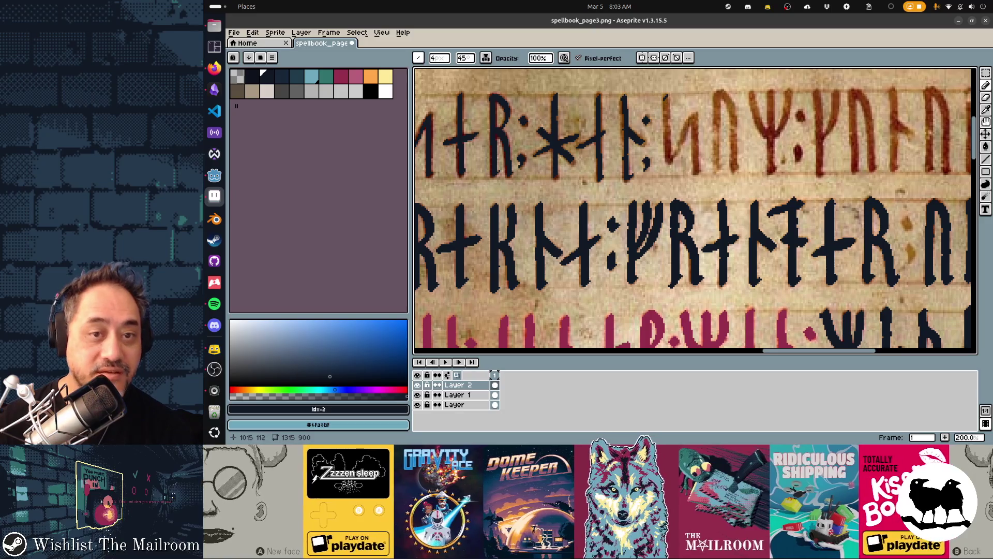
mouse_move(666, 102)
left_mouse_down()
mouse_move(668, 155)
mouse_move(695, 116)
mouse_move(698, 175)
left_mouse_up()
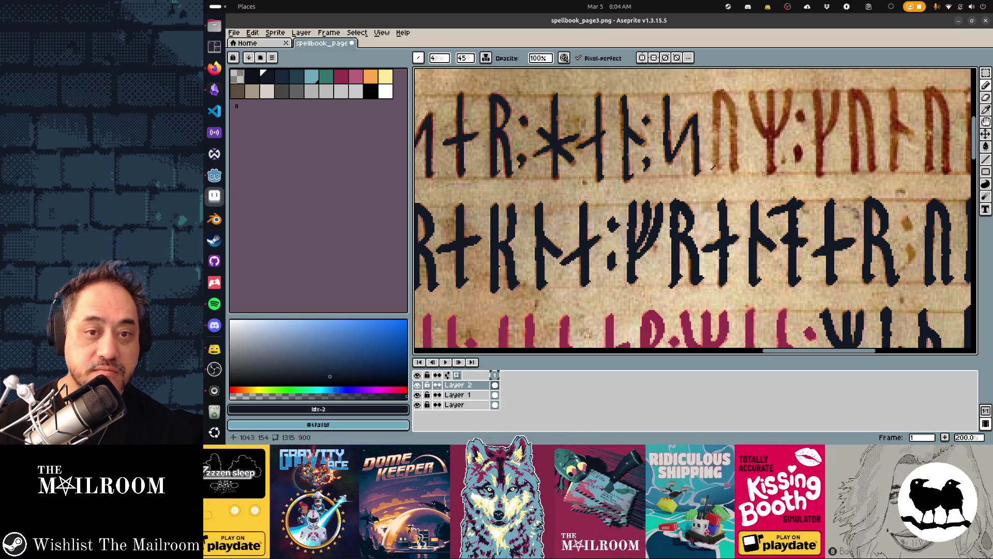
Step: Retrace a red rune's stem and diagonal, then both arms of the Y rune in dark navy
scroll(649, 110, "right", 2)
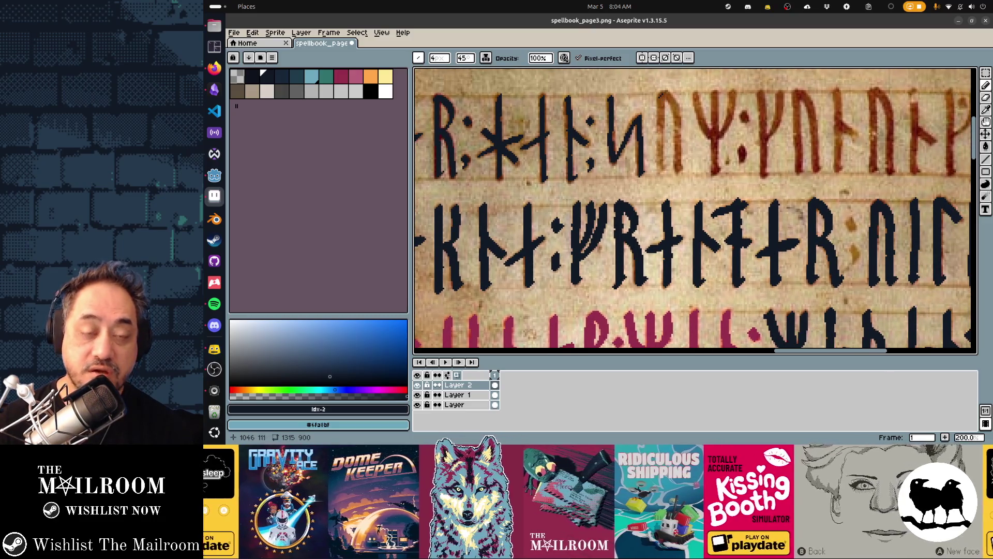
left_click_drag(661, 96, 662, 170)
left_click_drag(668, 101, 681, 168)
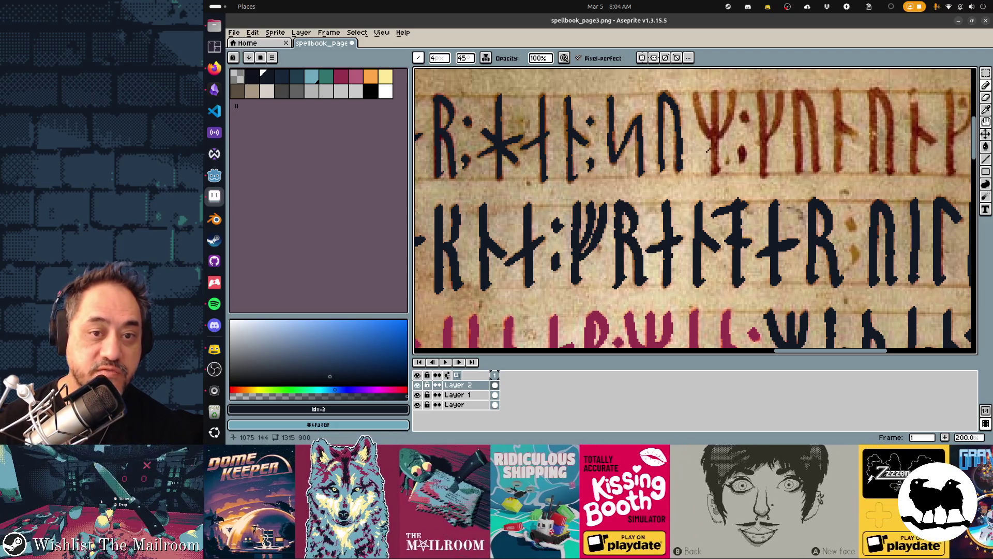
left_click_drag(696, 94, 714, 136)
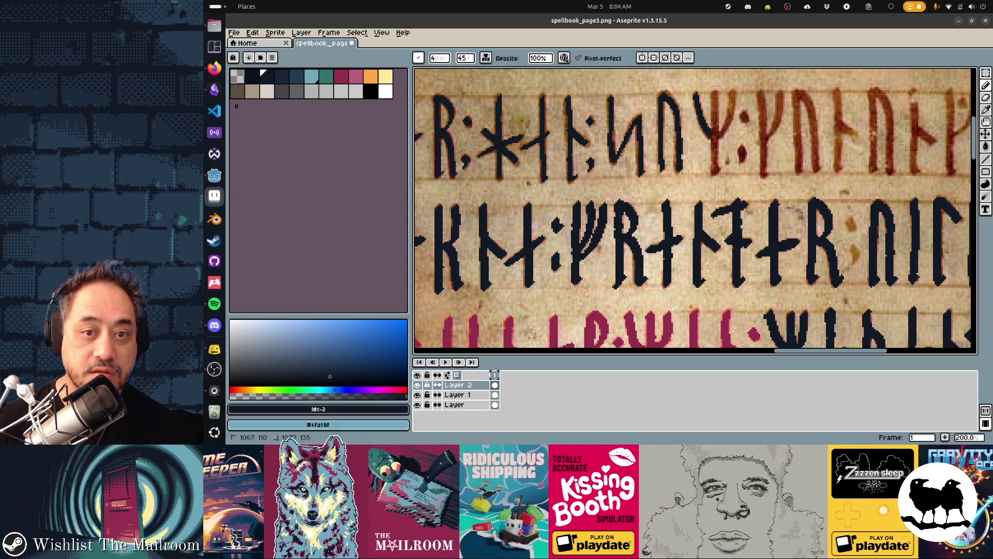
left_click_drag(730, 94, 728, 112)
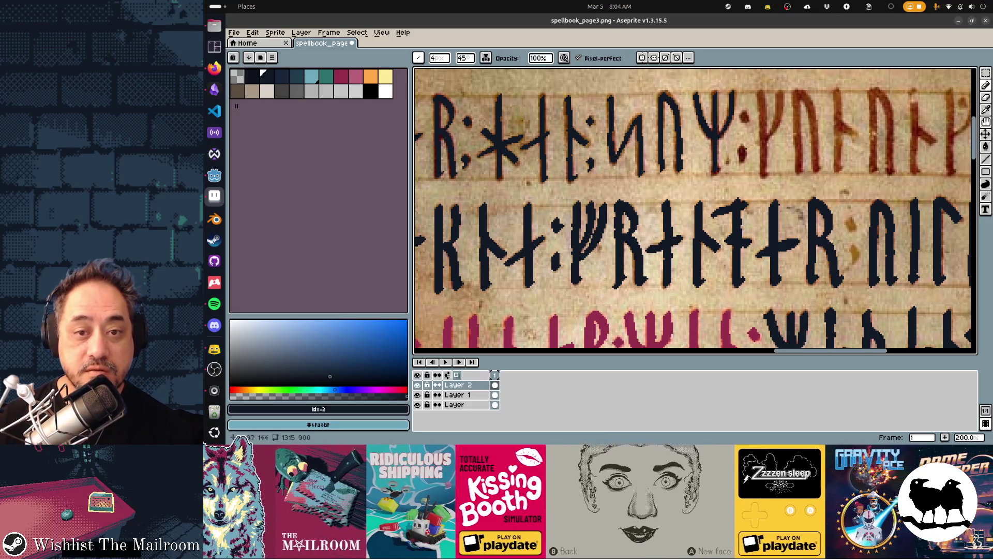
Step: Retrace the remaining red runes' stems and diagonals near the page edge in dark navy
left_click_drag(743, 124, 640, 133)
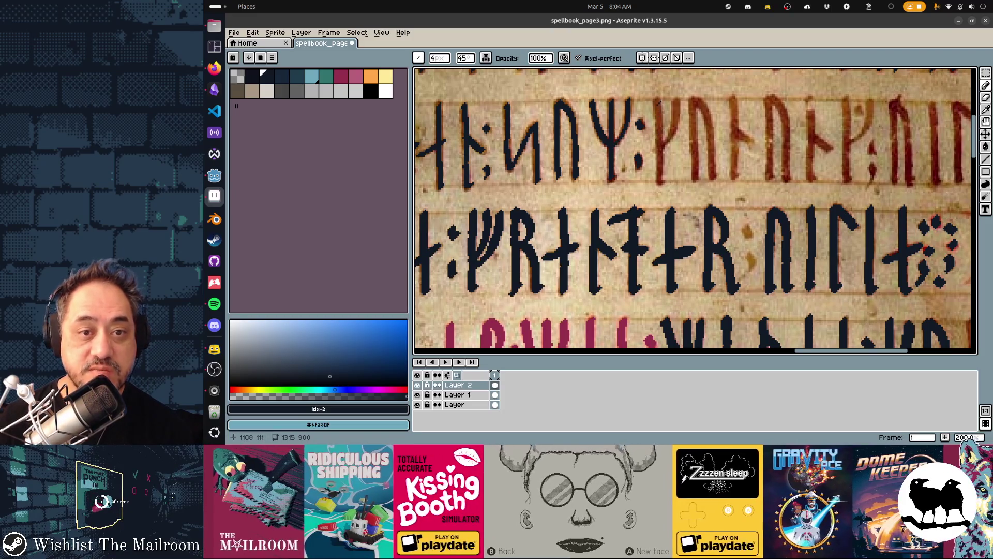
left_click_drag(658, 101, 660, 180)
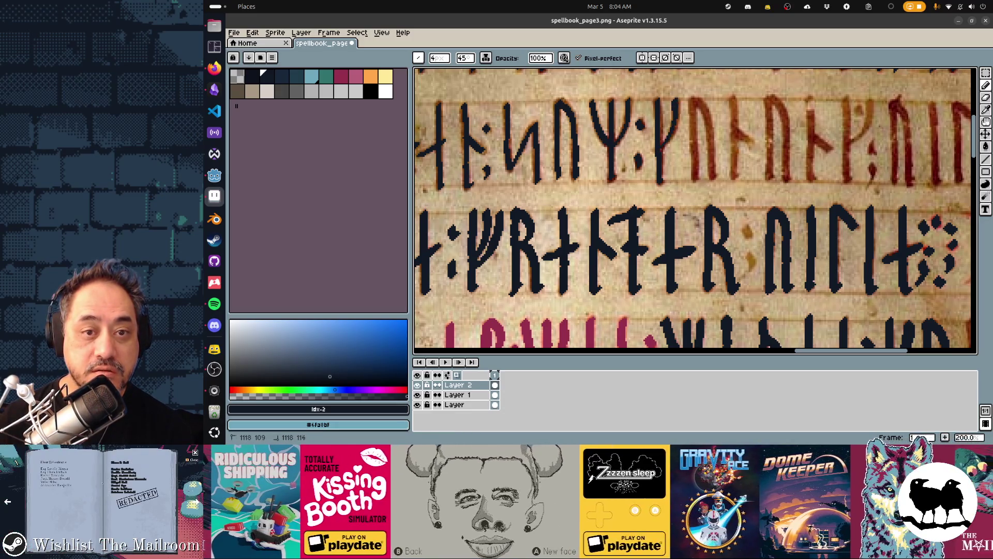
scroll(693, 211, "right", 3)
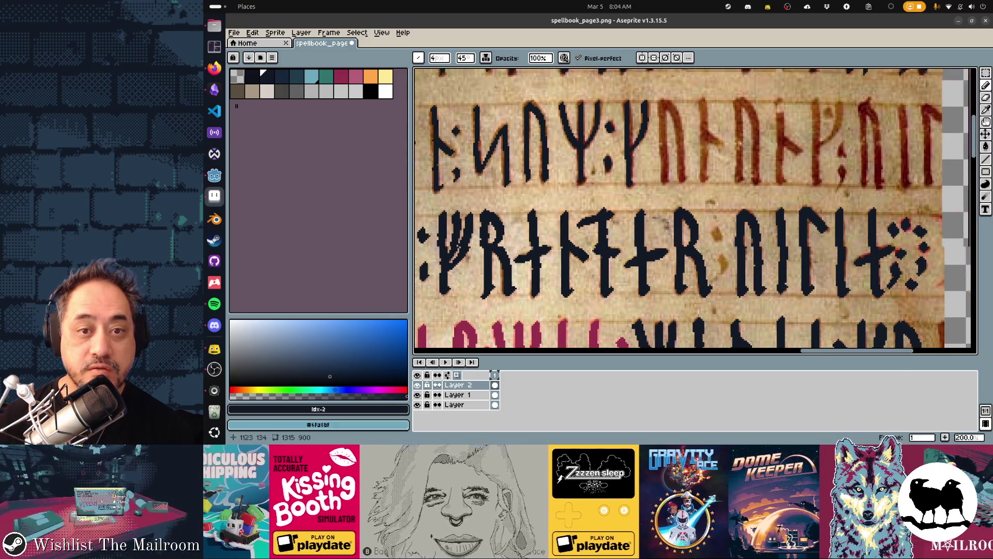
left_click_drag(644, 98, 650, 178)
mouse_move(646, 97)
left_mouse_down()
mouse_move(661, 119)
mouse_move(665, 176)
left_mouse_up()
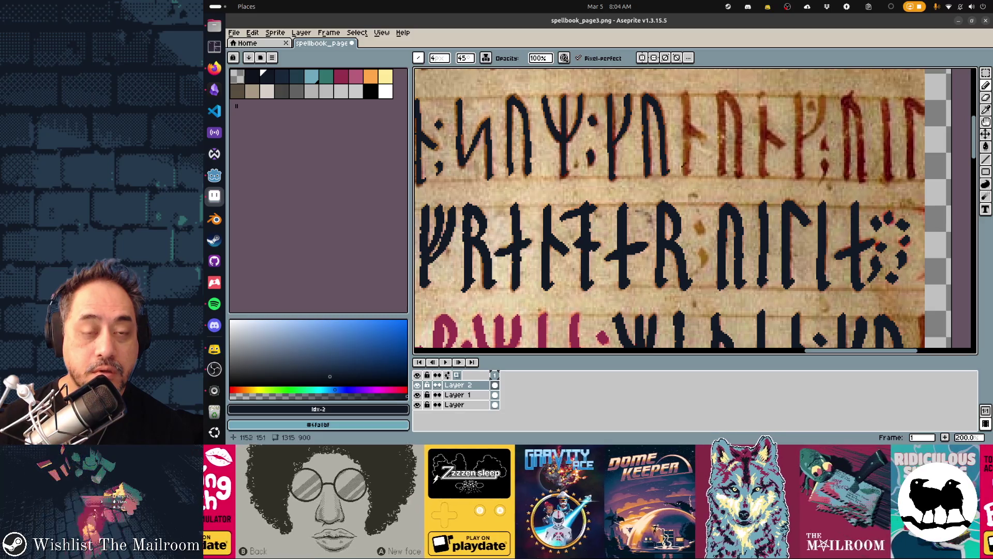
left_click_drag(686, 95, 687, 173)
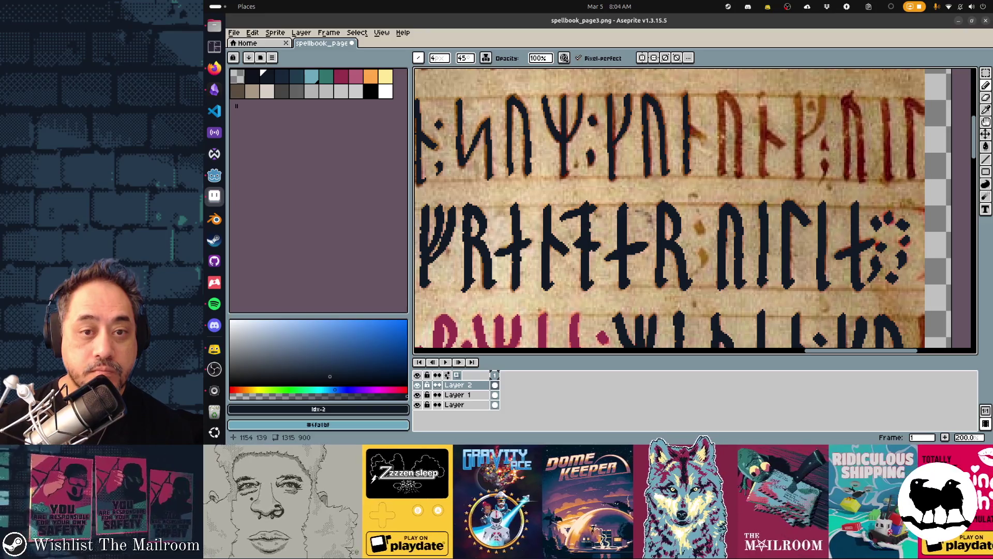
Step: Save spellbook_page3.png
key("ctrl+s")
key("Return")
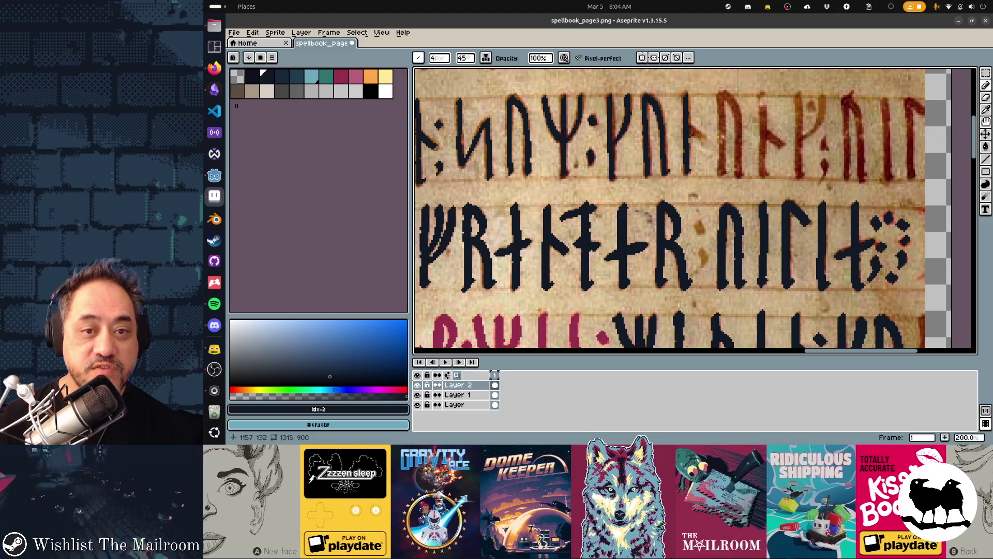
scroll(678, 114, "right", 3)
scroll(677, 114, "down", 1)
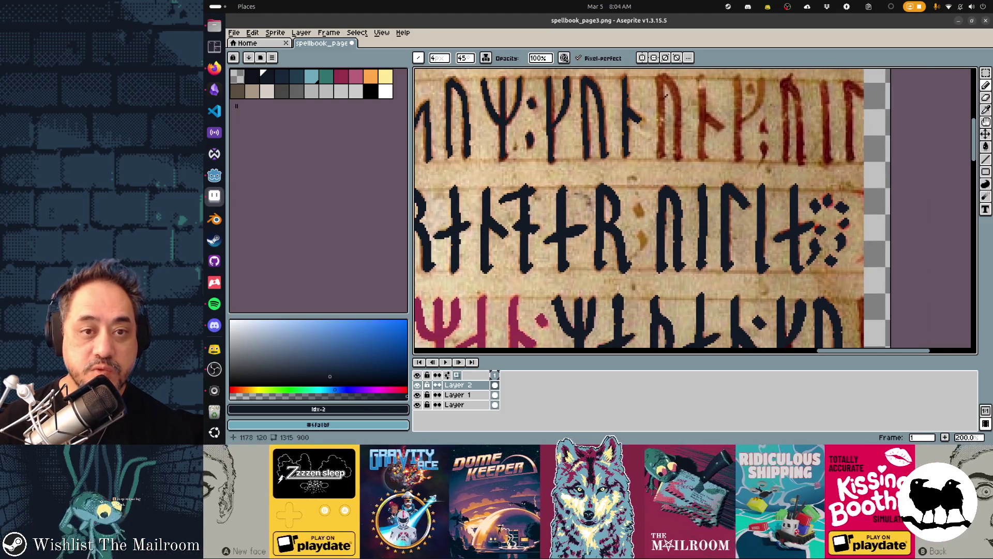
Step: Paint the final reddish rune stems and diagonals at the end of the second row dark navy
left_click_drag(662, 78, 661, 151)
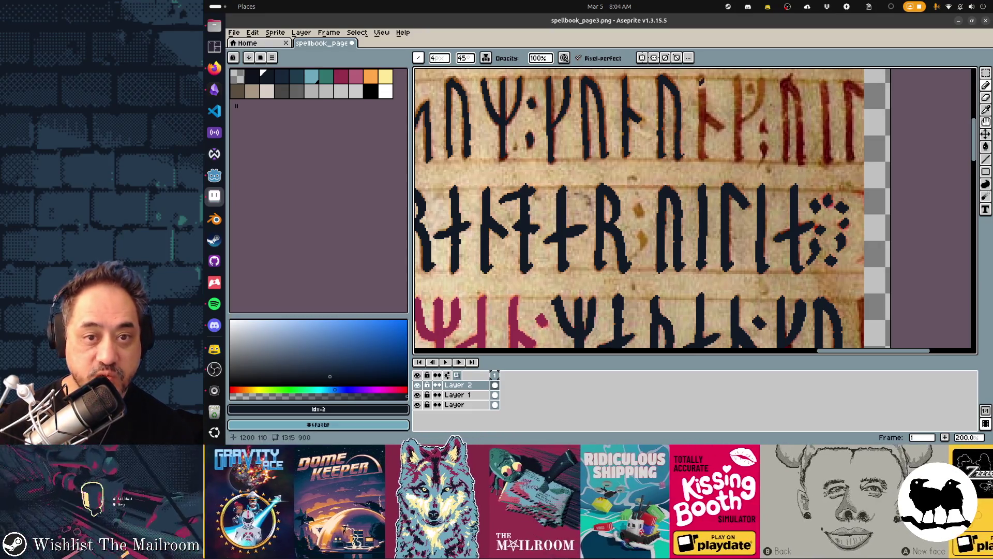
left_click_drag(699, 125, 701, 155)
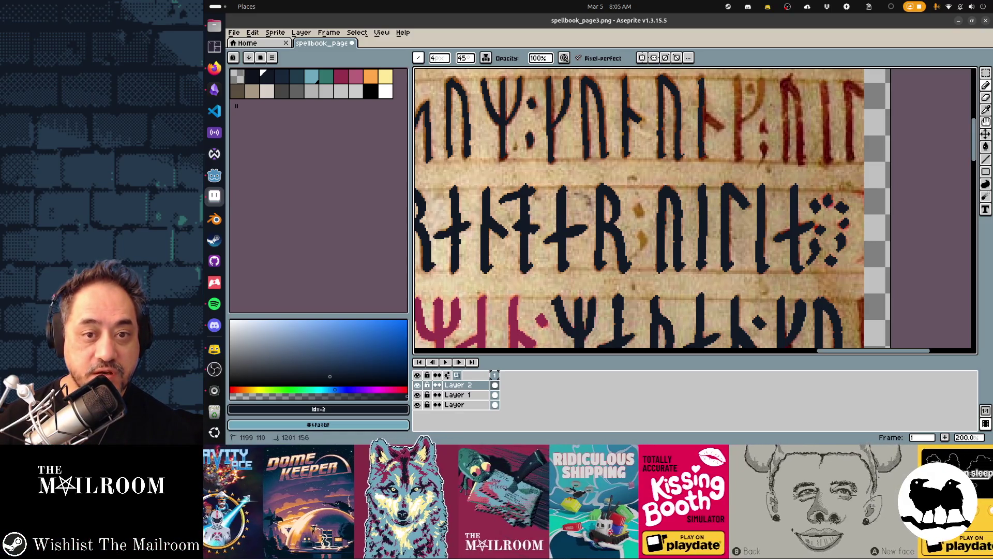
left_click_drag(705, 110, 720, 126)
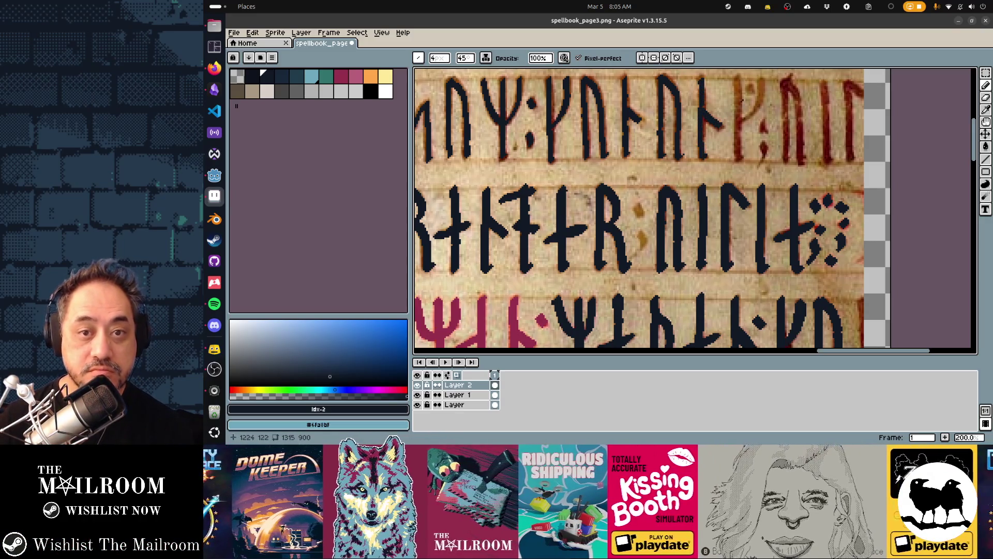
left_click_drag(737, 78, 739, 151)
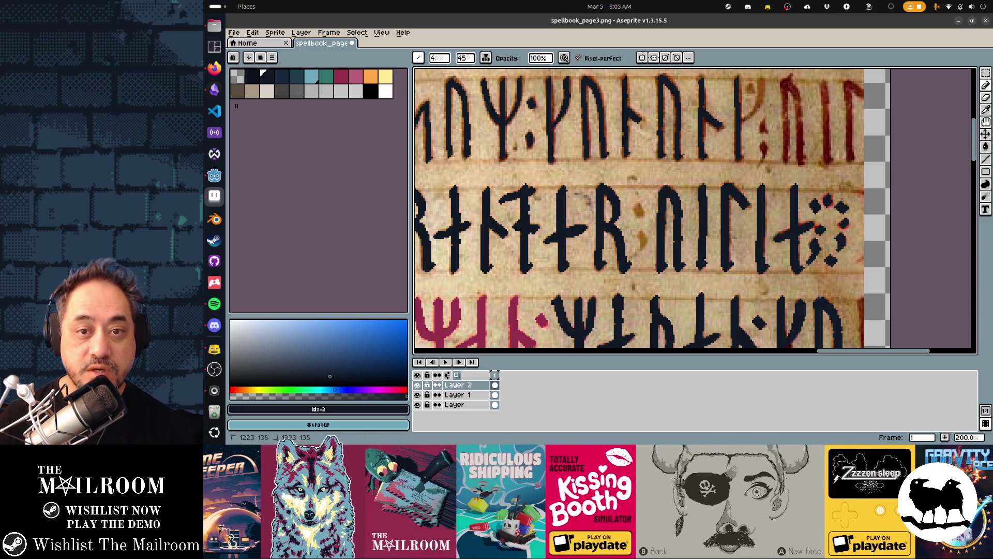
mouse_move(766, 95)
left_mouse_down()
mouse_move(763, 85)
mouse_move(696, 84)
mouse_move(712, 151)
mouse_move(640, 172)
left_mouse_up()
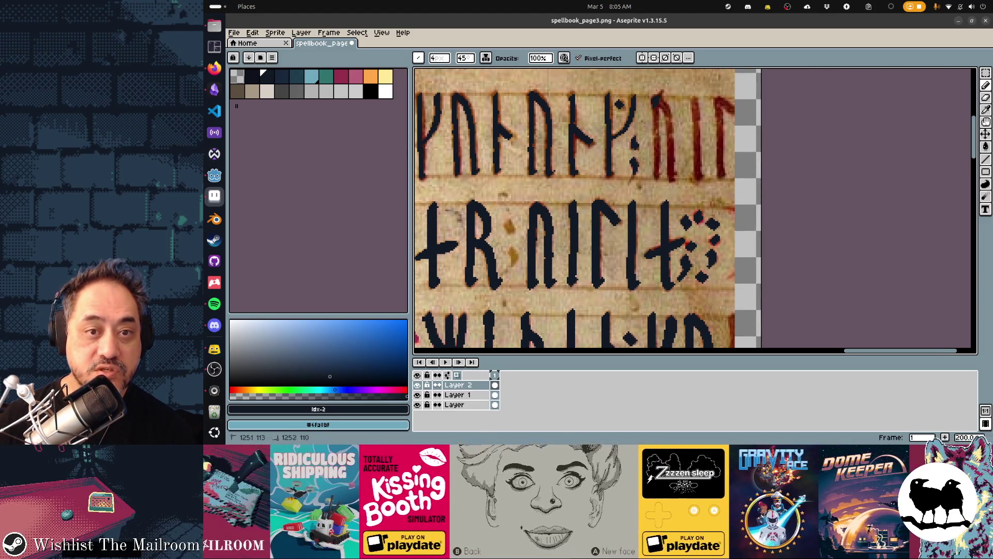
mouse_move(666, 105)
left_mouse_down()
mouse_move(670, 150)
mouse_move(656, 147)
left_mouse_up()
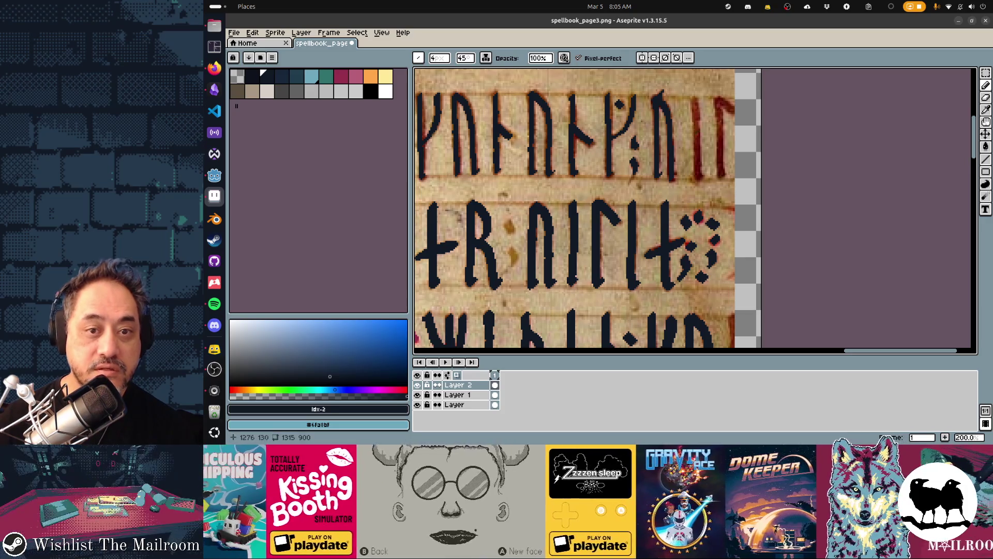
left_click_drag(696, 101, 701, 142)
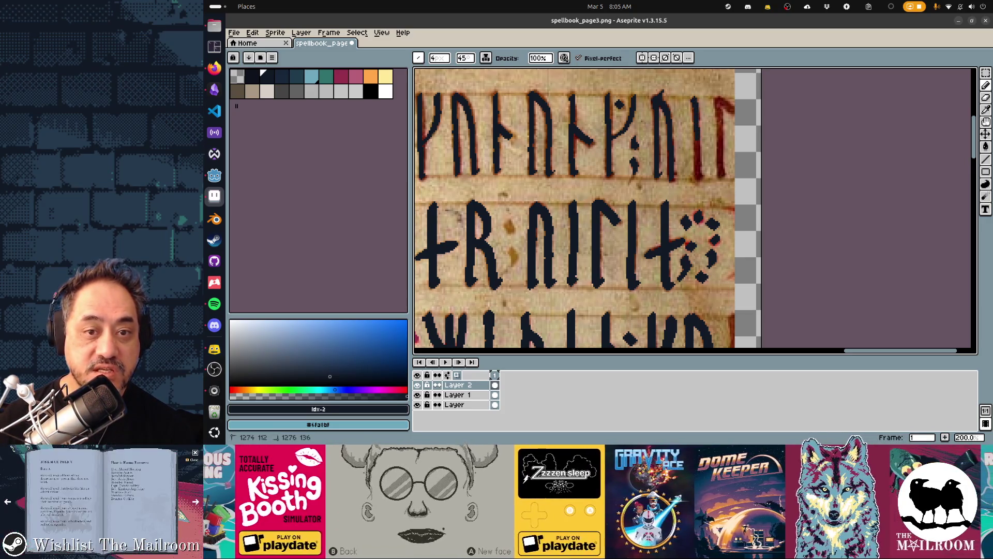
scroll(704, 171, "down", 2)
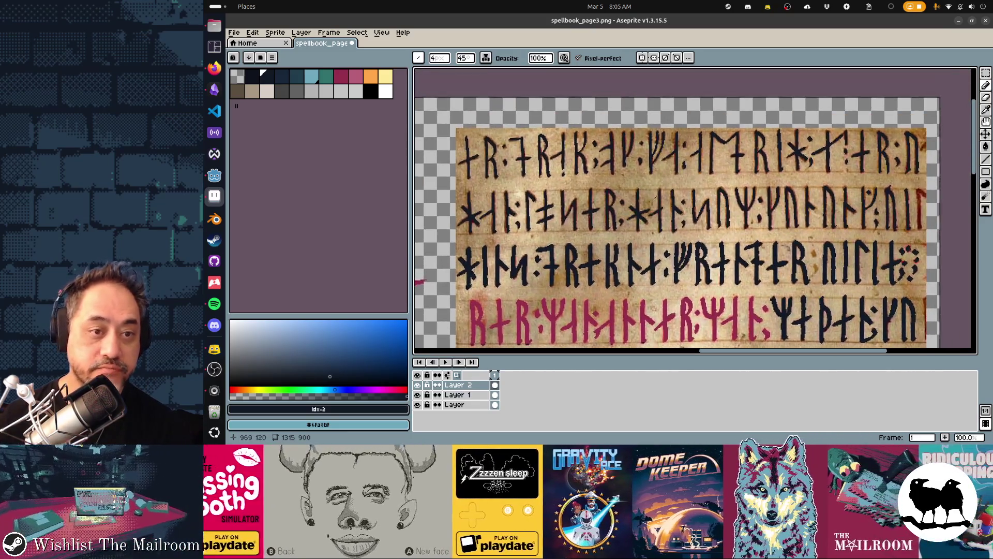
Step: Make a rectangular marquee selection around the top rune rows
scroll(528, 115, "down", 1)
key("m")
mouse_move(475, 120)
left_mouse_down()
mouse_move(732, 143)
mouse_move(736, 182)
left_mouse_up()
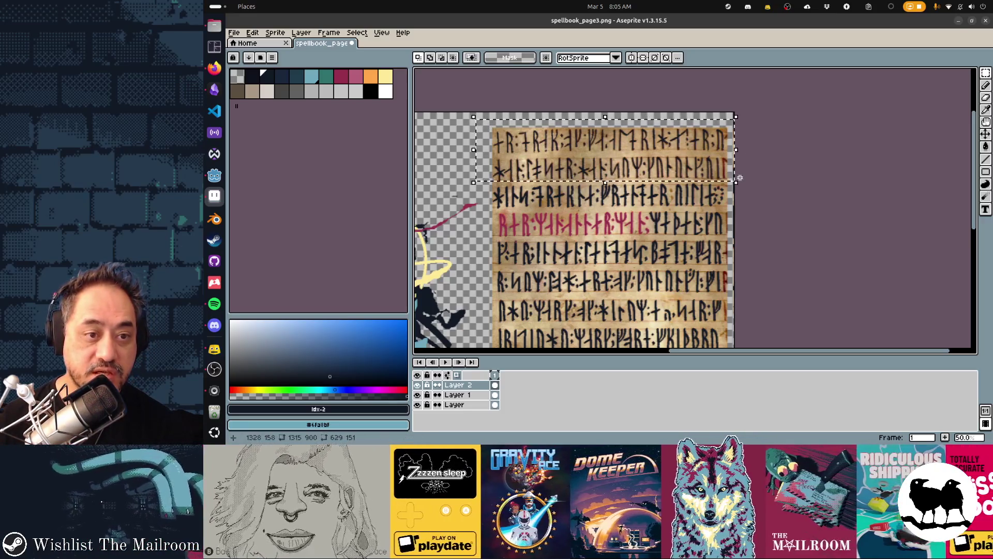
mouse_move(479, 119)
left_mouse_down()
mouse_move(554, 124)
mouse_move(739, 166)
mouse_move(737, 185)
left_mouse_up()
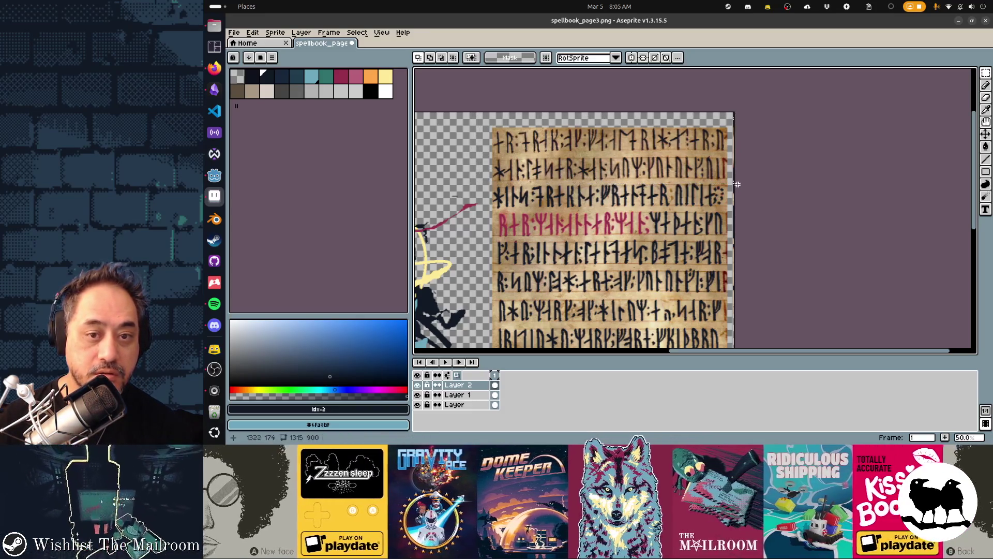
left_click_drag(487, 184, 715, 120)
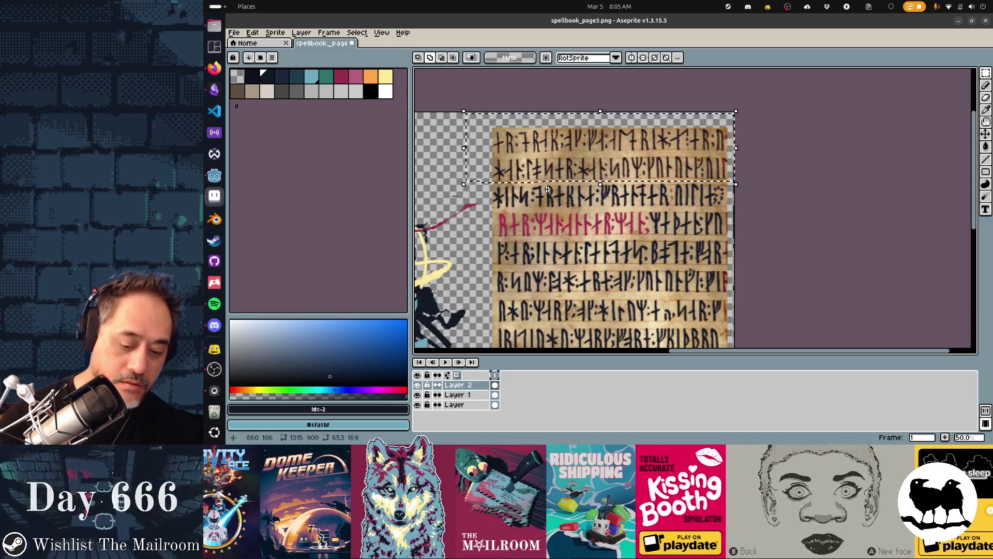
Step: Open the Outline effect dialog and close it without applying changes
key("shift+o")
key("Return")
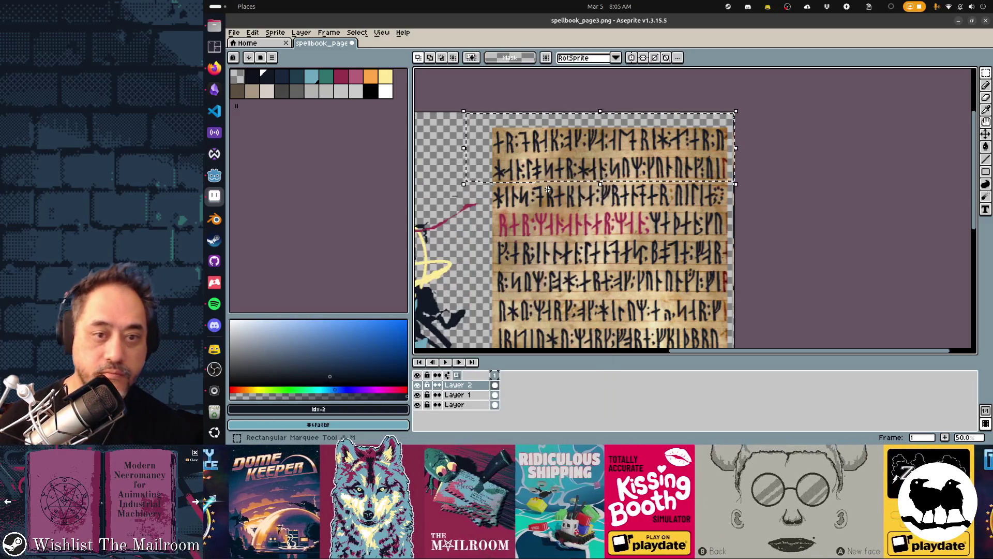
scroll(657, 166, "up", 1)
left_click_drag(658, 167, 828, 79)
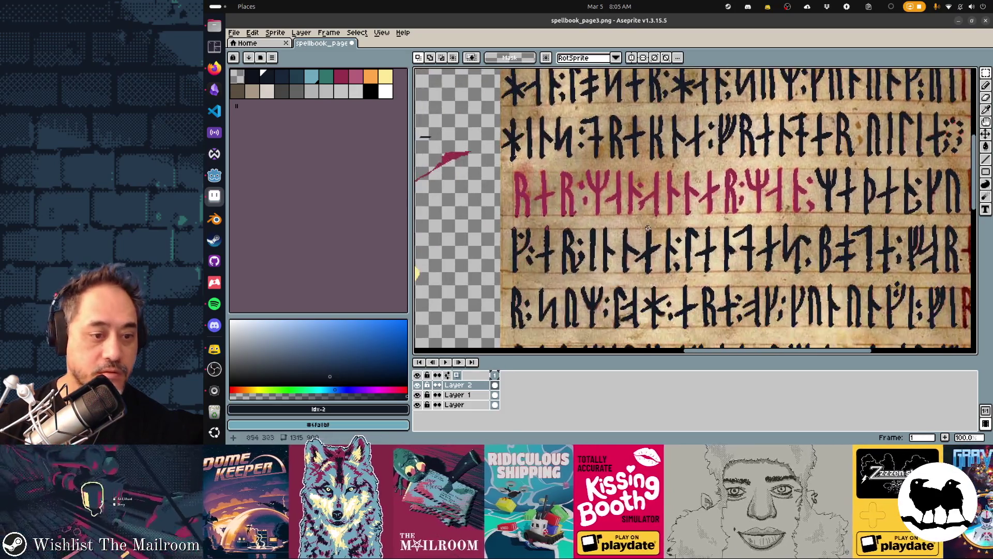
Step: Hide the parchment Layer 1 and save spellbook_page3.png
left_click(417, 395)
key("ctrl+s")
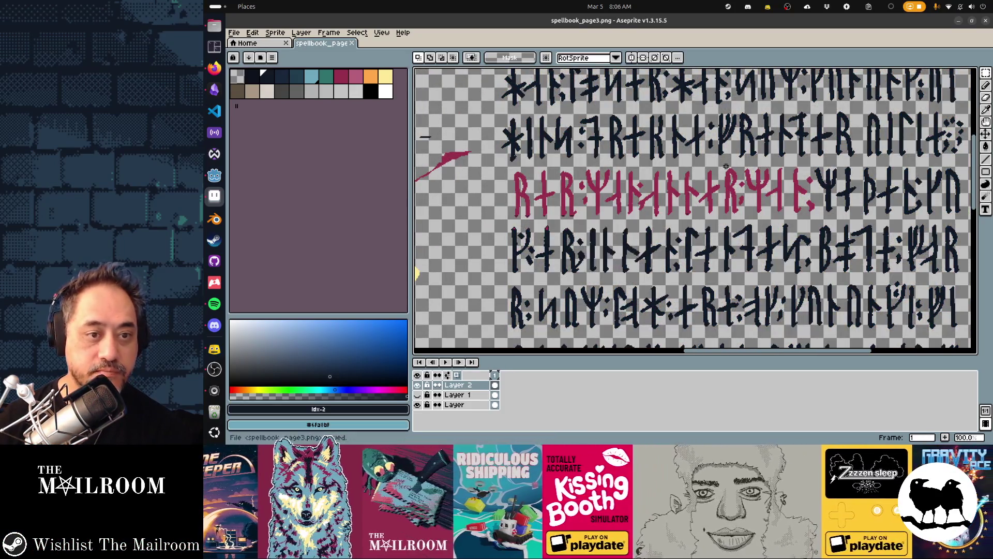
left_click_drag(603, 236, 627, 208)
key("b")
scroll(538, 207, "up", 1)
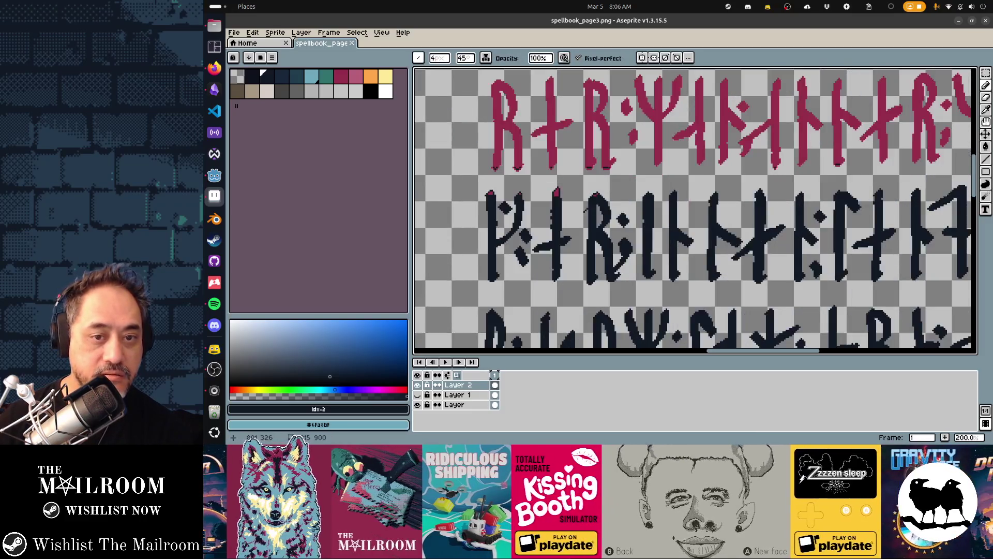
left_click(341, 76)
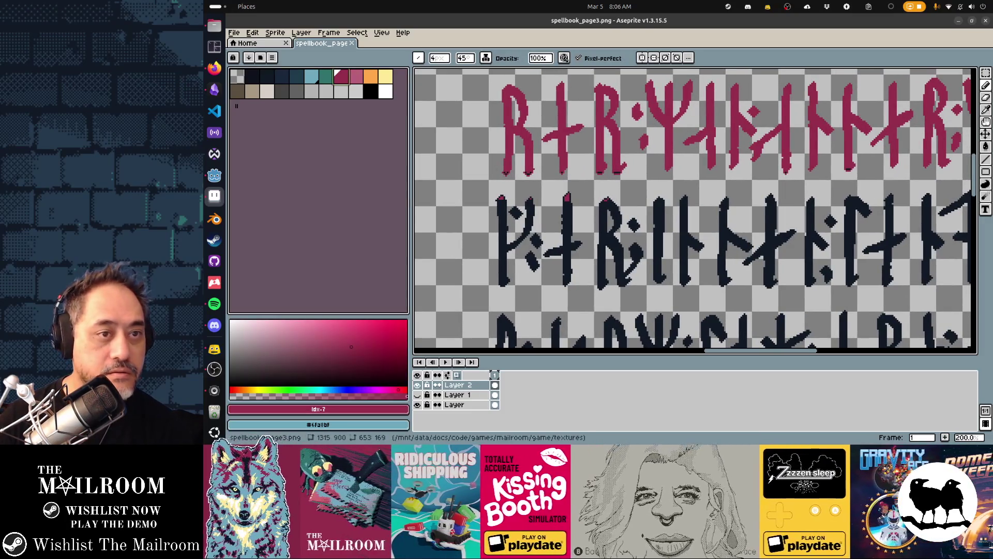
left_click(485, 57)
left_click(507, 98)
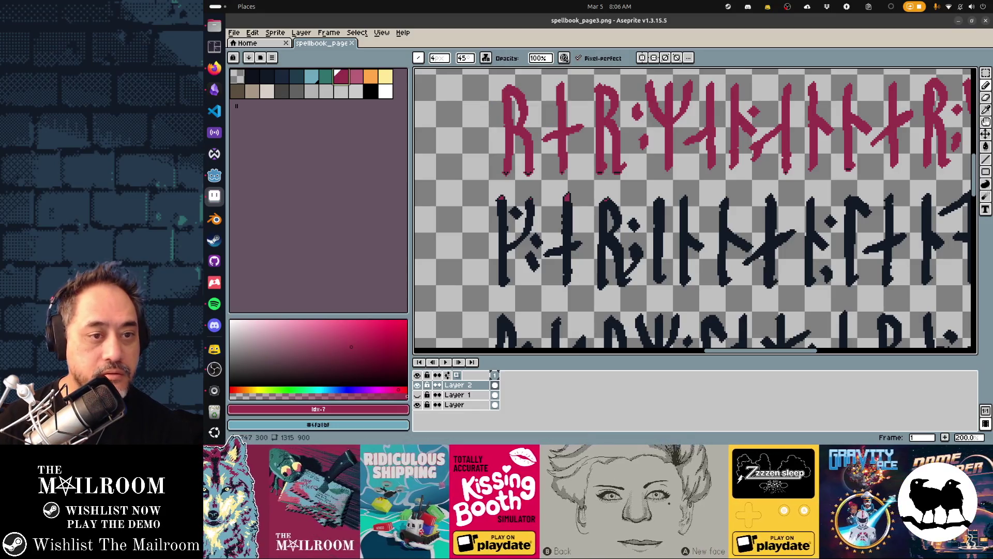
left_click(418, 57)
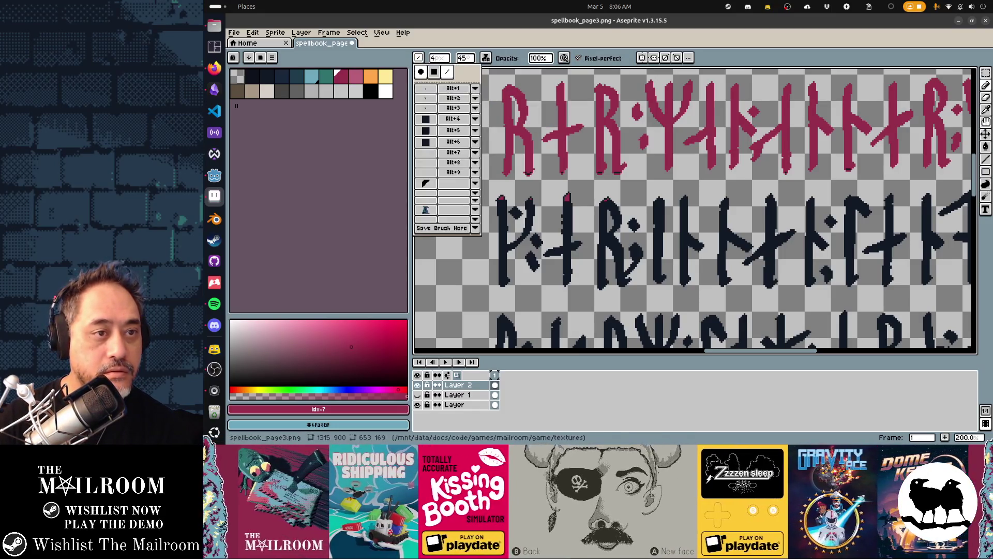
left_click(421, 72)
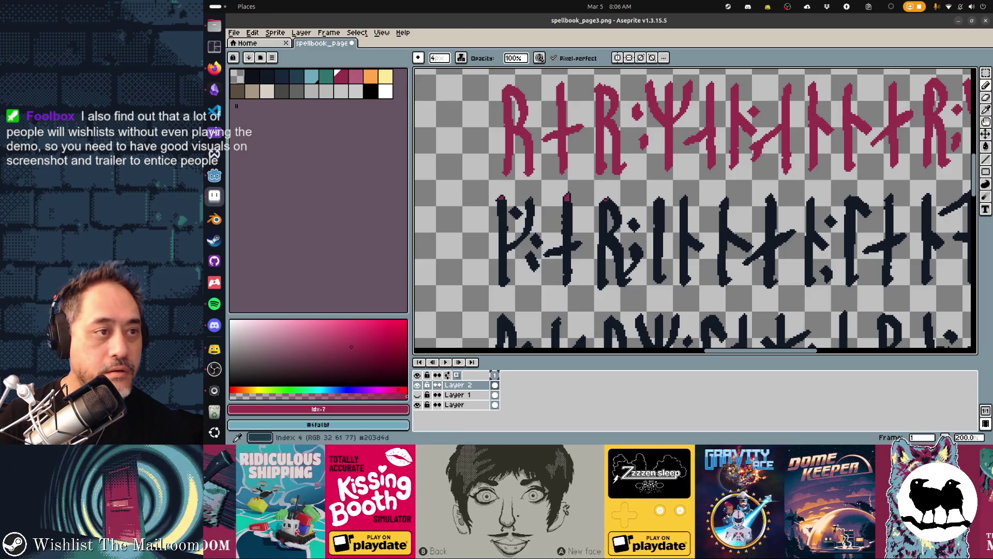
left_click(267, 76)
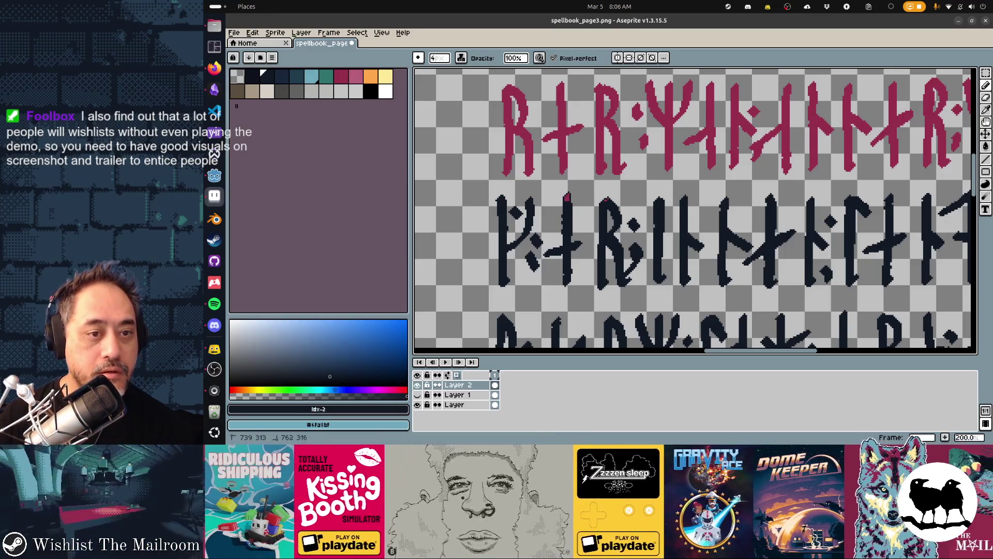
scroll(608, 211, "right", 5)
scroll(608, 211, "up", 2)
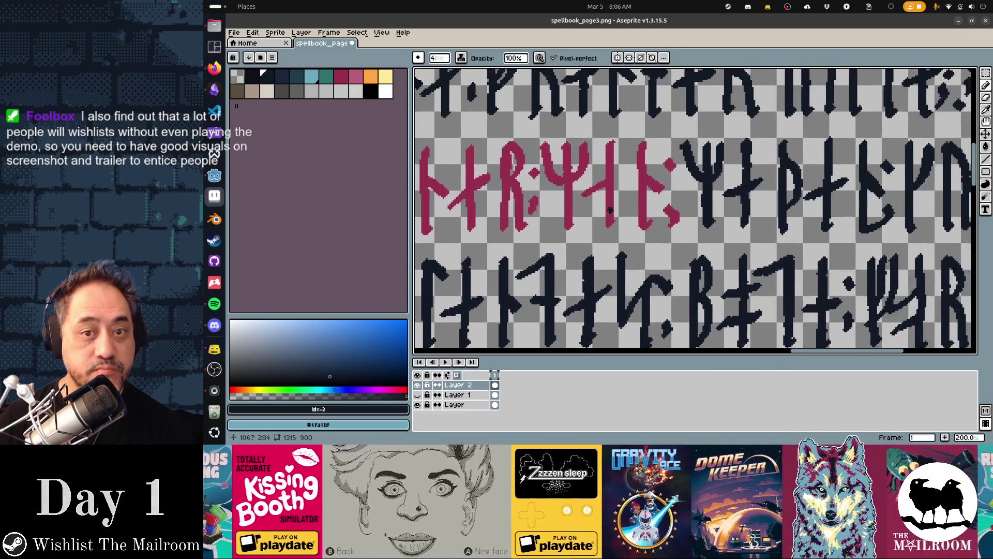
scroll(608, 211, "right", 3)
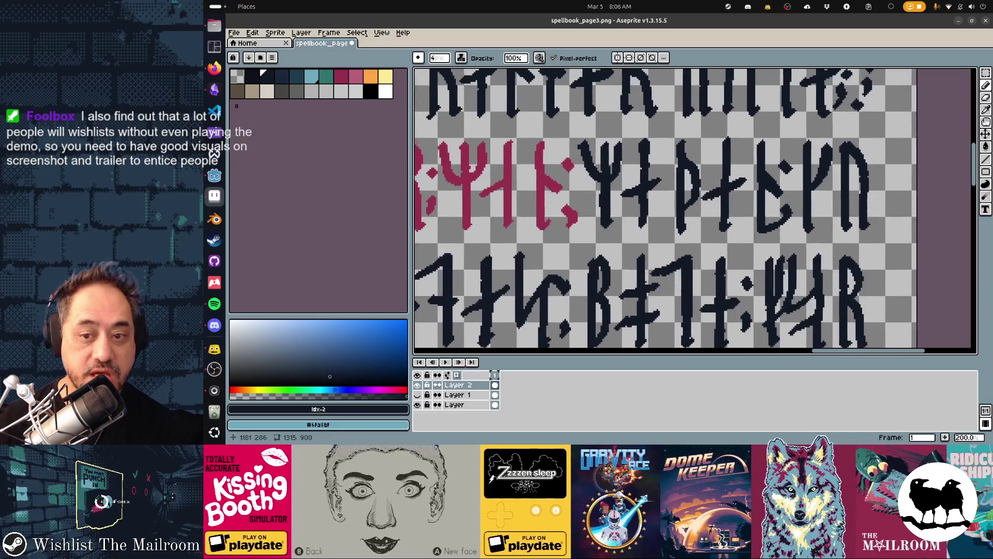
scroll(609, 212, "up", 2)
scroll(609, 212, "right", 2)
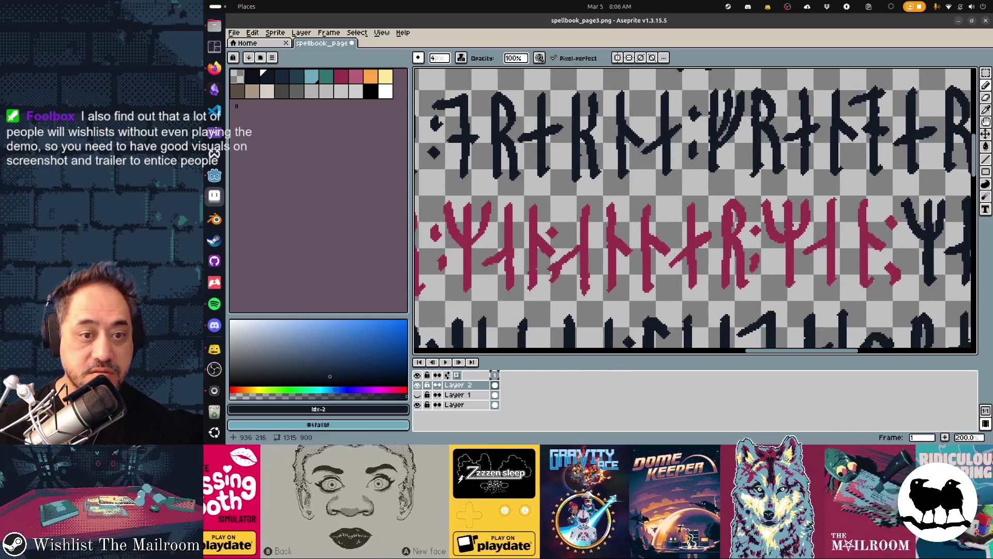
scroll(695, 211, "left", 10)
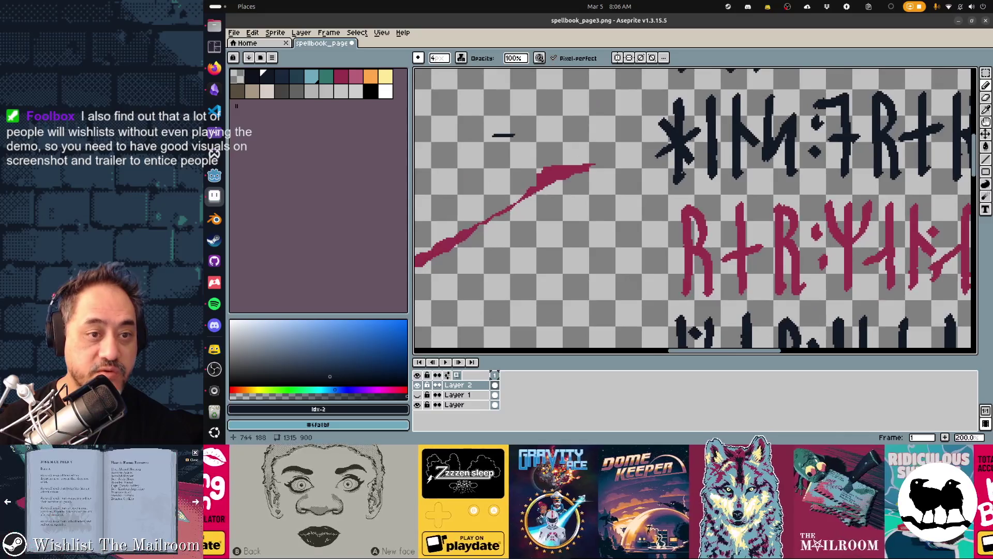
scroll(696, 211, "up", 10)
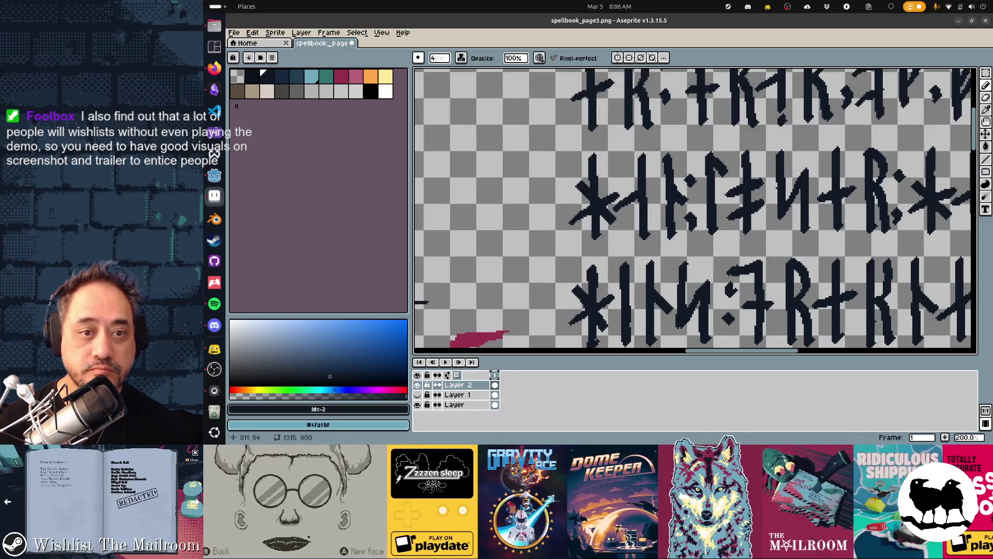
scroll(695, 211, "right", 10)
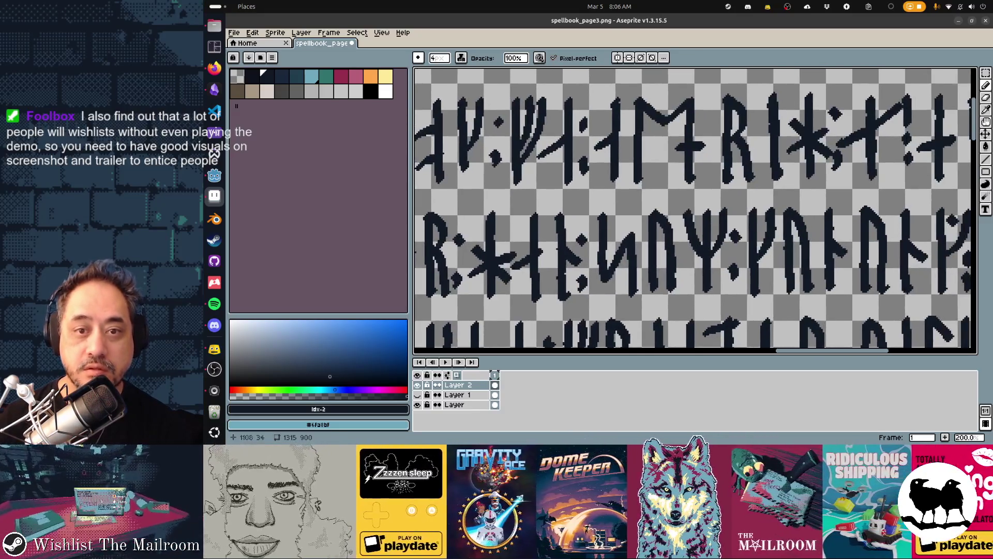
scroll(695, 211, "down", 5)
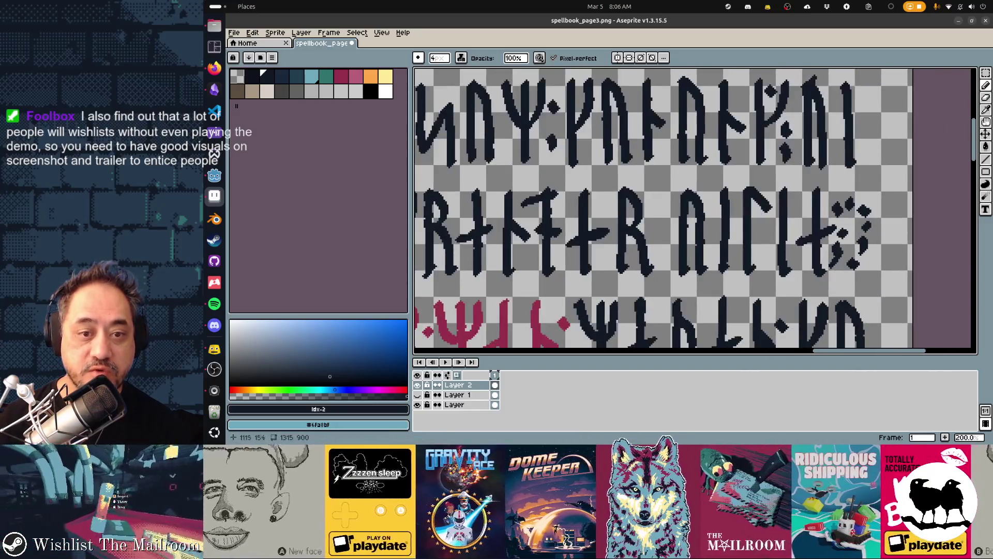
scroll(695, 211, "left", 5)
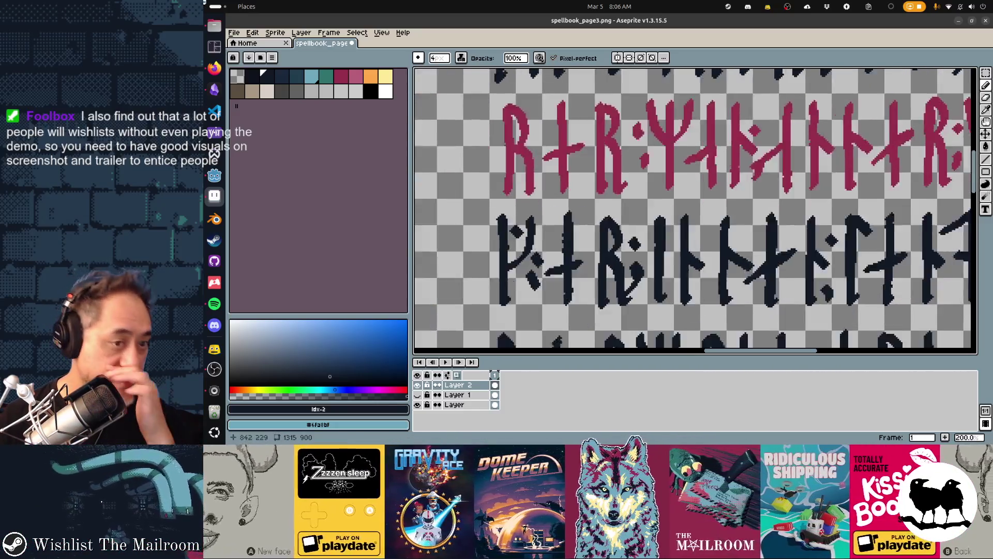
scroll(695, 212, "down", 2)
scroll(695, 212, "right", 1)
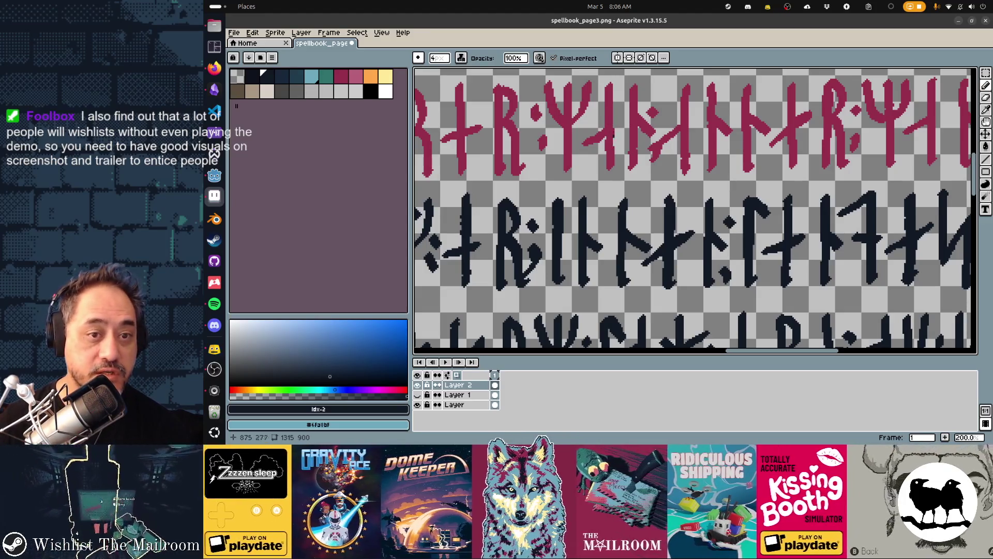
Step: Choose the crimson palette swatch (index 7) as the drawing colour
left_click(337, 75)
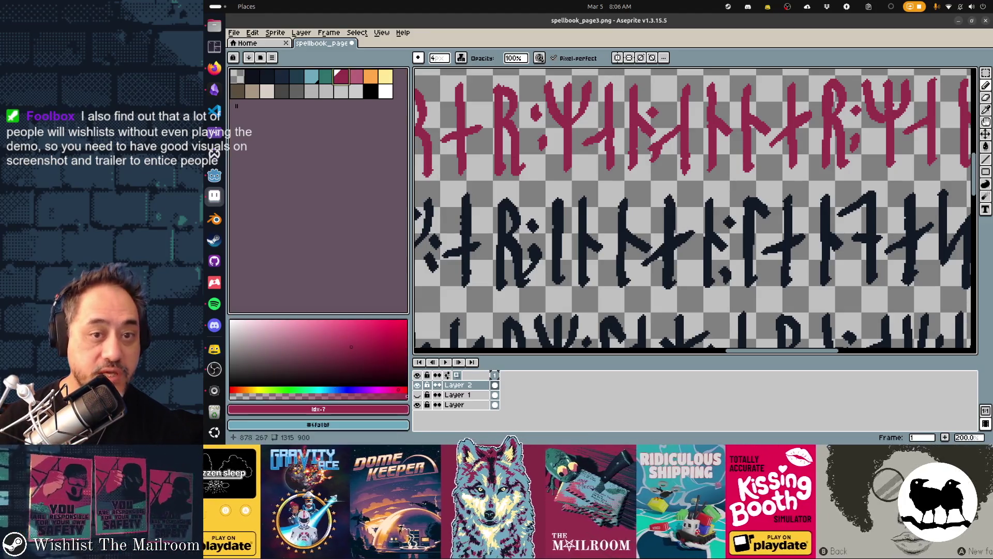
scroll(696, 211, "right", 3)
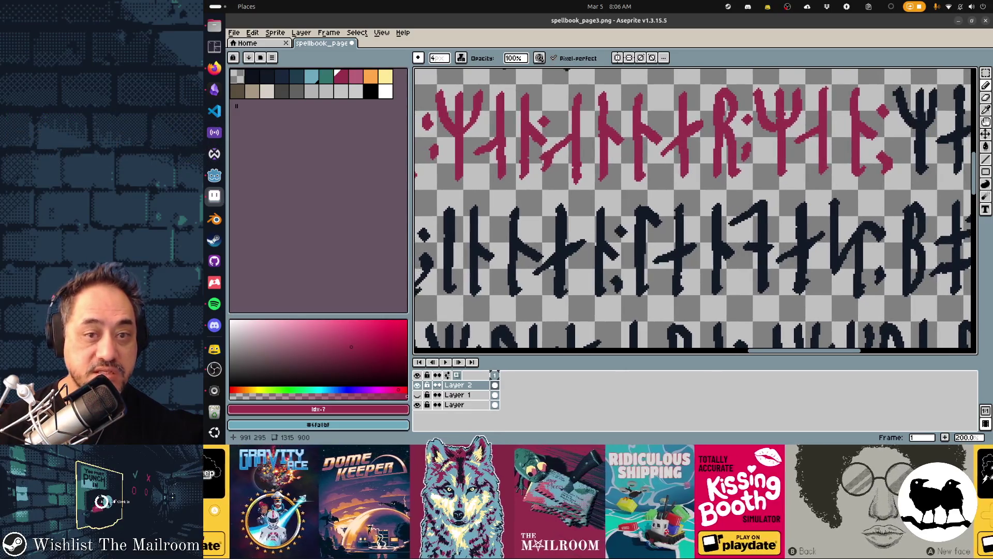
scroll(696, 211, "right", 5)
scroll(695, 211, "down", 3)
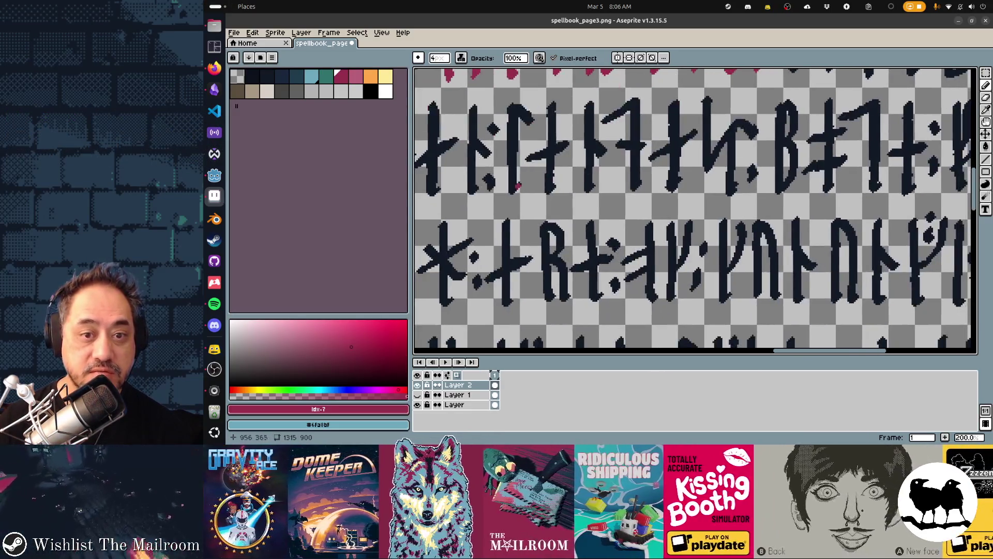
scroll(696, 211, "left", 6)
scroll(695, 211, "down", 2)
scroll(696, 212, "left", 8)
scroll(695, 211, "up", 2)
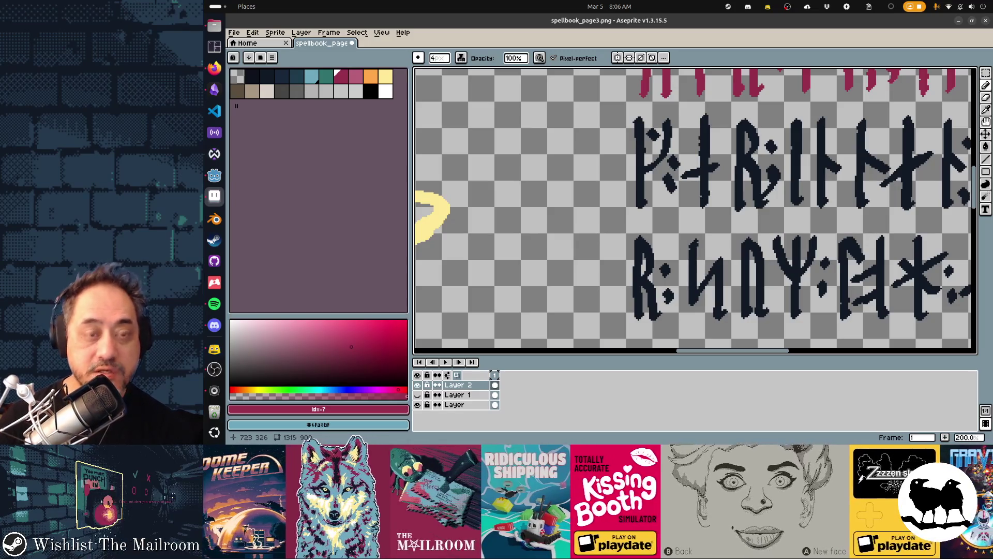
Step: Pan across the canvas to review the crimson and dark navy rune rows
scroll(739, 162, "right", 6)
scroll(738, 162, "down", 2)
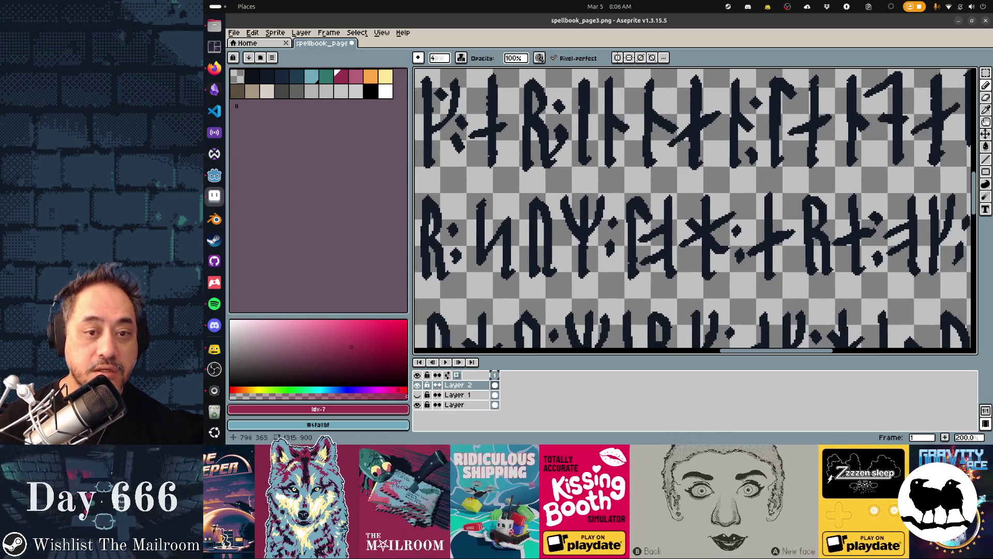
scroll(636, 77, "down", 4)
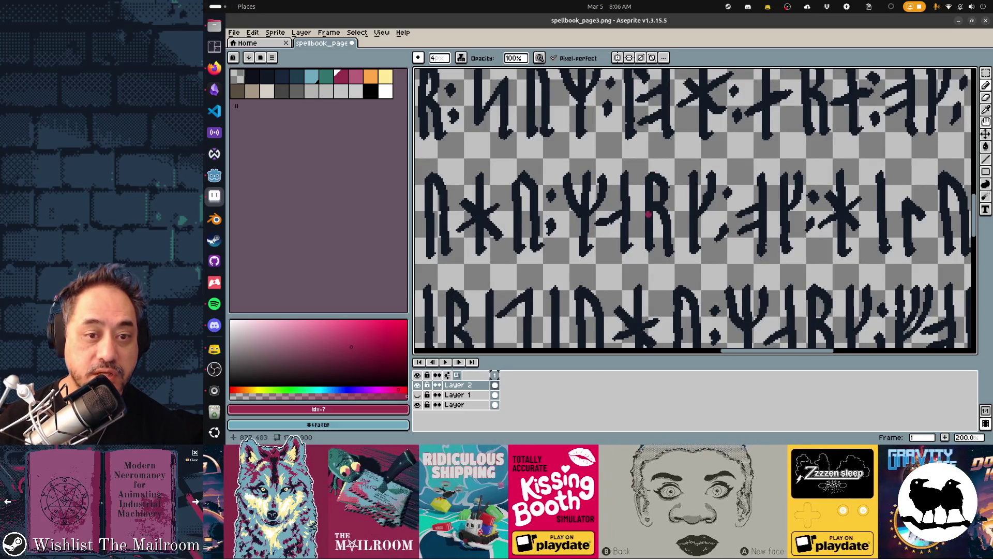
scroll(573, 137, "down", 5)
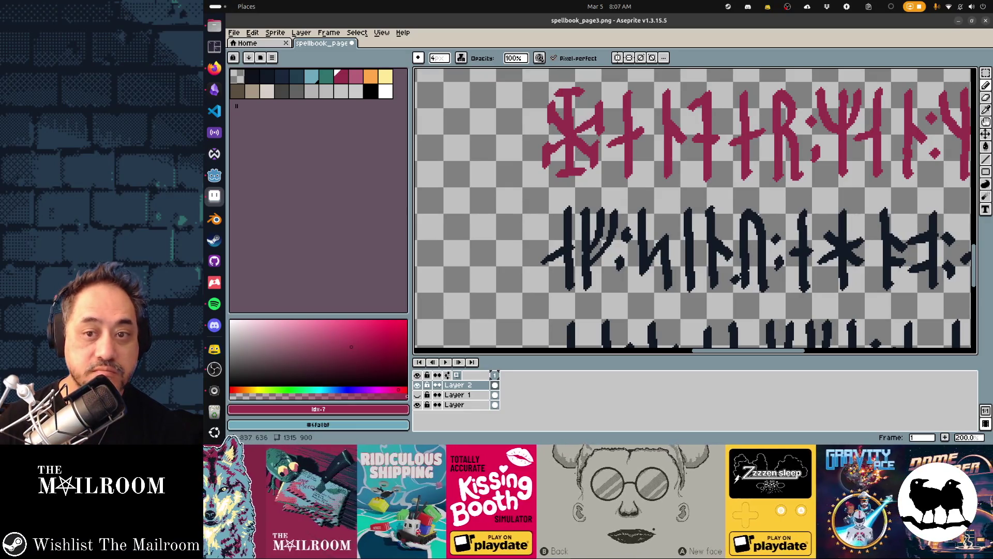
scroll(695, 210, "right", 8)
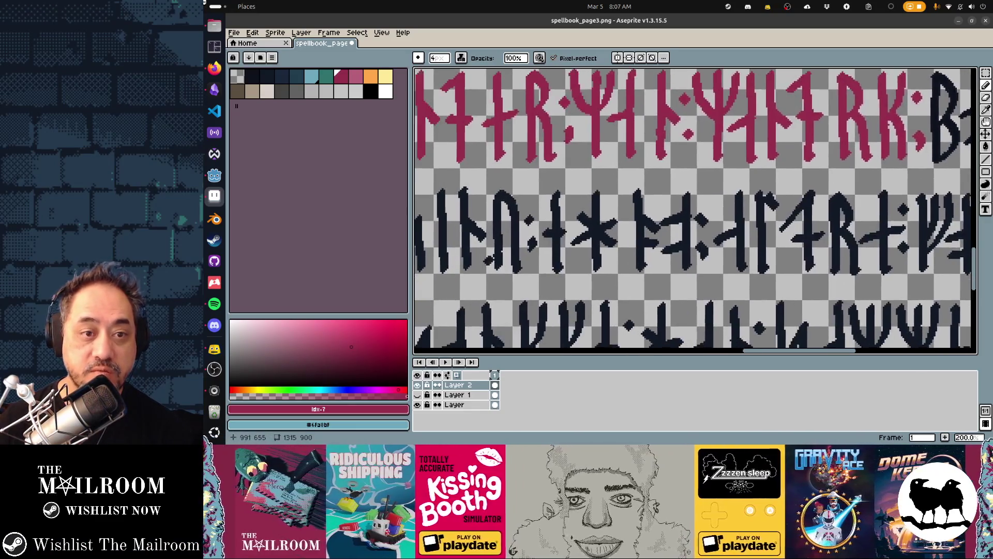
scroll(695, 210, "left", 7)
scroll(695, 211, "down", 2)
scroll(695, 210, "up", 4)
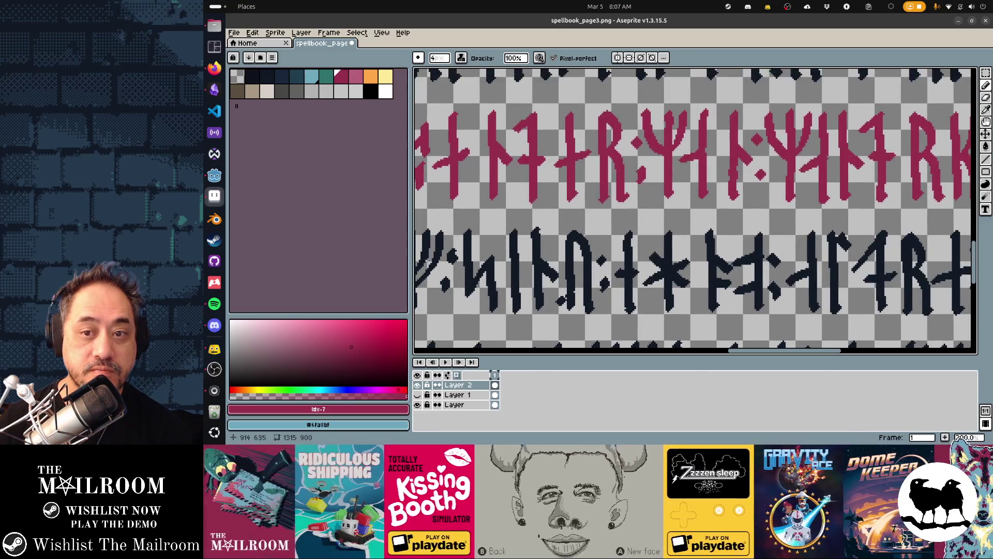
scroll(693, 211, "right", 7)
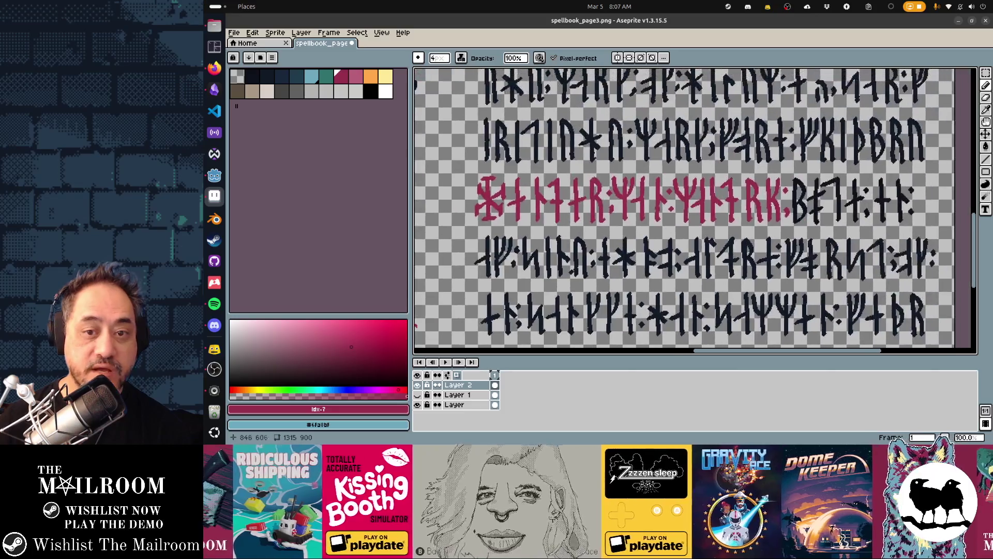
Step: Pan around the rune rows and save spellbook_page3.png
scroll(695, 210, "up", 10)
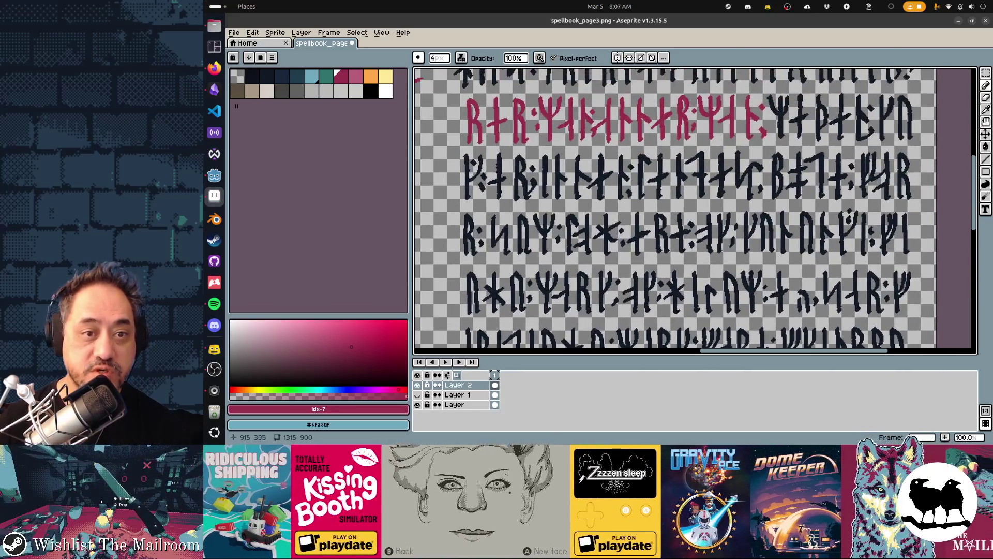
scroll(696, 211, "up", 2)
scroll(695, 211, "left", 2)
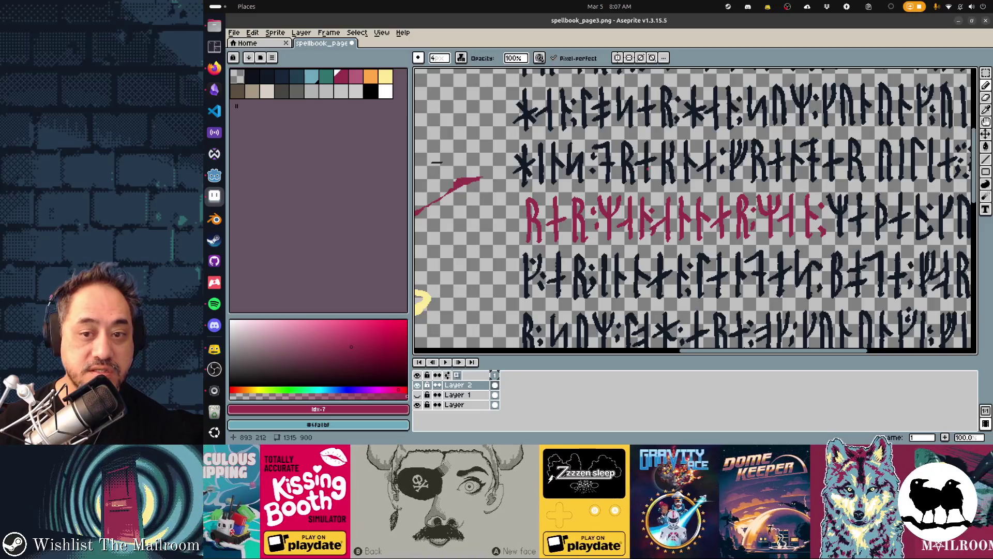
scroll(695, 211, "down", 10)
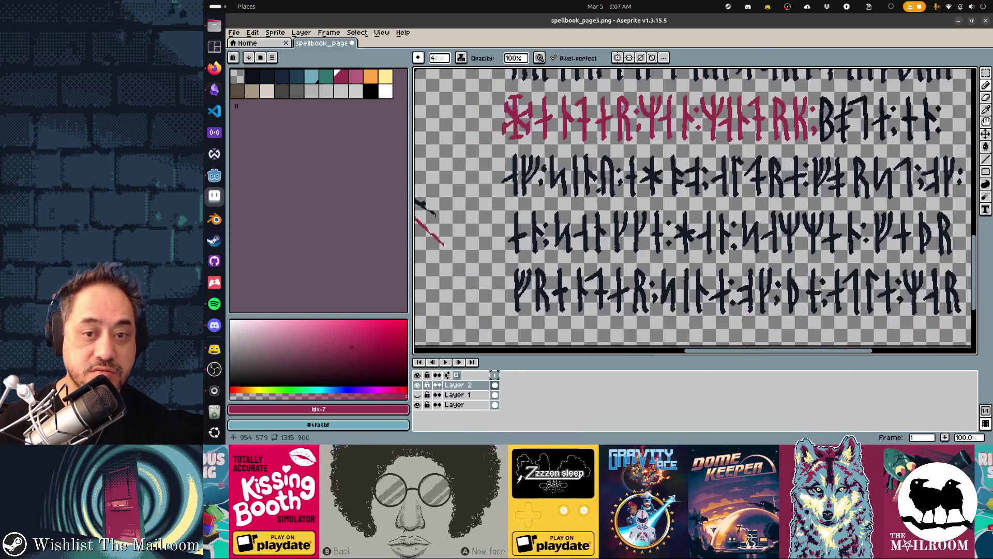
scroll(695, 210, "up", 3)
scroll(696, 210, "right", 1)
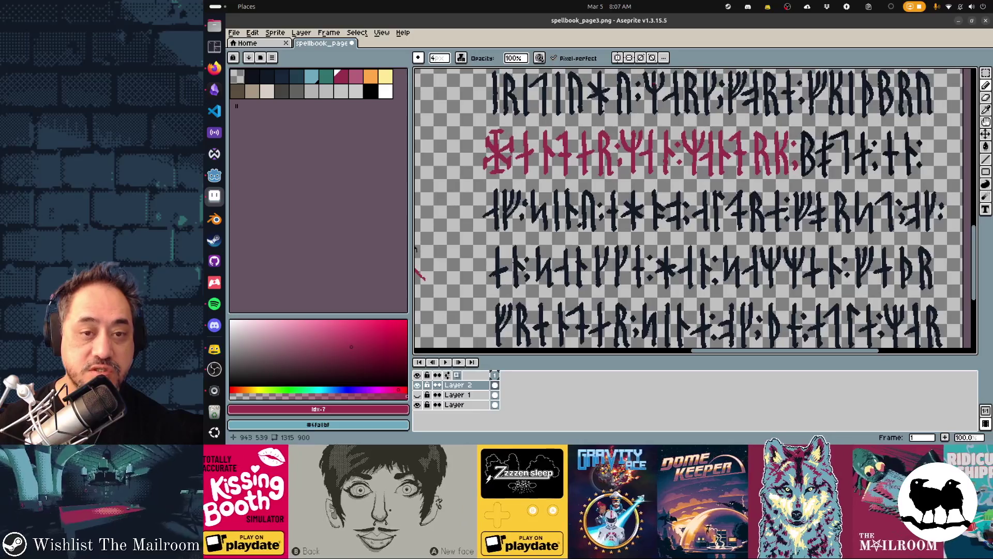
scroll(695, 210, "up", 8)
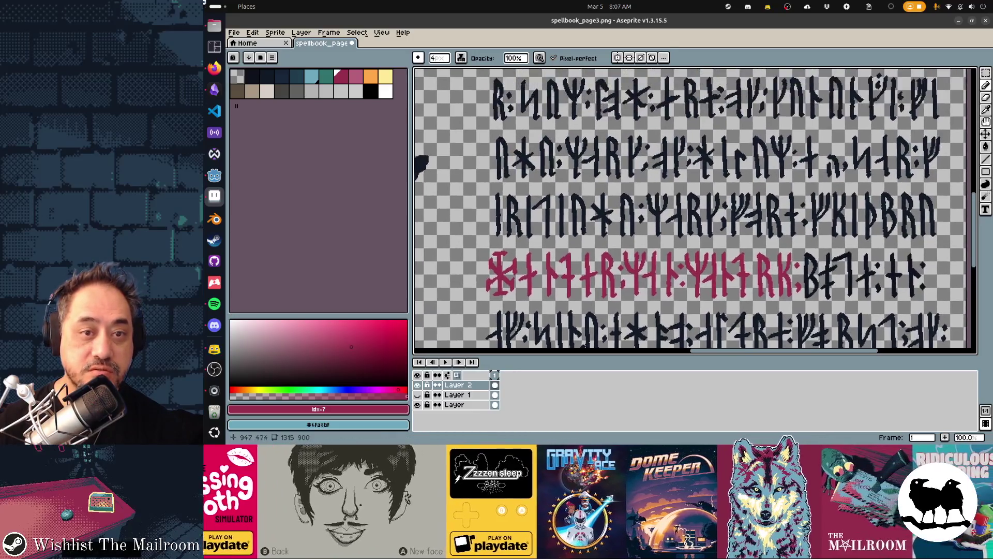
scroll(695, 211, "up", 10)
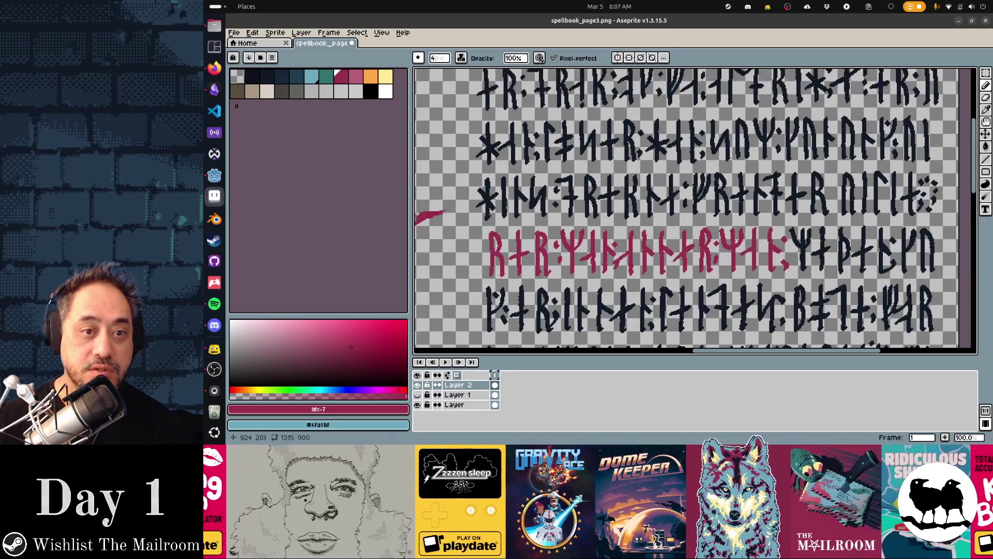
scroll(695, 210, "up", 2)
scroll(695, 210, "down", 4)
key("ctrl+s")
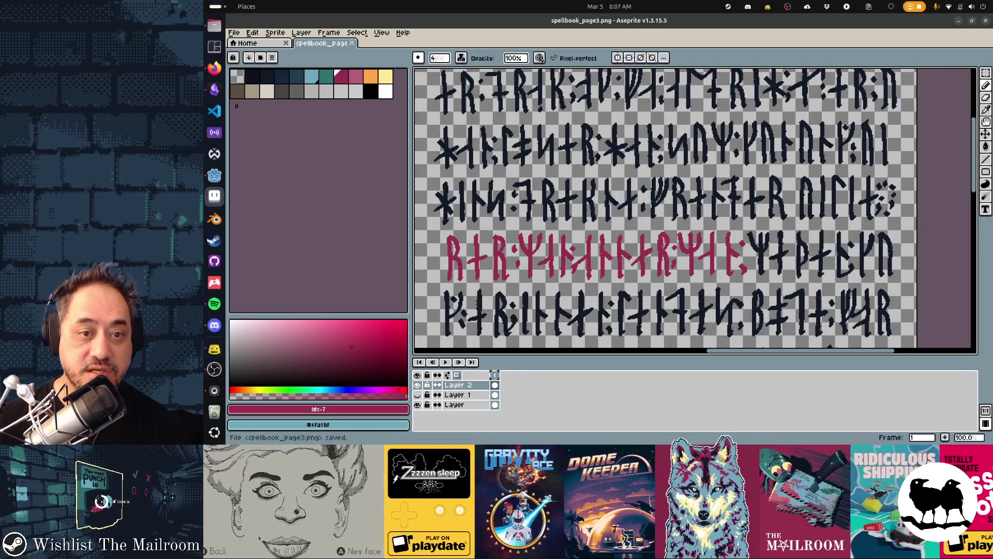
Step: Zoom out to 50% to view the yellow-ringed orb beside the rune rows, saving again
scroll(695, 210, "up", 2)
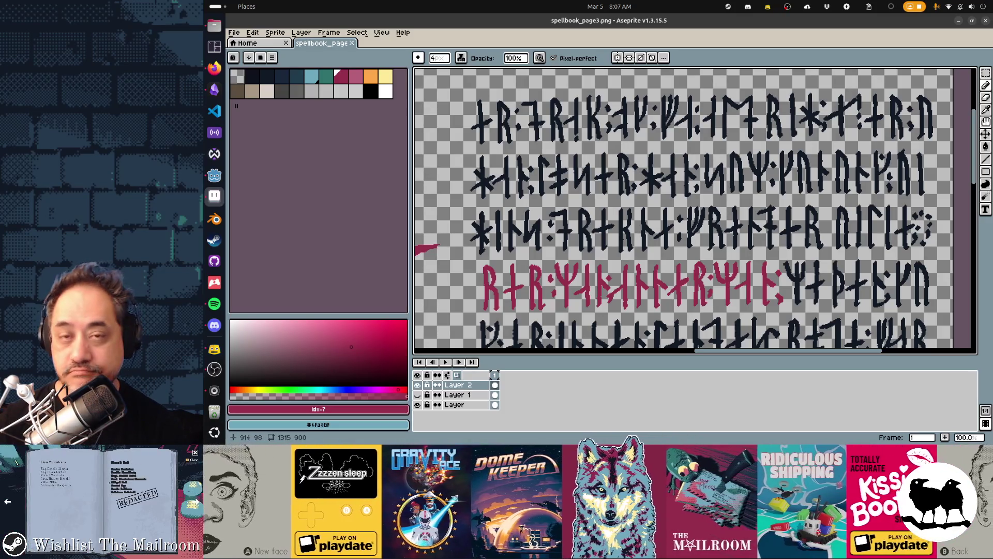
scroll(696, 211, "down", 10)
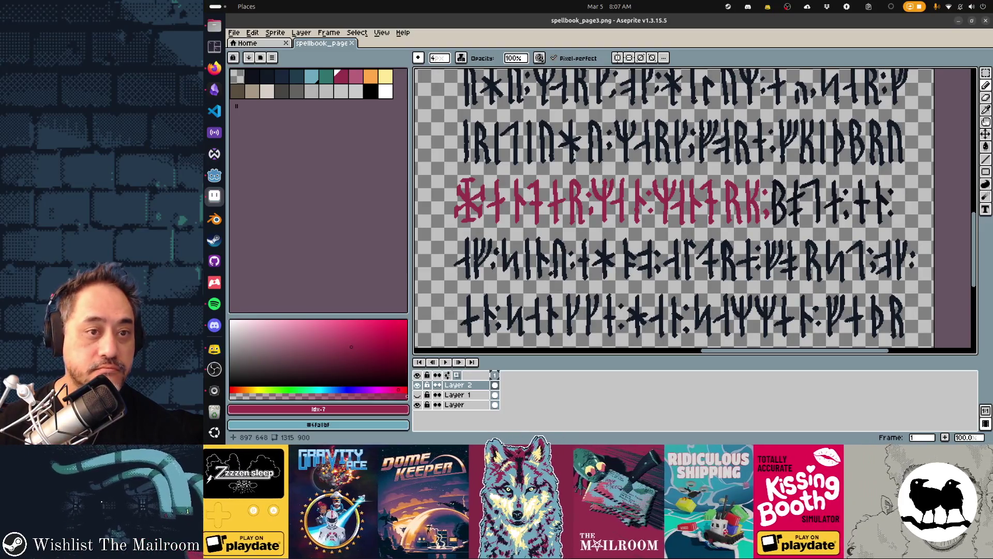
key("minus")
scroll(695, 211, "up", 5)
key("ctrl+s")
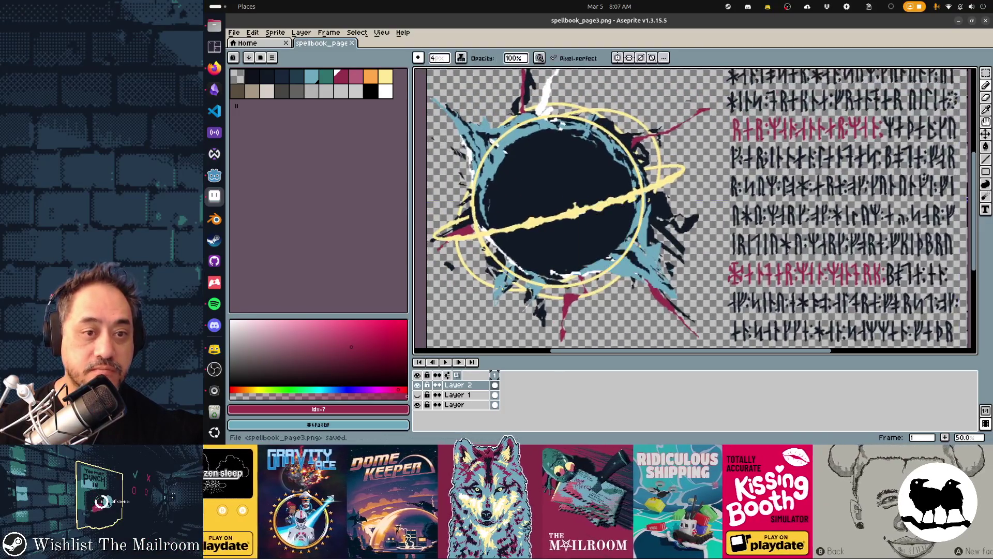
Step: Check the updated page on the book in Godot's spellbookui.tscn, then return to Aseprite
key("alt+Tab")
key("alt+Tab")
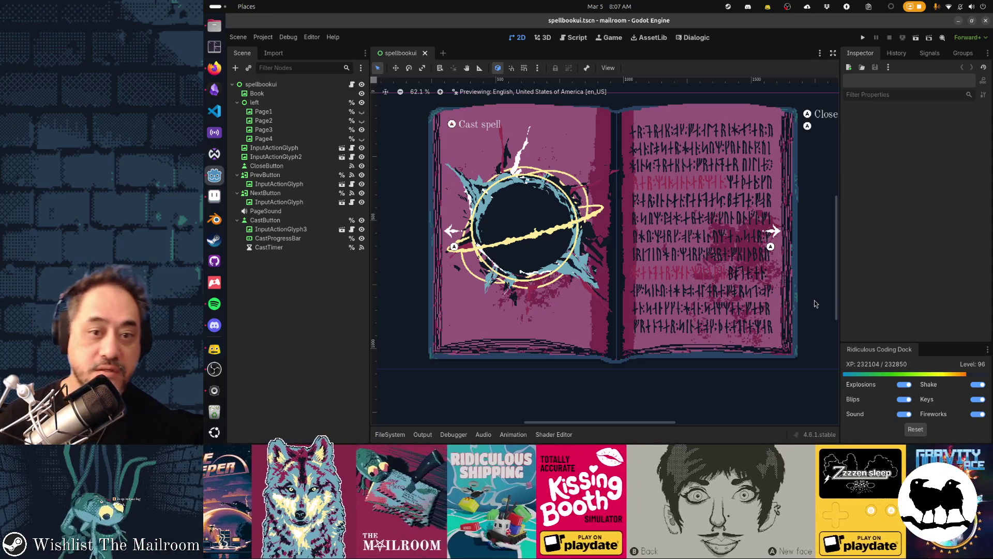
key("alt+Tab")
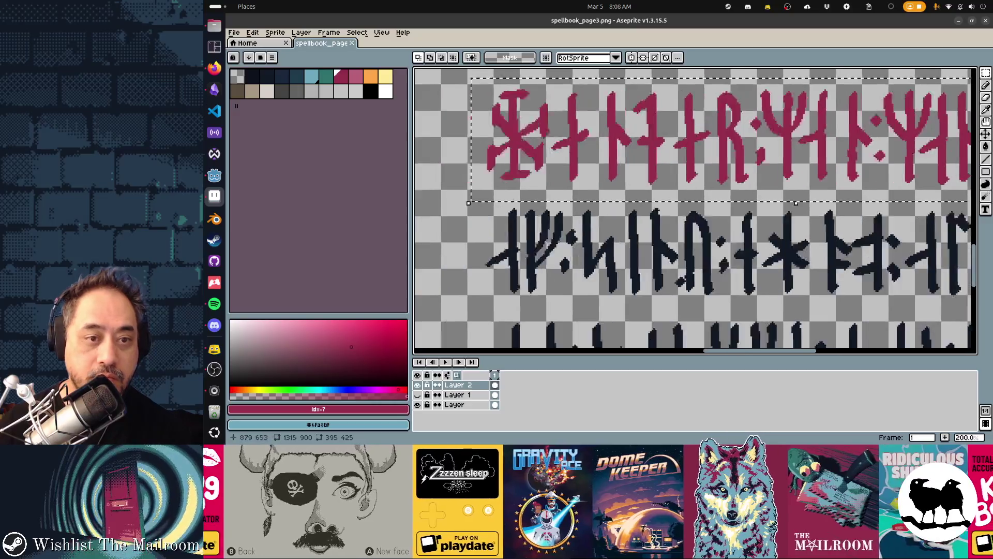
Step: Apply Hue/Saturation in HSV mode with saturation -100 to whiten the pink rune row
scroll(814, 300, "up", 2)
key("ctrl+shift+u")
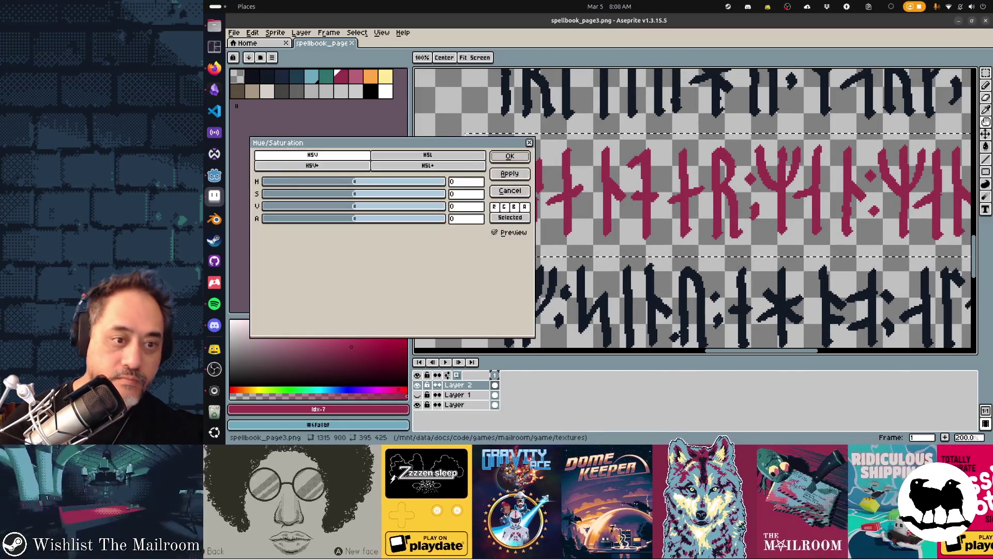
left_click(402, 205)
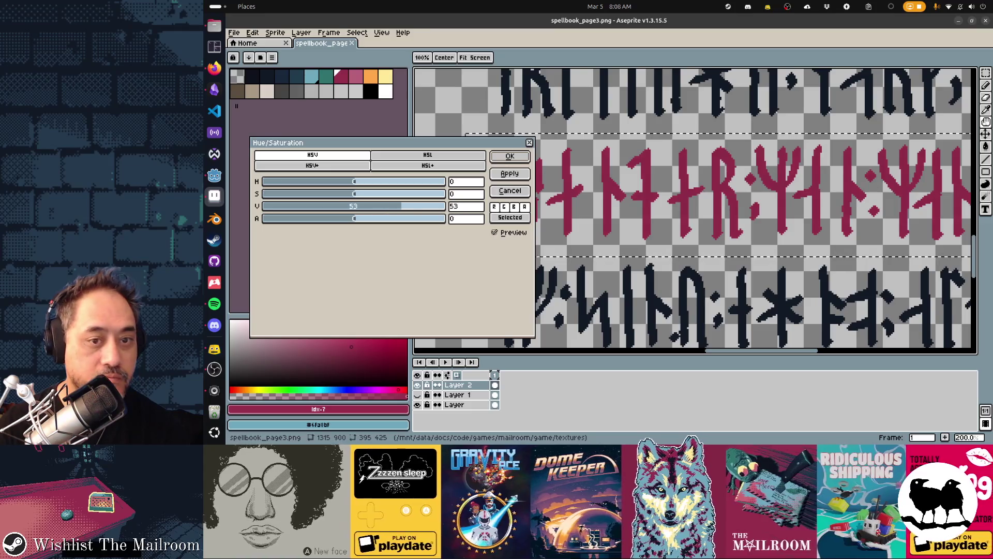
left_click_drag(402, 206, 445, 206)
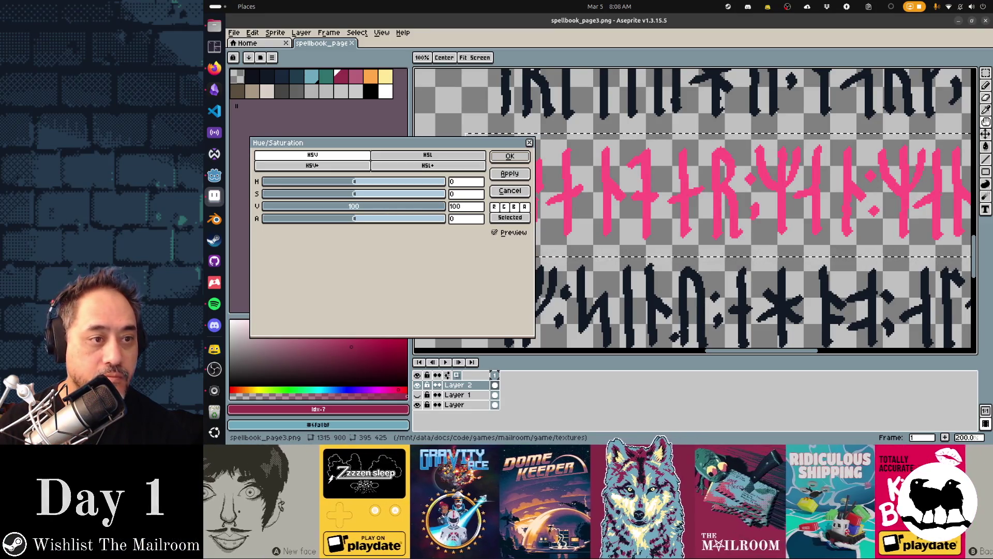
left_click(427, 155)
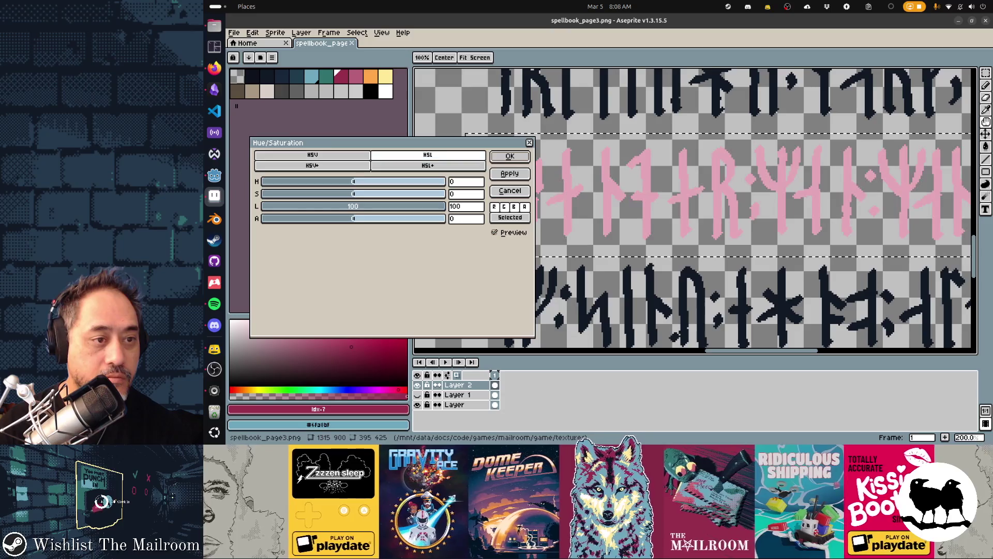
left_click(313, 155)
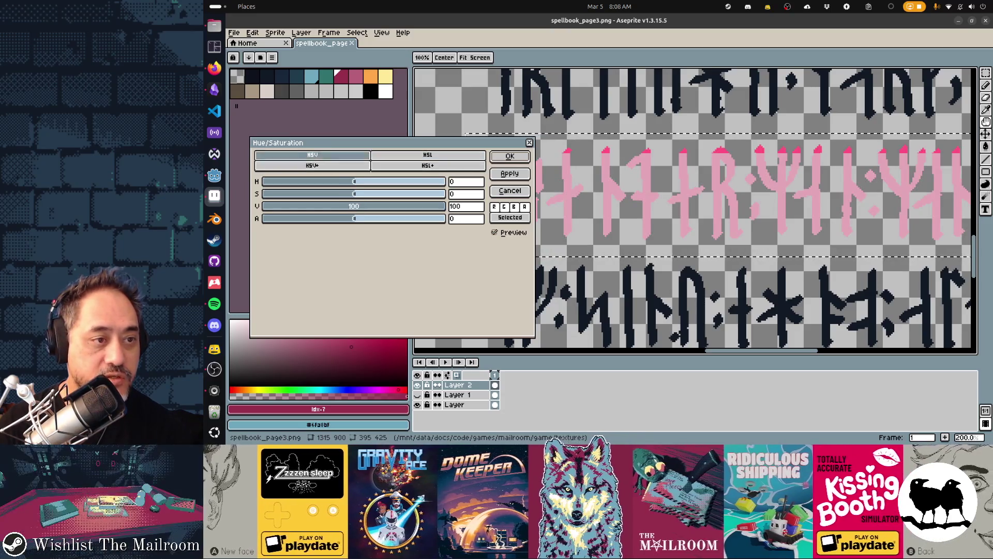
left_click_drag(354, 194, 263, 194)
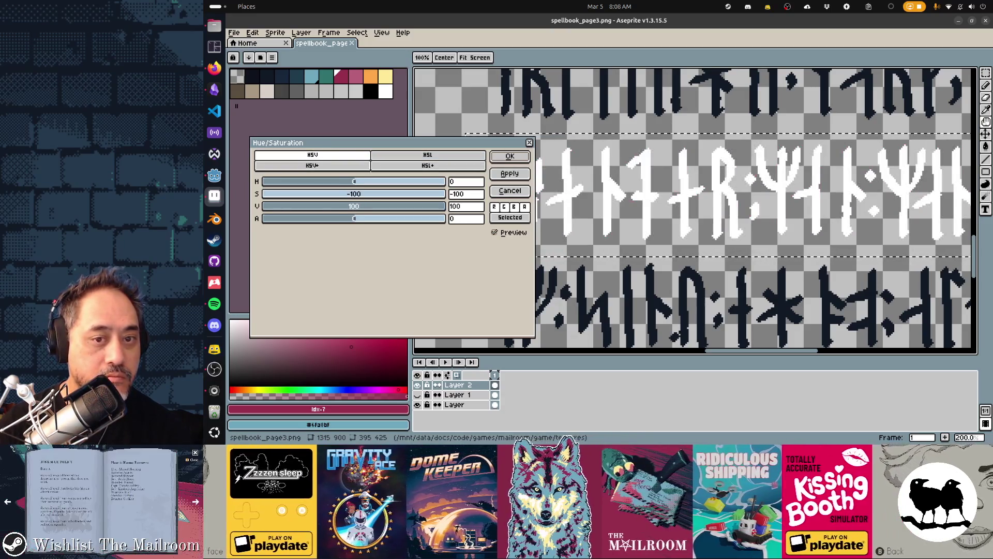
key("Return")
Step: Deselect the rune row and save spellbook_page3.png
scroll(540, 286, "down", 2)
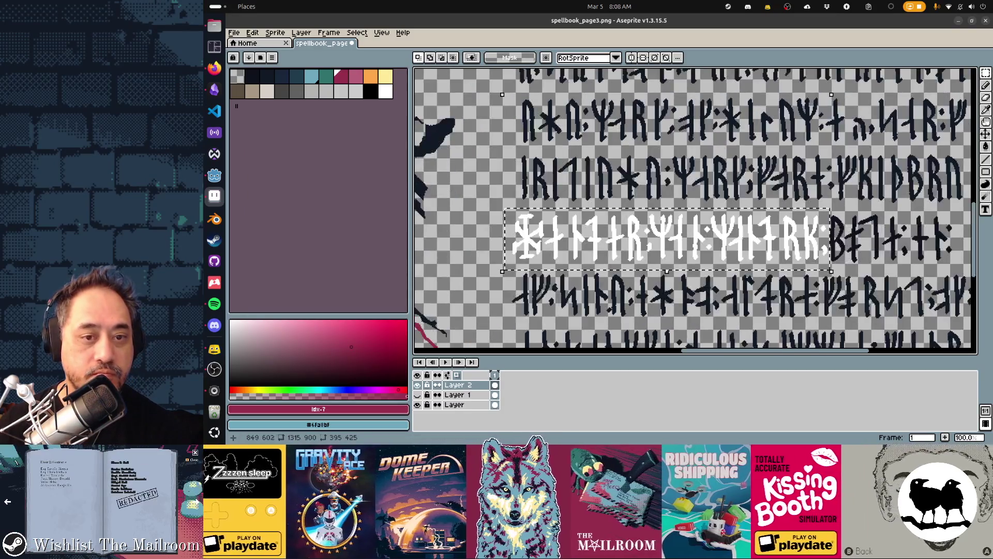
key("ctrl+d")
key("ctrl+s")
key("alt+Tab")
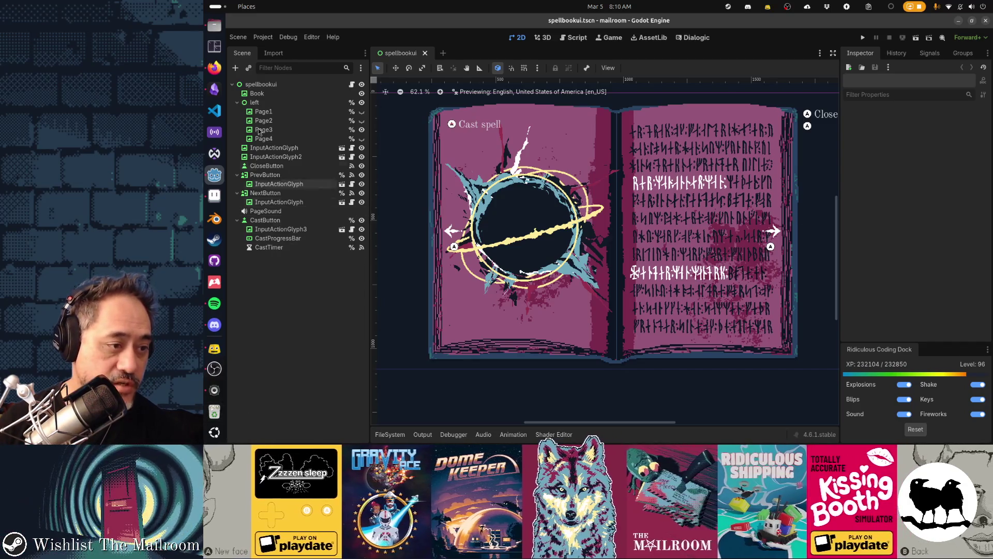
Step: Bring up the Files manager over Godot, showing the mailroom scrapbook folder
left_click(215, 31)
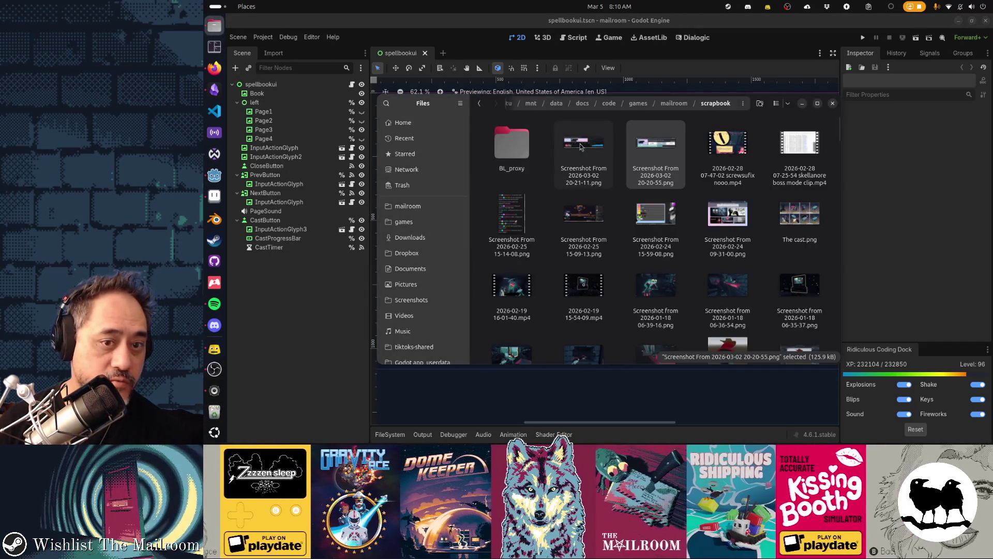
Step: View the Next Fest recap screenshot, close the viewer, and return to Firefox
double_click(641, 153)
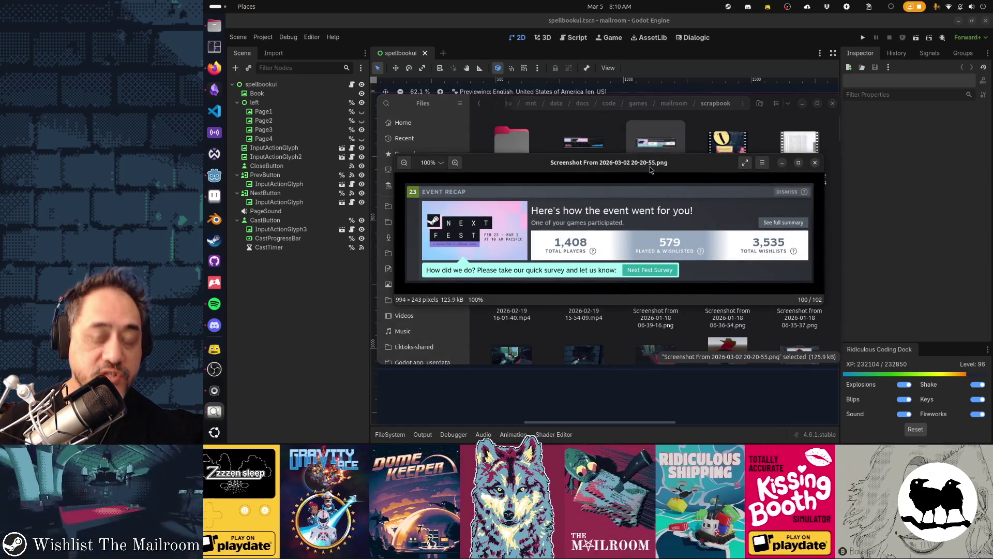
left_click_drag(650, 166, 631, 140)
mouse_move(545, 222)
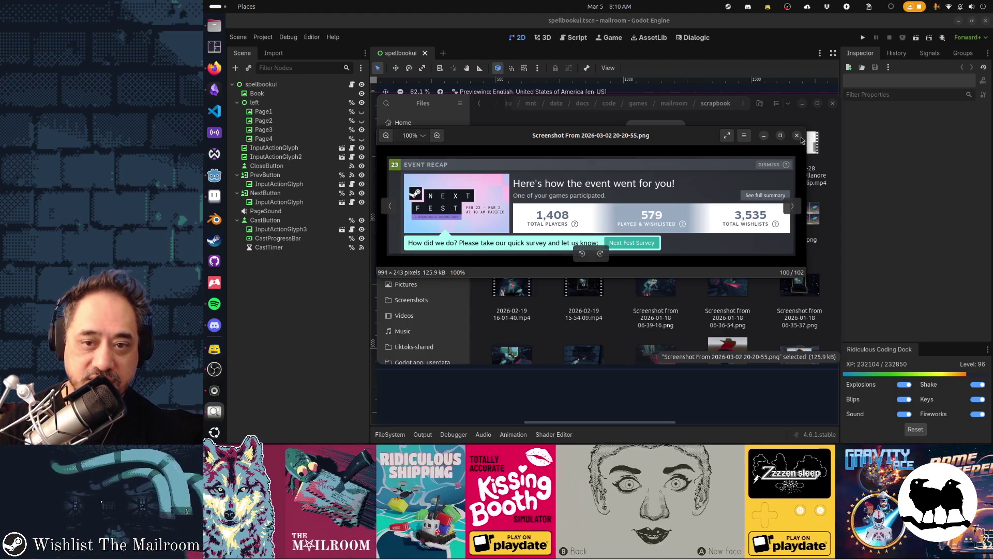
key("Escape")
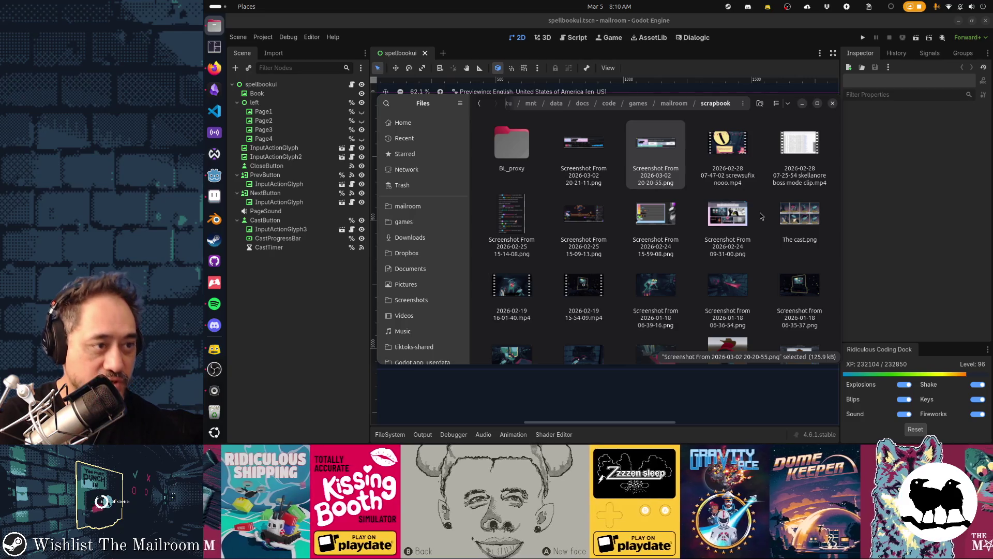
left_click(214, 67)
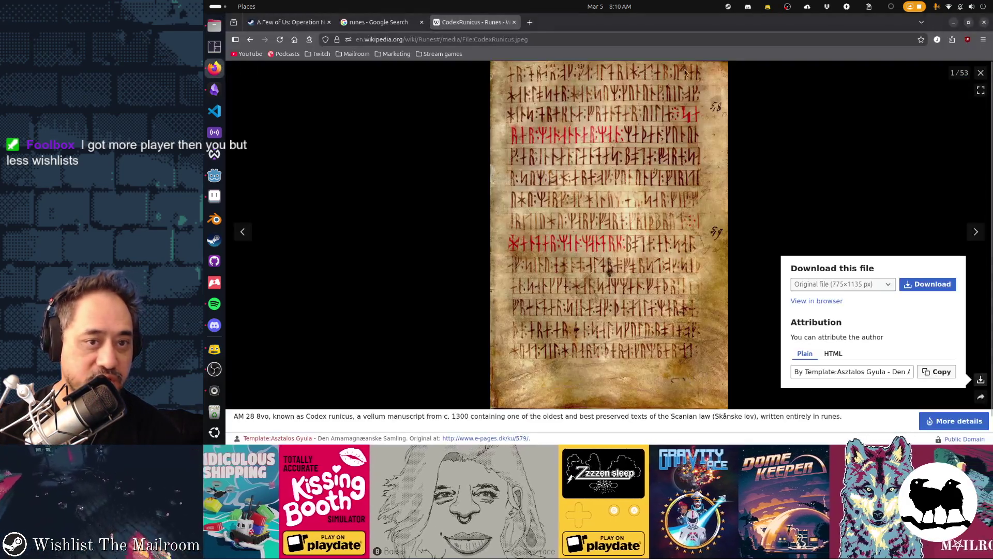
Step: Load store.steampowered.com in a new Firefox tab
left_click(531, 25)
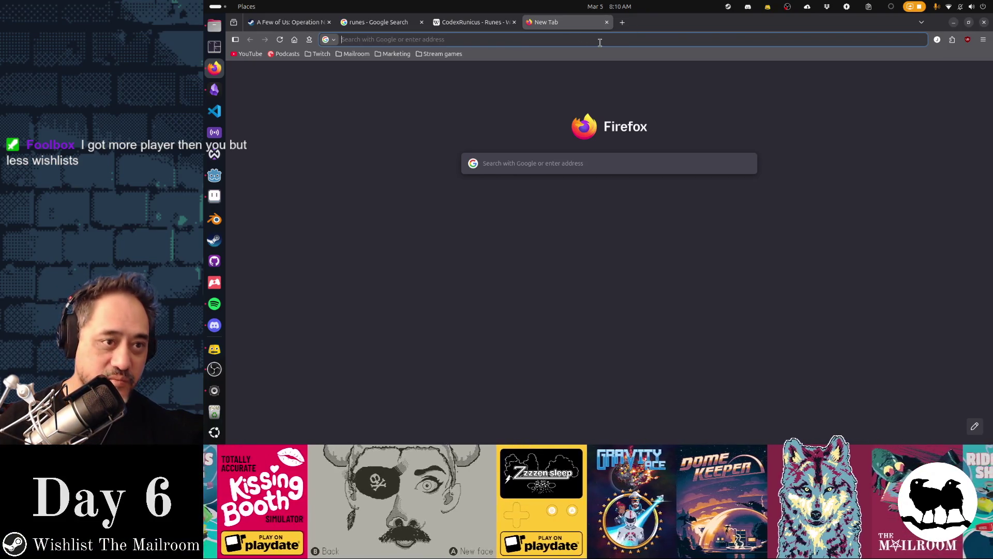
type("store.steampowered.com/")
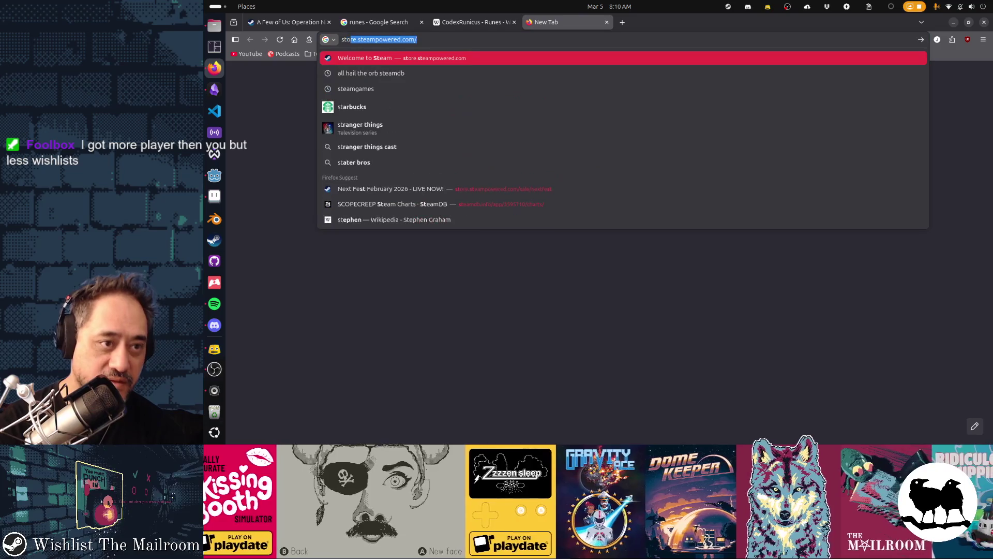
key("Return")
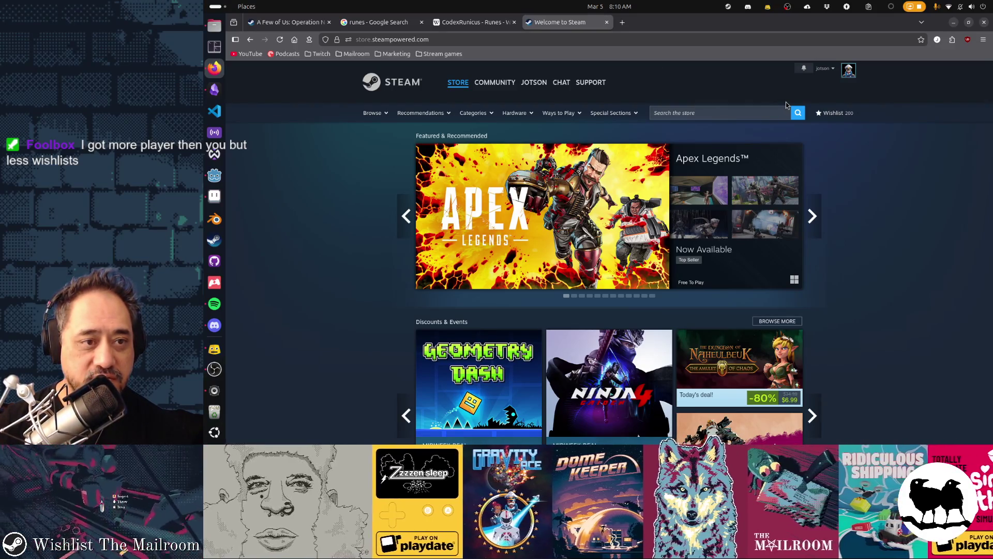
mouse_move(574, 160)
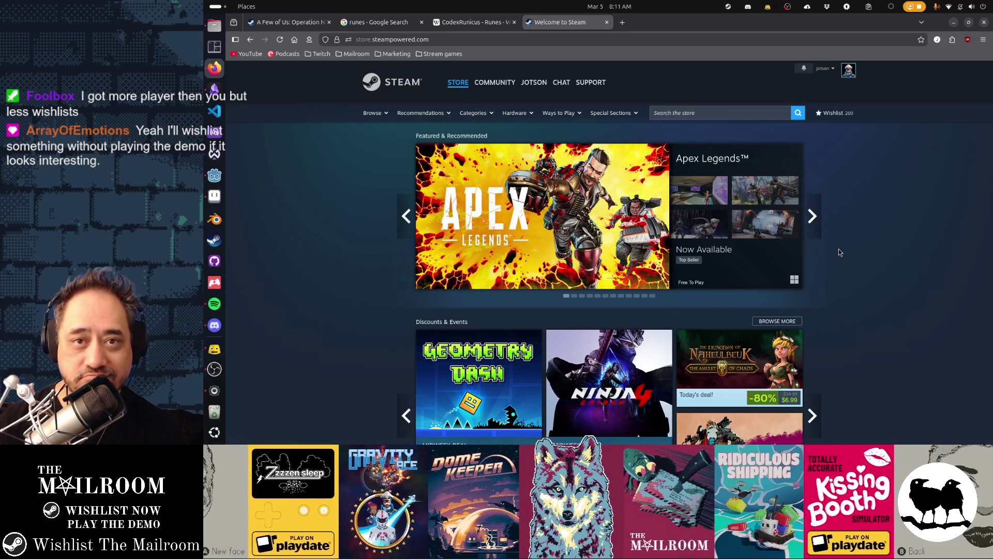
Step: Browse the Steam store's featured games, discounts and recommendations
scroll(840, 252, "down", 4)
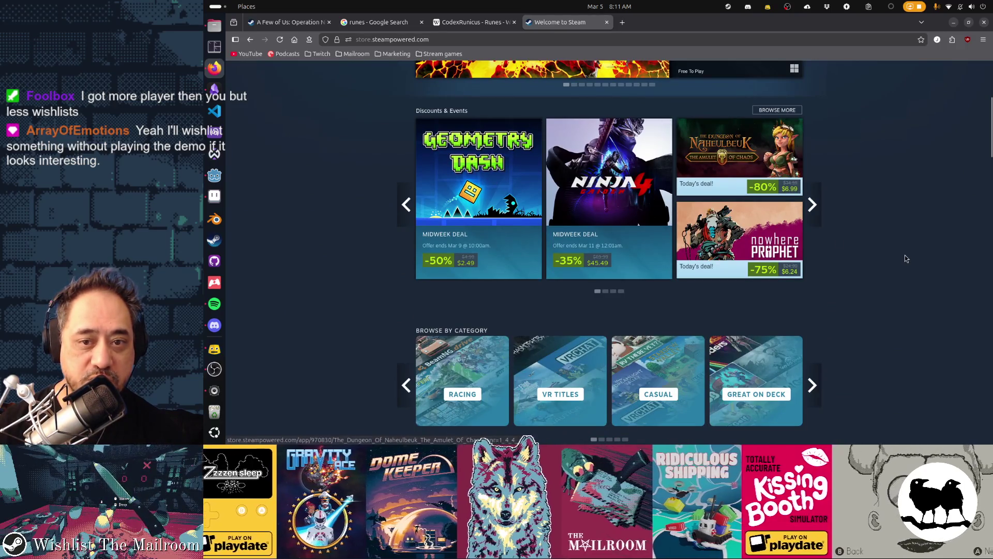
scroll(904, 255, "down", 3)
scroll(904, 257, "up", 6)
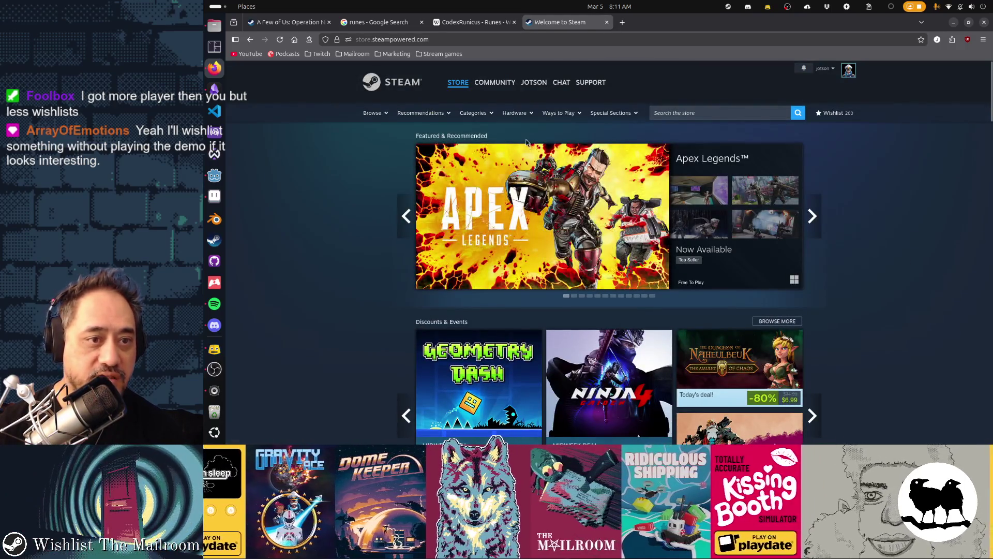
scroll(848, 238, "down", 8)
scroll(848, 239, "down", 12)
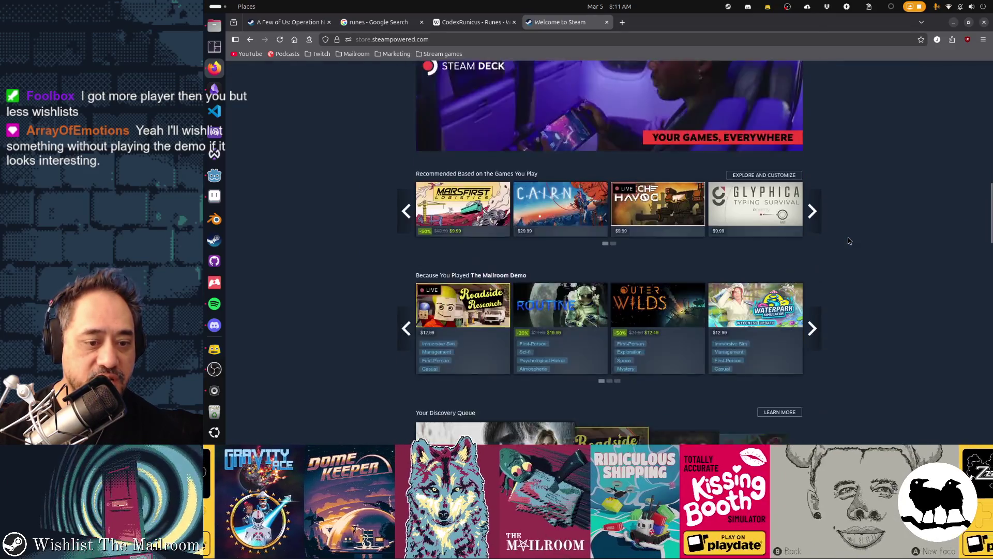
scroll(848, 239, "down", 10)
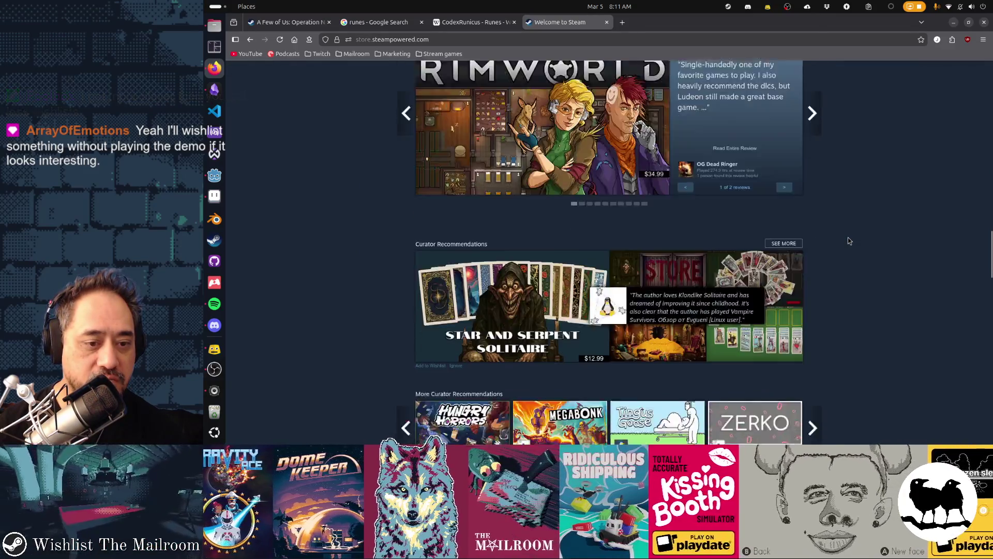
scroll(849, 240, "down", 8)
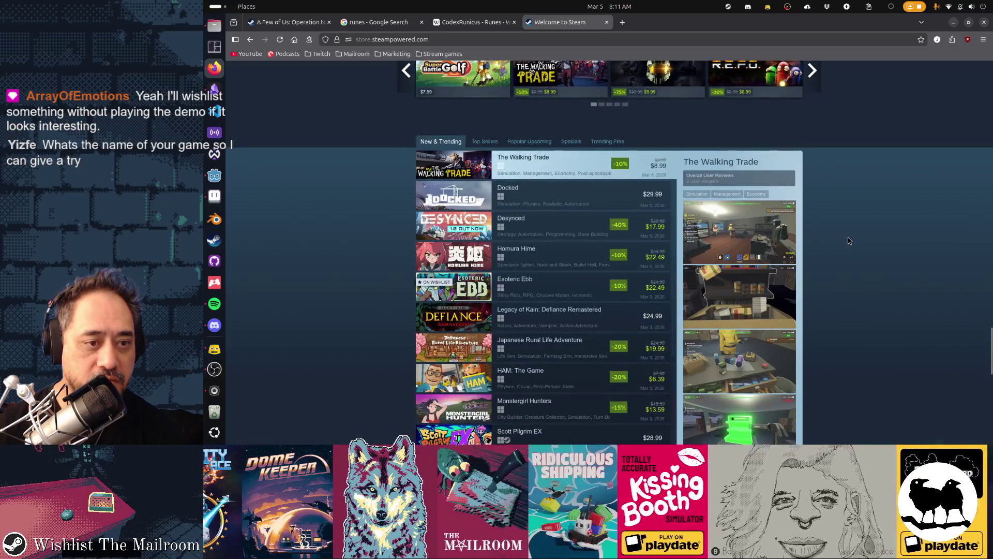
scroll(848, 240, "up", 15)
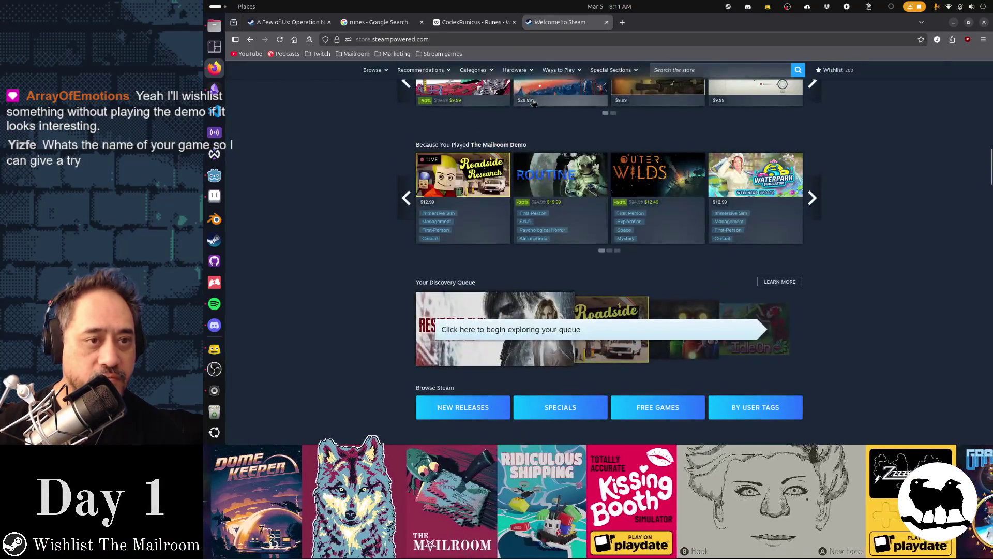
left_click(488, 39)
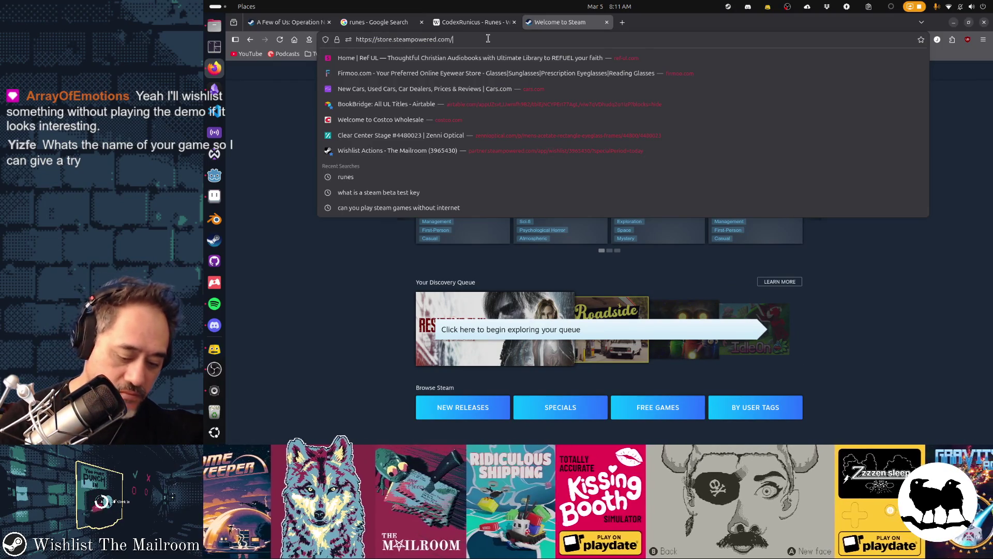
type("nextfest")
key("Return")
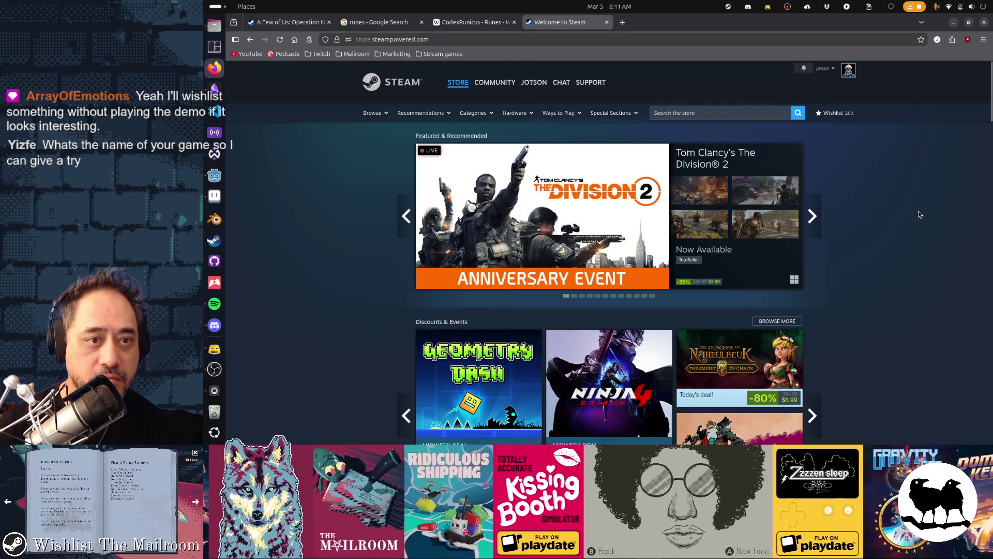
left_click(498, 39)
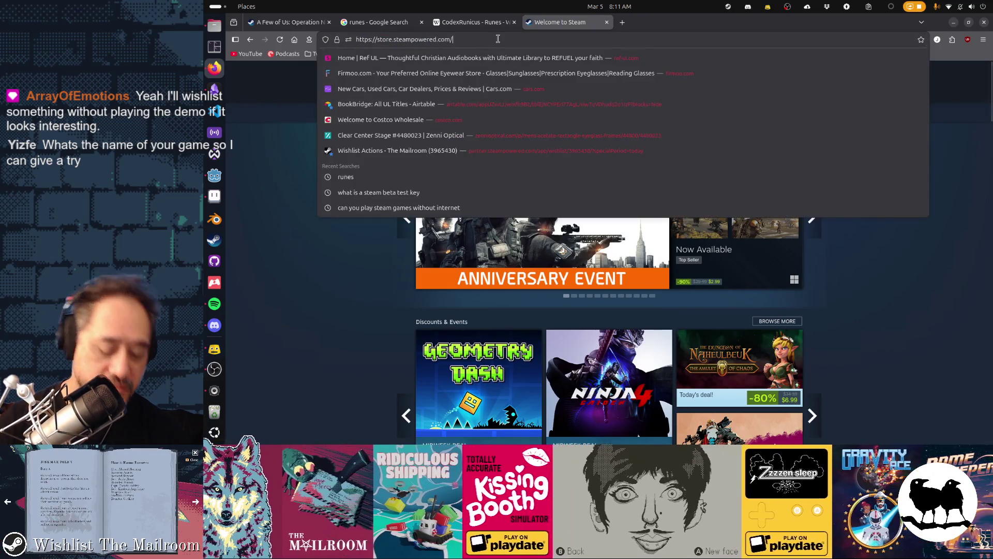
type("nextfesy26")
key("Return")
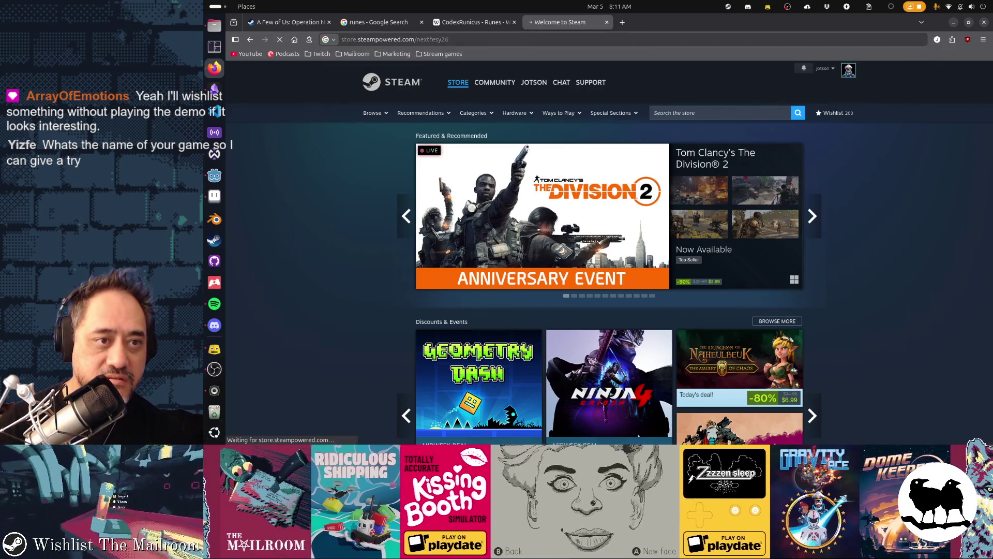
left_click(481, 40)
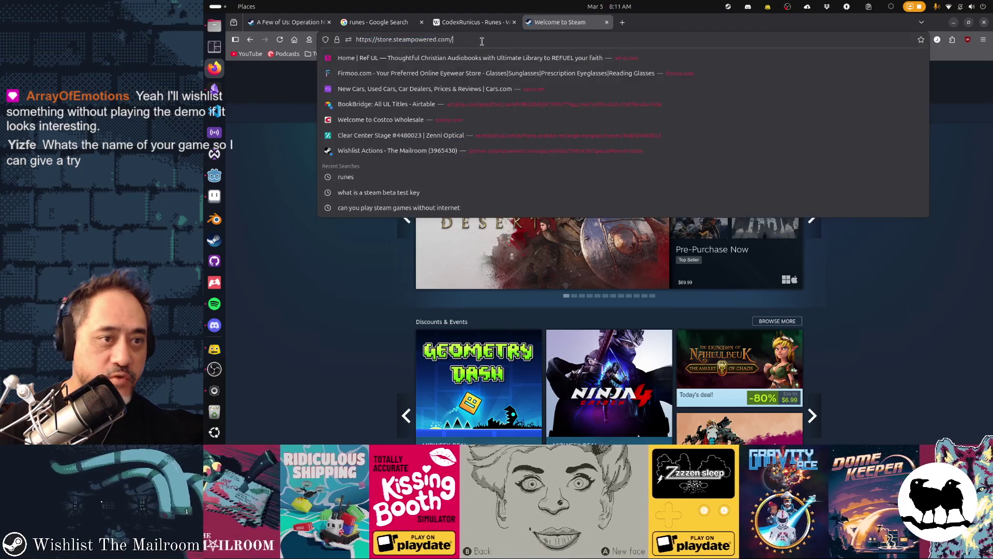
type("nextf")
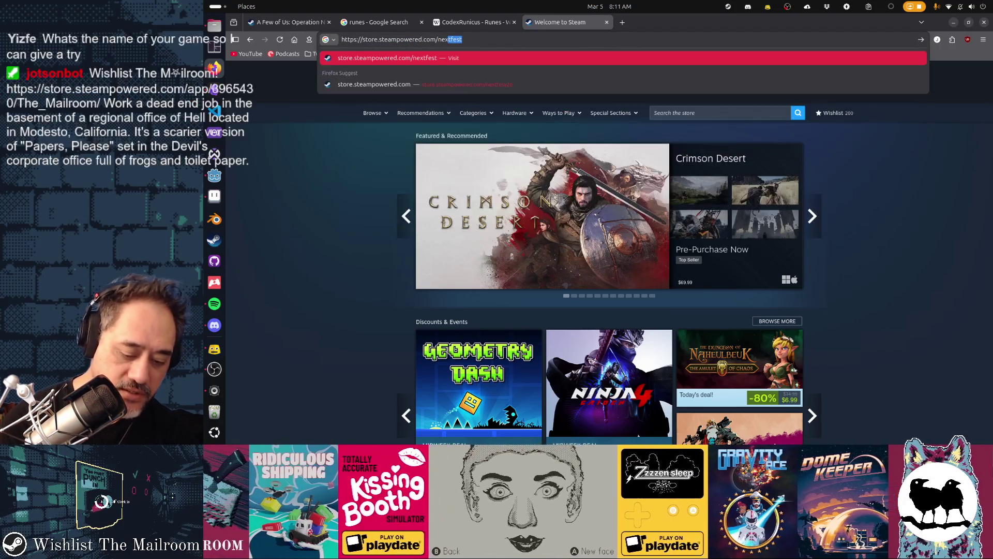
type("est26")
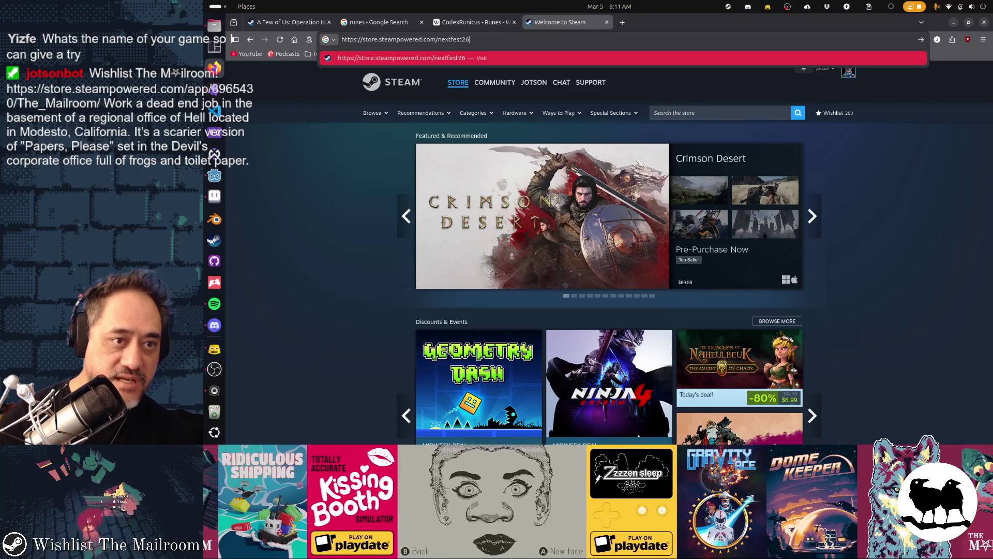
key("Return")
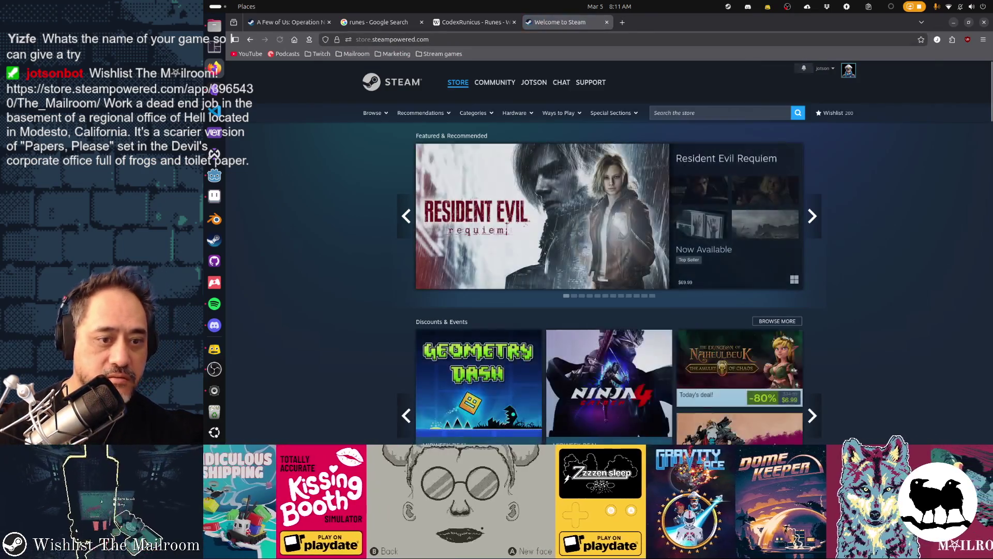
scroll(668, 164, "down", 10)
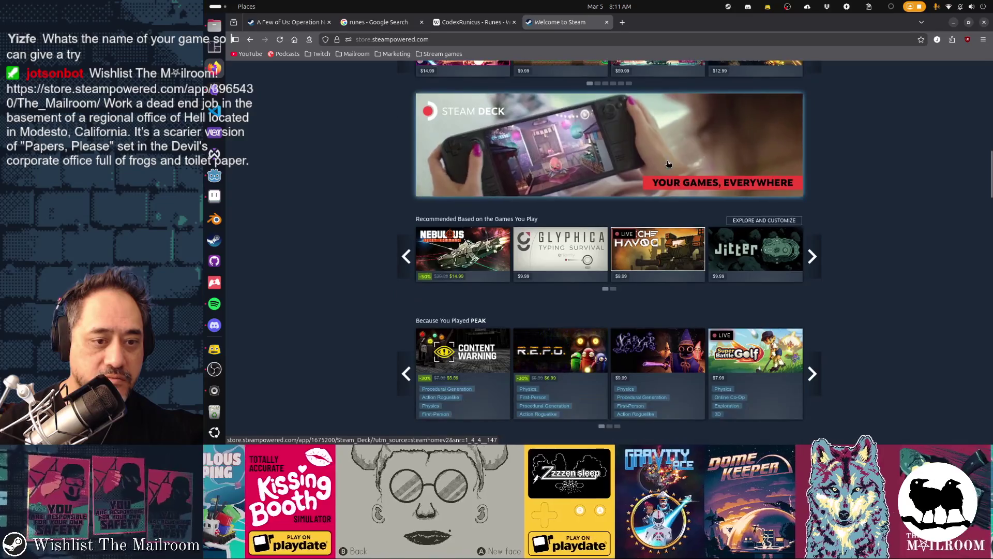
scroll(668, 164, "up", 5)
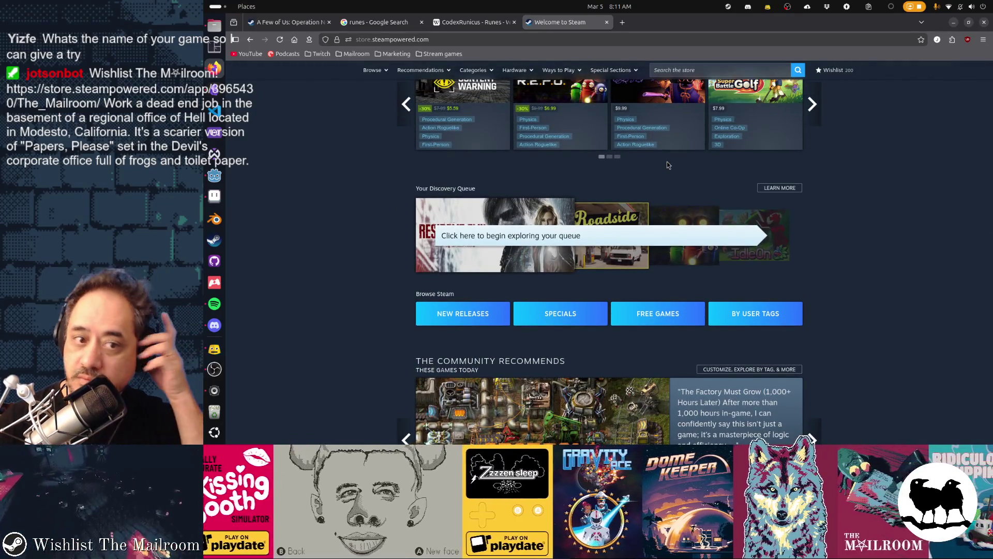
scroll(668, 164, "down", 5)
mouse_move(668, 164)
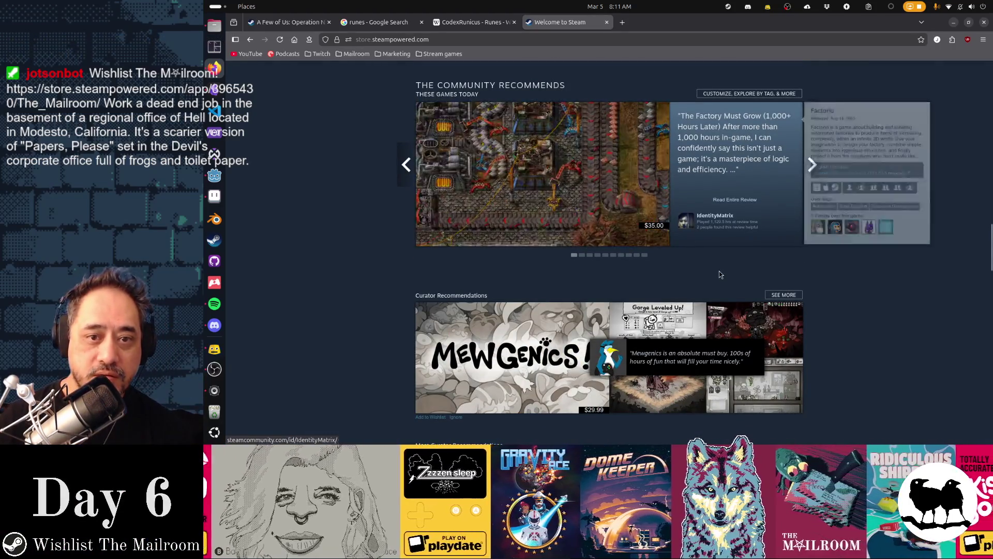
scroll(720, 271, "up", 1)
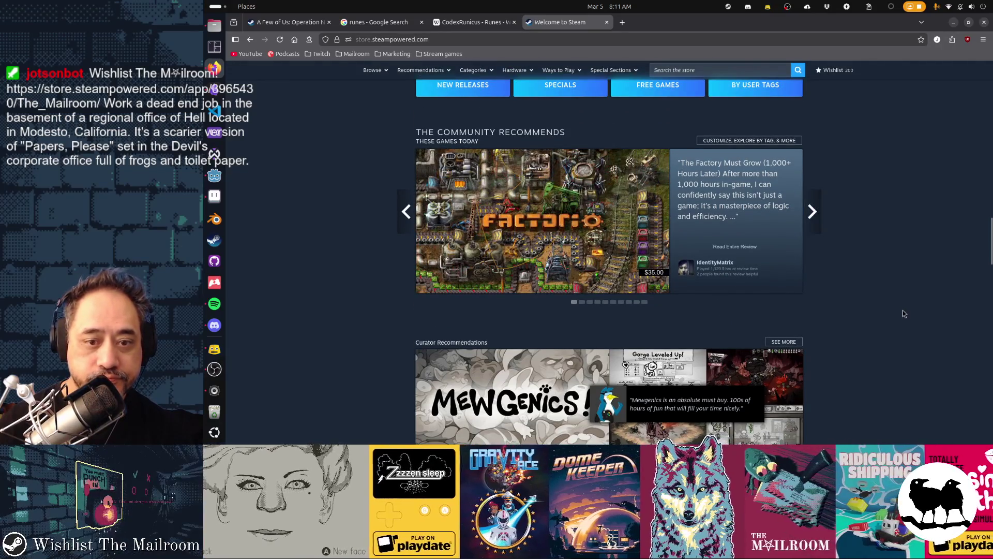
scroll(902, 309, "down", 3)
scroll(903, 313, "up", 2)
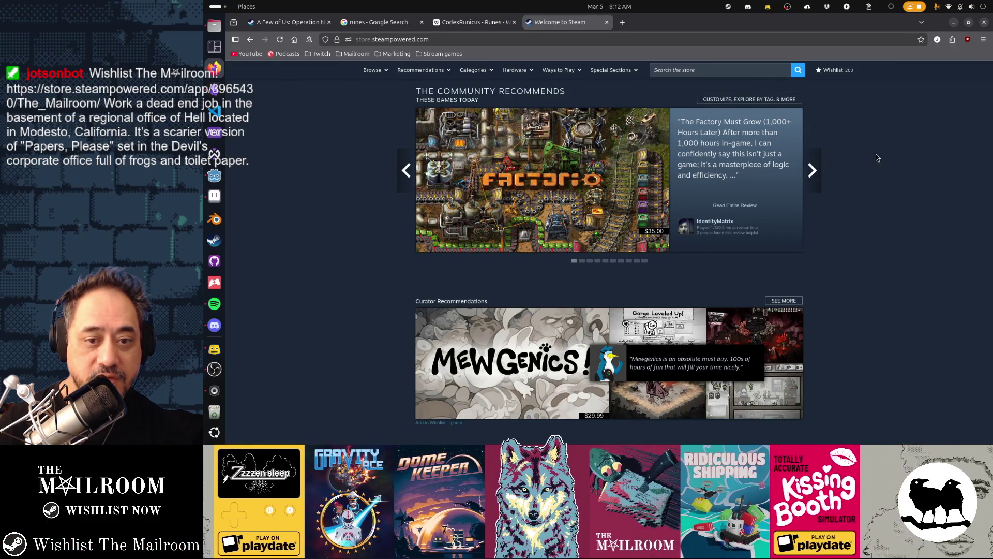
scroll(853, 246, "down", 8)
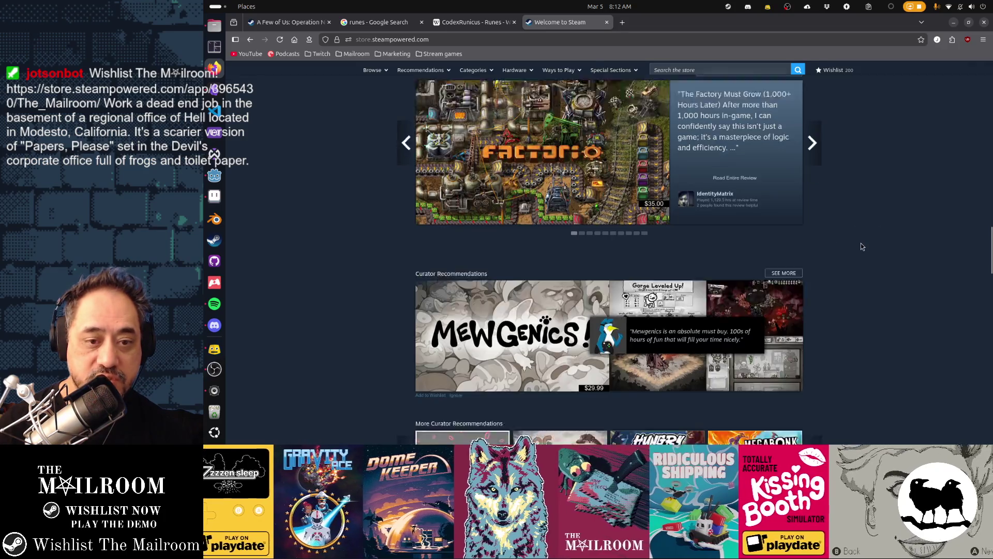
scroll(853, 304, "up", 10)
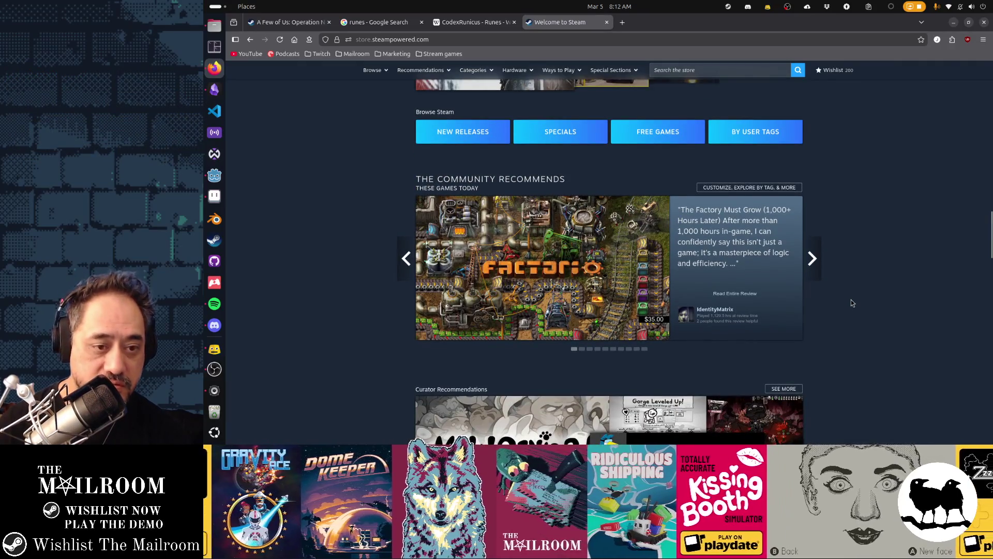
scroll(853, 303, "up", 6)
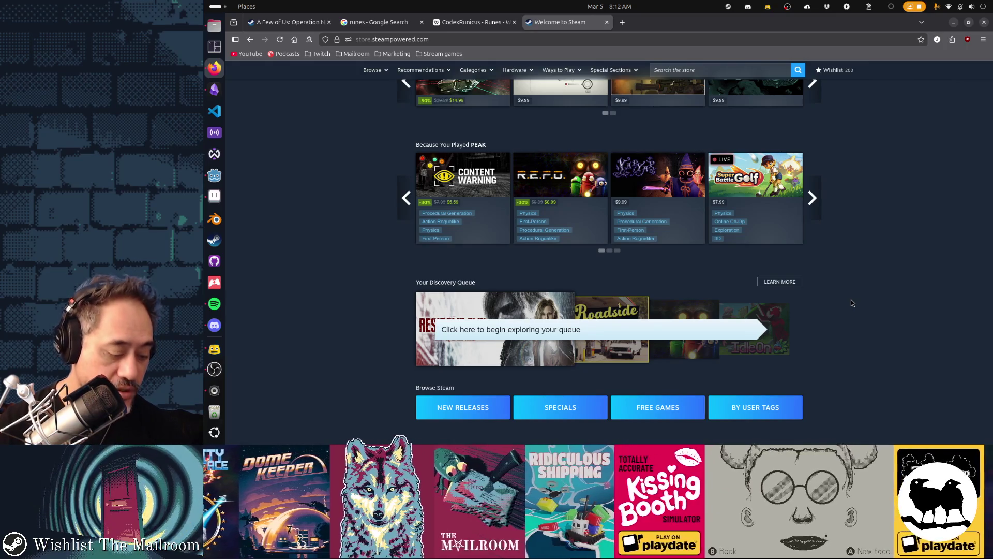
scroll(852, 303, "up", 6)
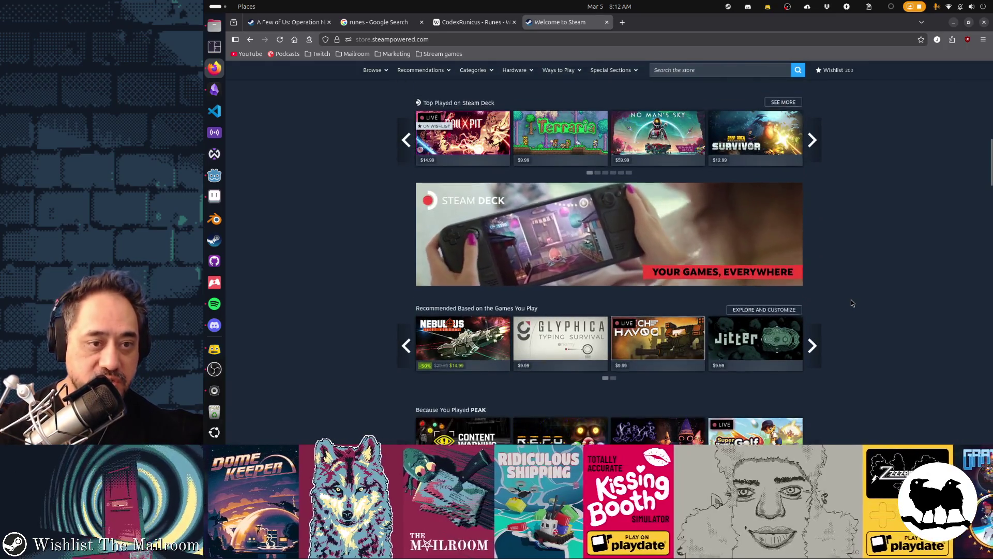
scroll(852, 303, "up", 15)
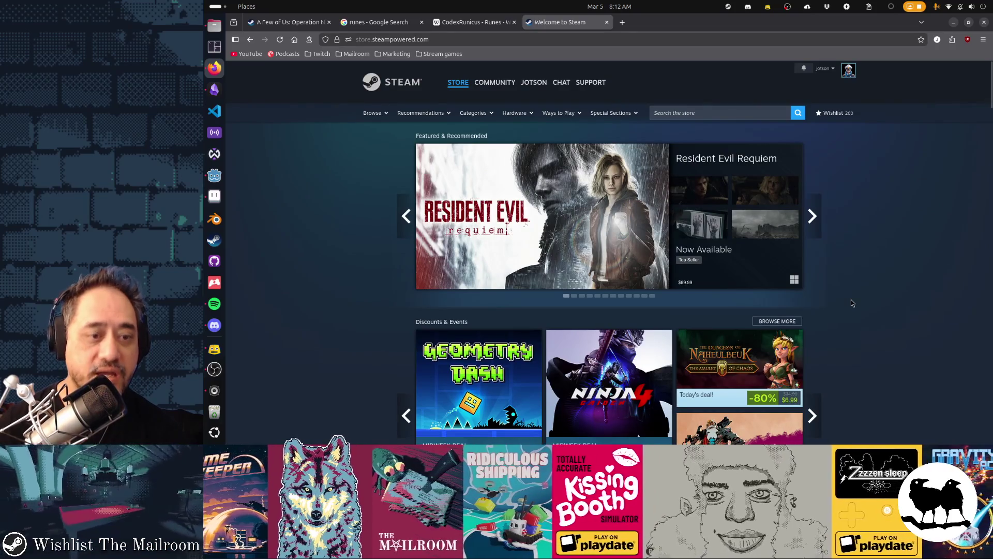
scroll(852, 304, "down", 5)
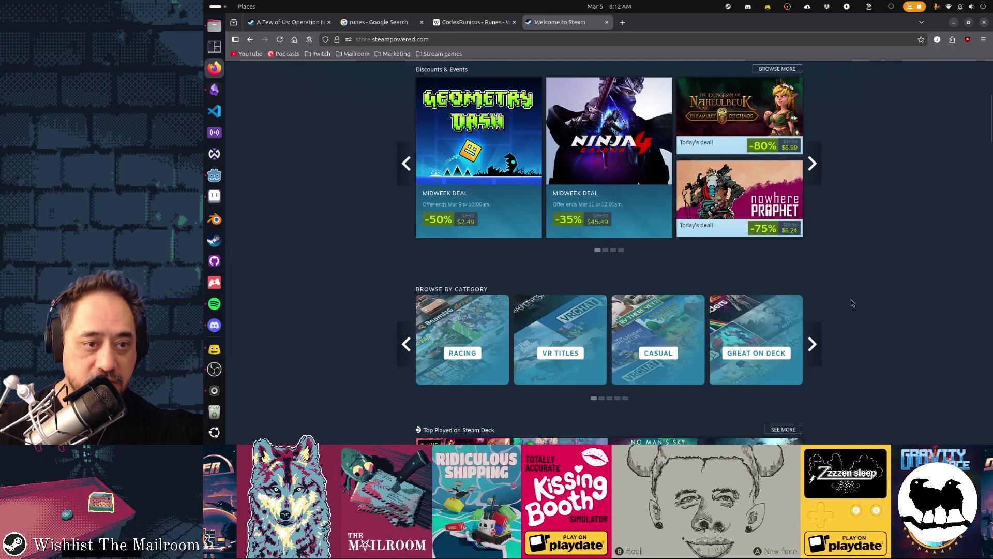
scroll(852, 303, "down", 7)
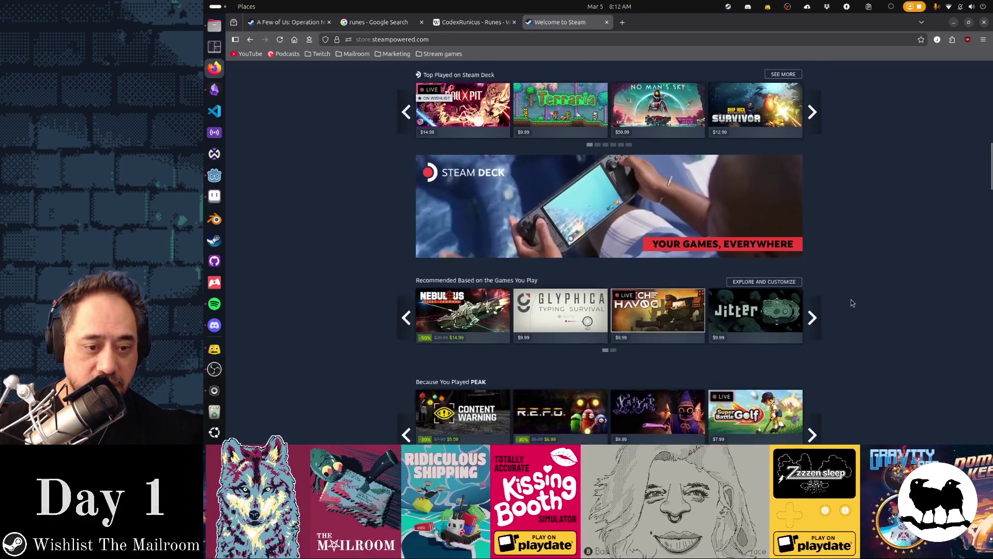
scroll(853, 303, "down", 6)
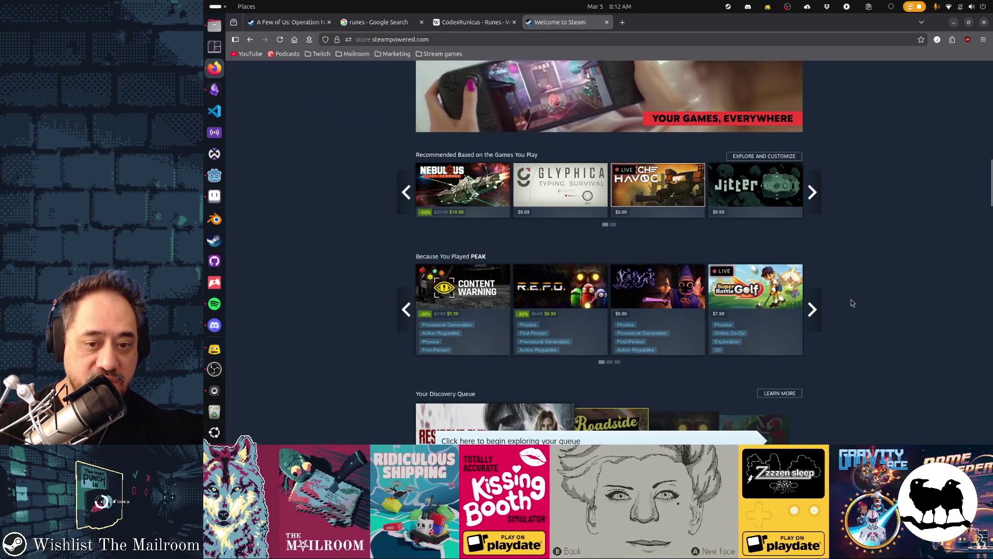
scroll(852, 303, "down", 4)
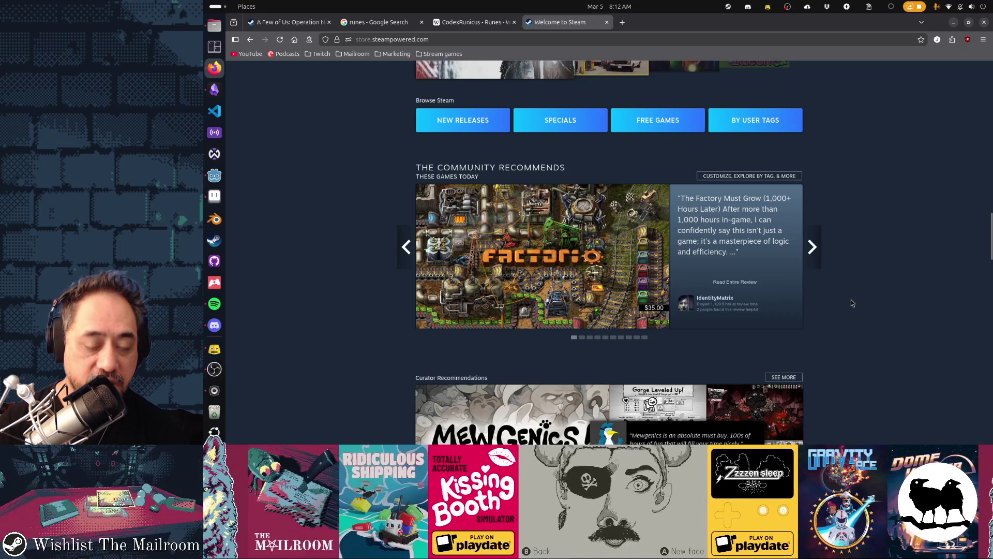
scroll(853, 304, "down", 3)
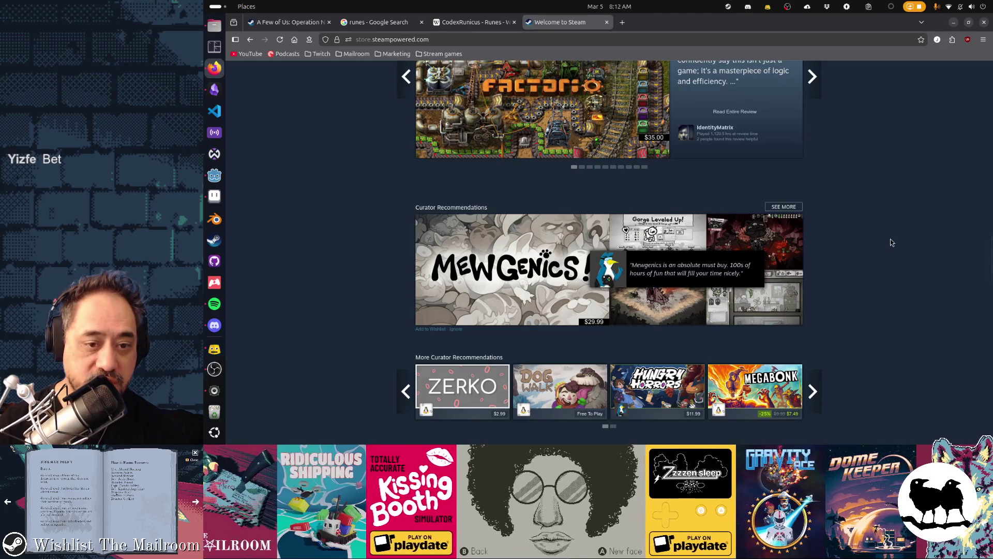
scroll(890, 242, "down", 3)
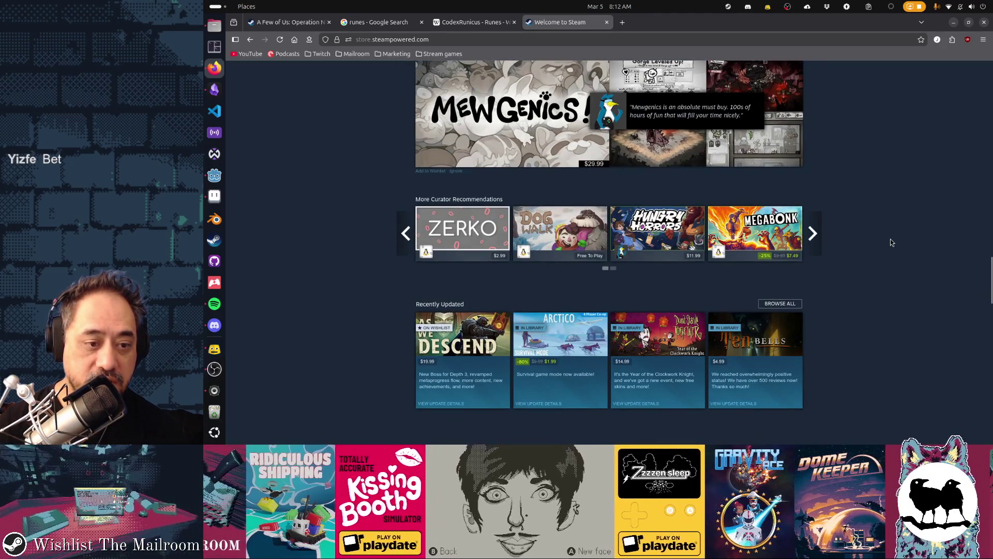
scroll(890, 242, "down", 3)
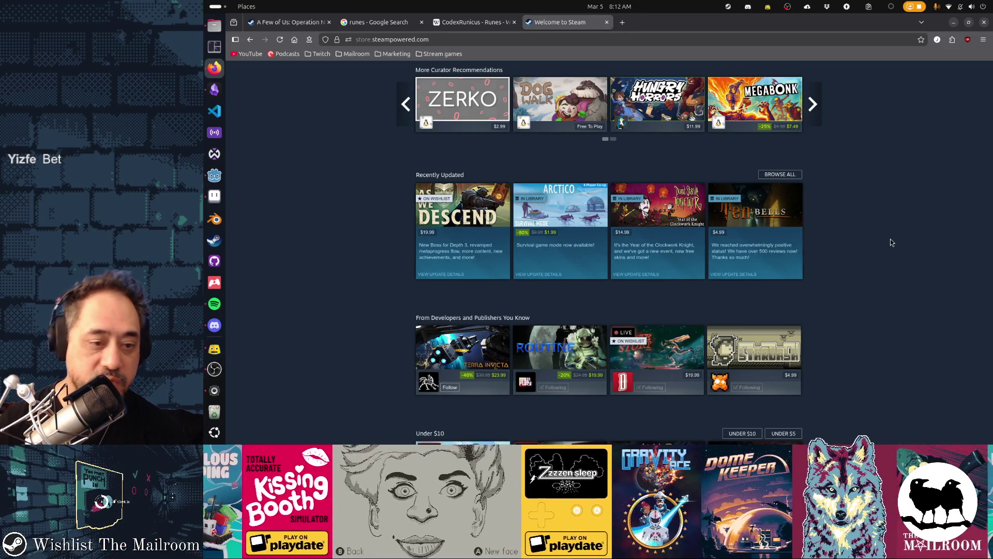
scroll(890, 239, "down", 4)
scroll(890, 239, "down", 3)
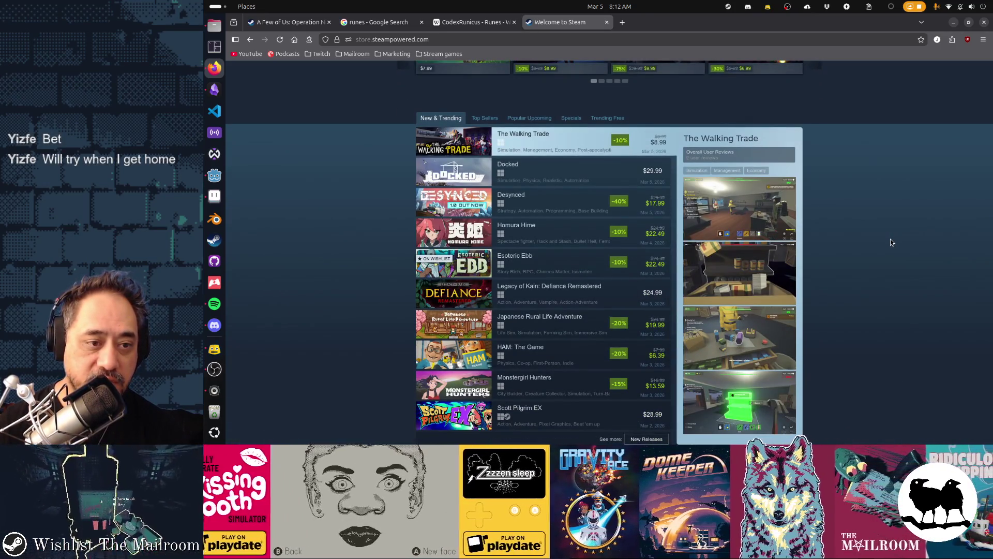
scroll(890, 239, "up", 10)
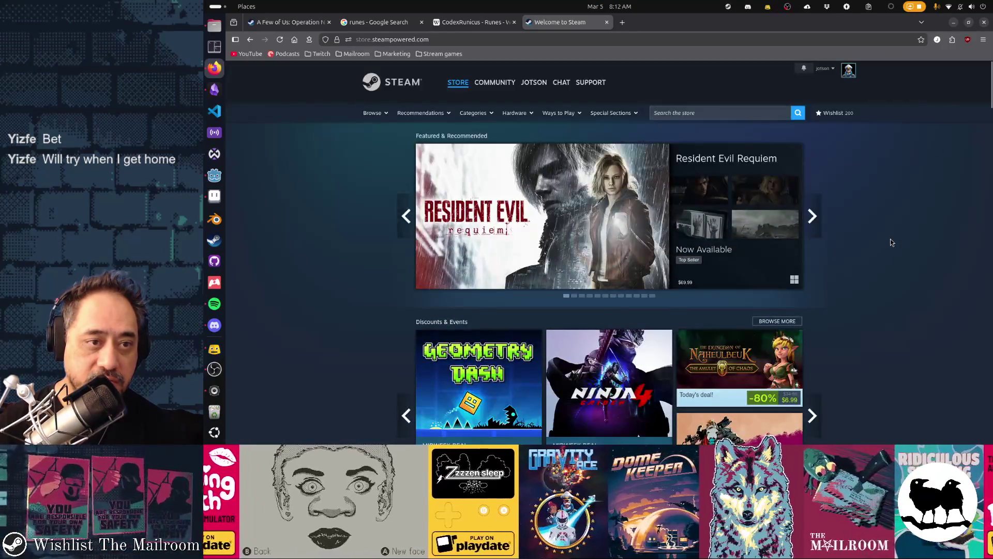
middle_click(563, 23)
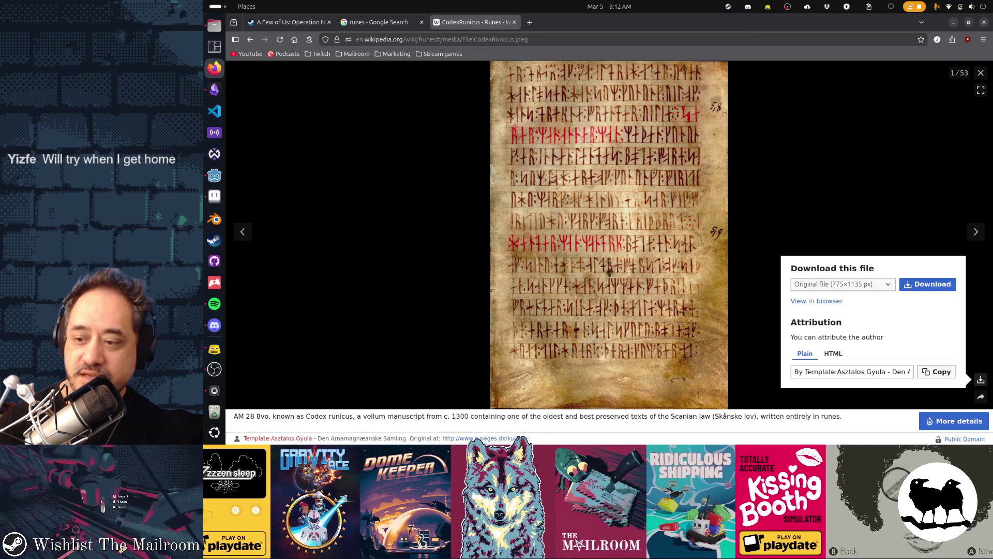
Step: Close the Welcome to Steam, Codex Runicus and rune image search tabs
left_click(214, 349)
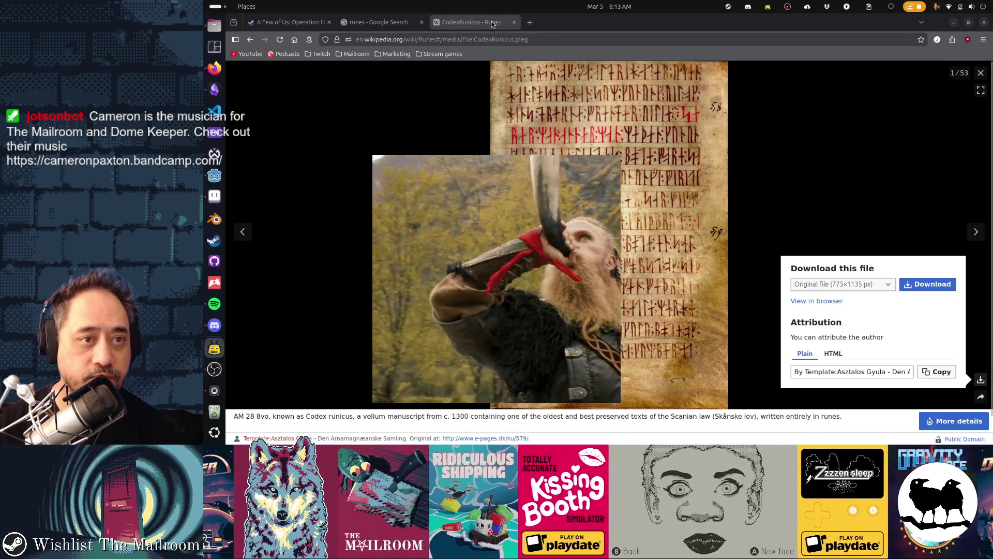
key("ctrl+w")
key("ctrl+w")
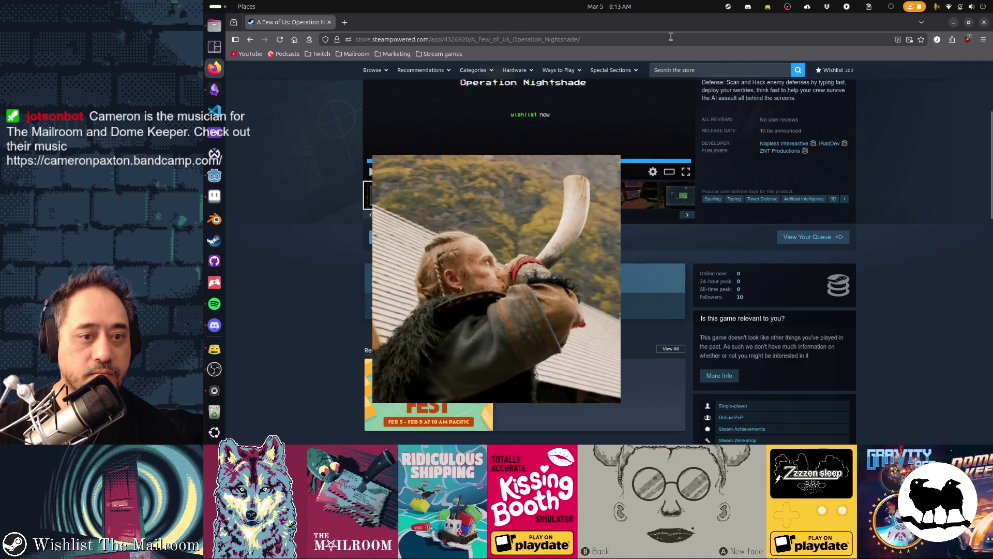
key("ctrl+w")
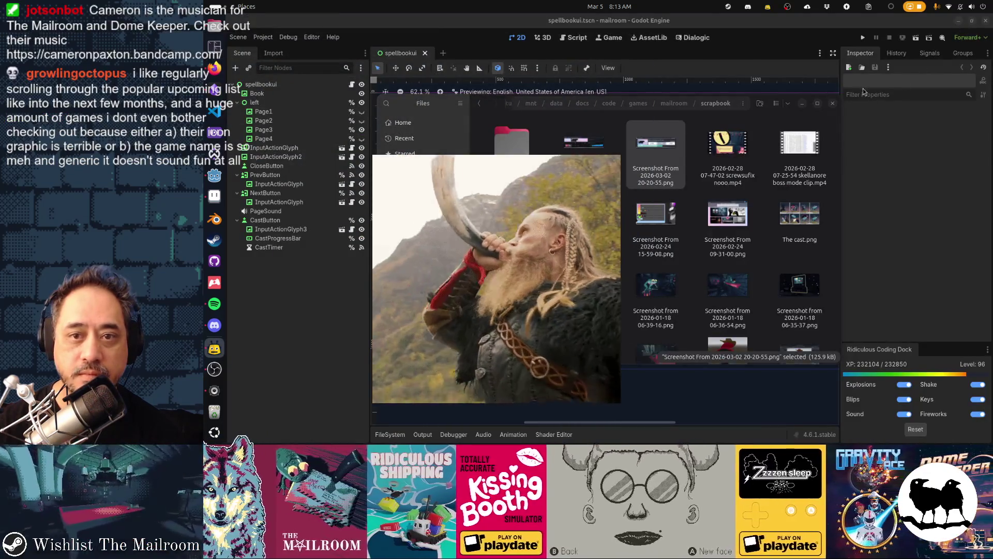
Step: Move aside and close the Files window, then bring the Godot editor forward
left_click_drag(598, 105, 565, 135)
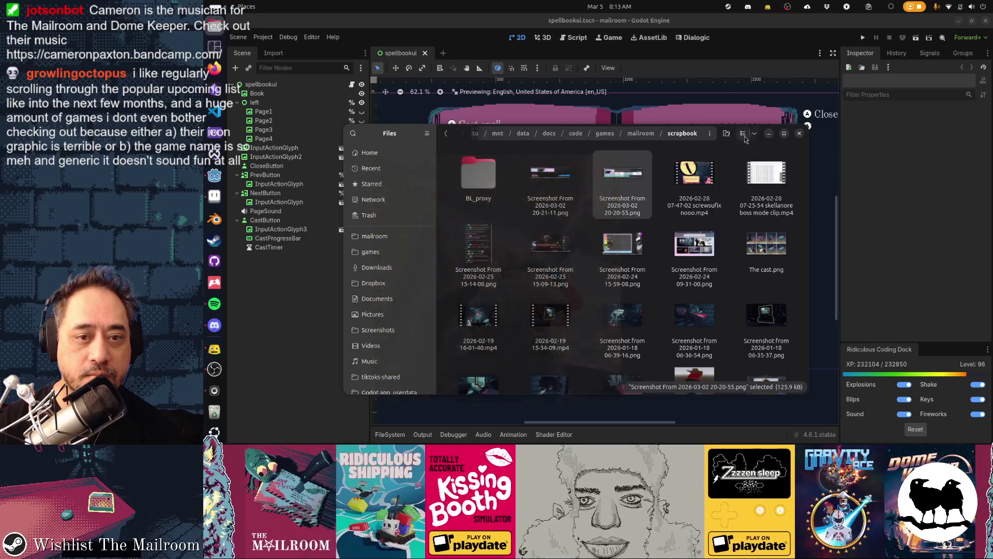
left_click(799, 134)
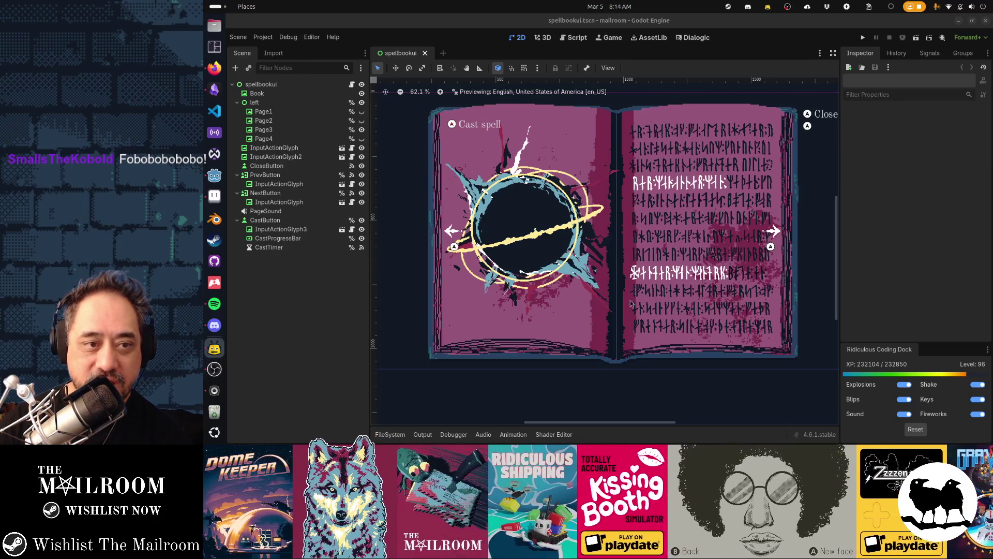
left_click(694, 58)
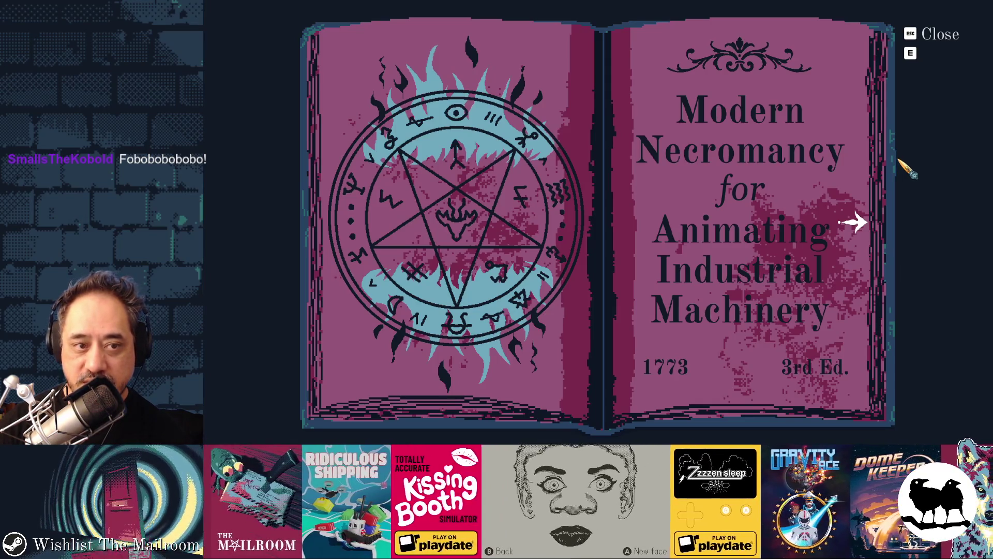
Step: Page through the spellbook, cast a page's spell, return to the rune page and close the game
left_click(855, 224)
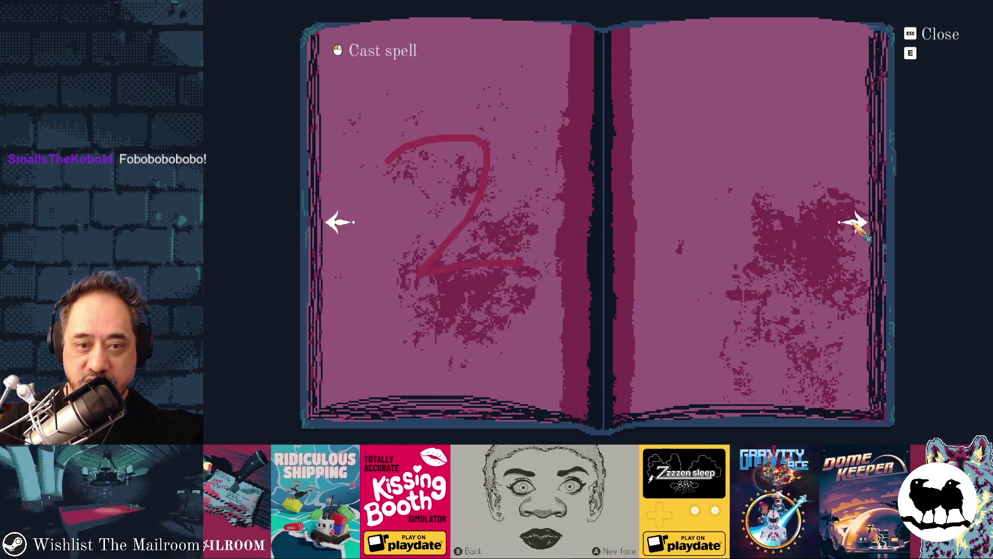
left_click(856, 227)
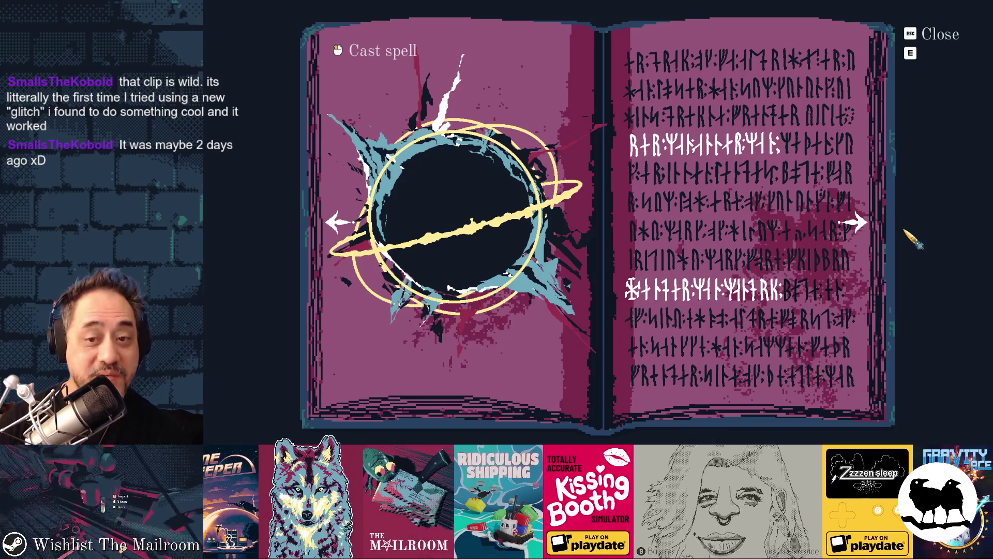
left_click(863, 226)
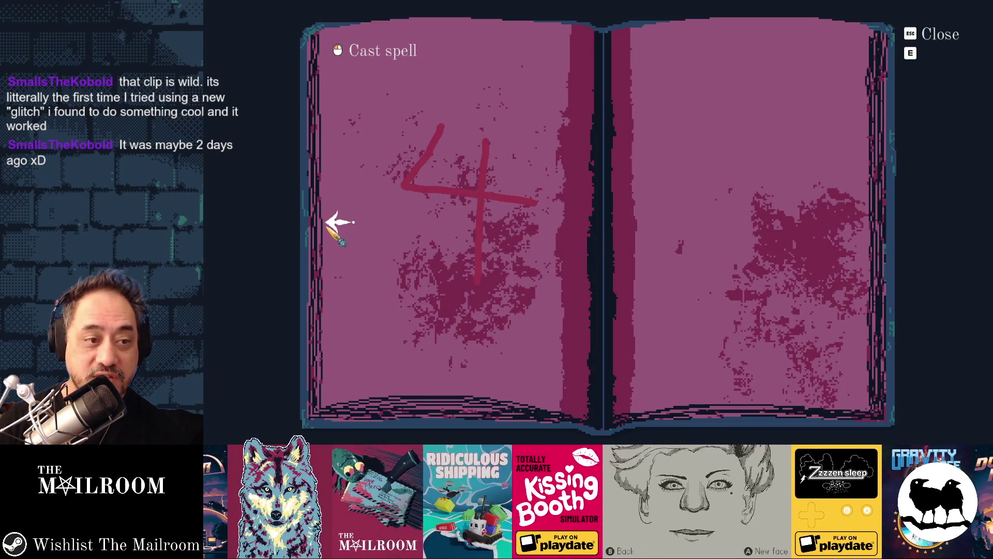
left_click(331, 225)
left_click(940, 35)
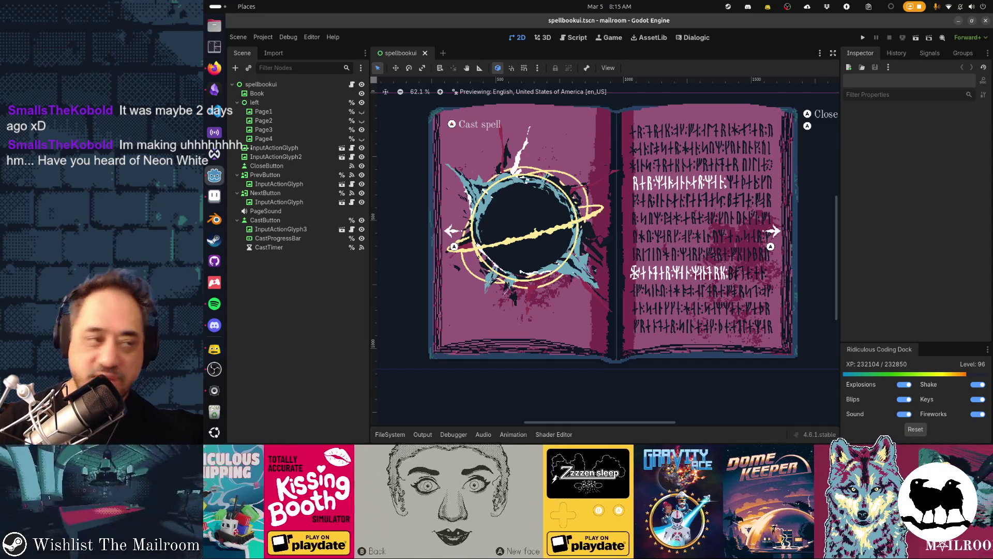
Step: Back in Firefox, type 'neon' into the Steam store search field
left_click(215, 68)
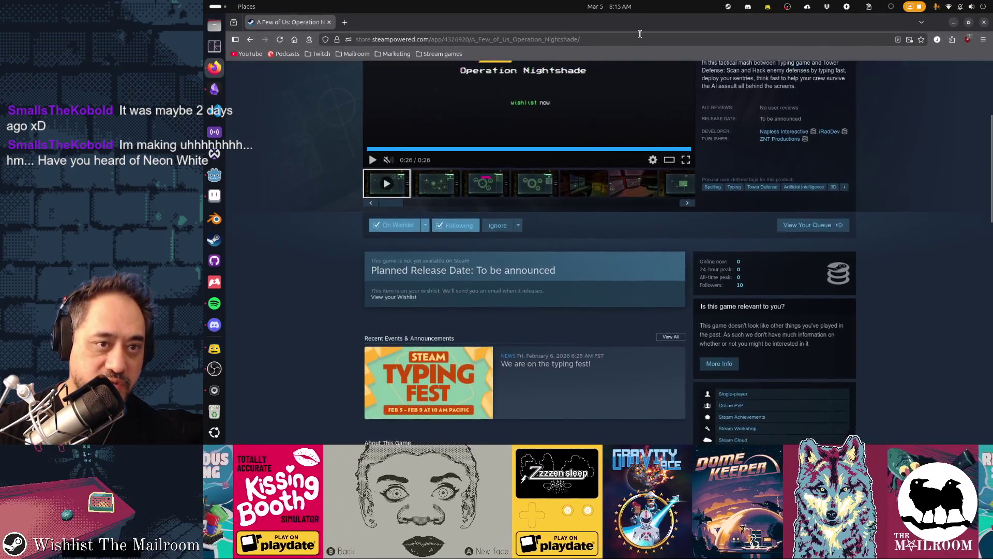
scroll(611, 182, "up", 3)
scroll(607, 155, "down", 2)
left_click(736, 45)
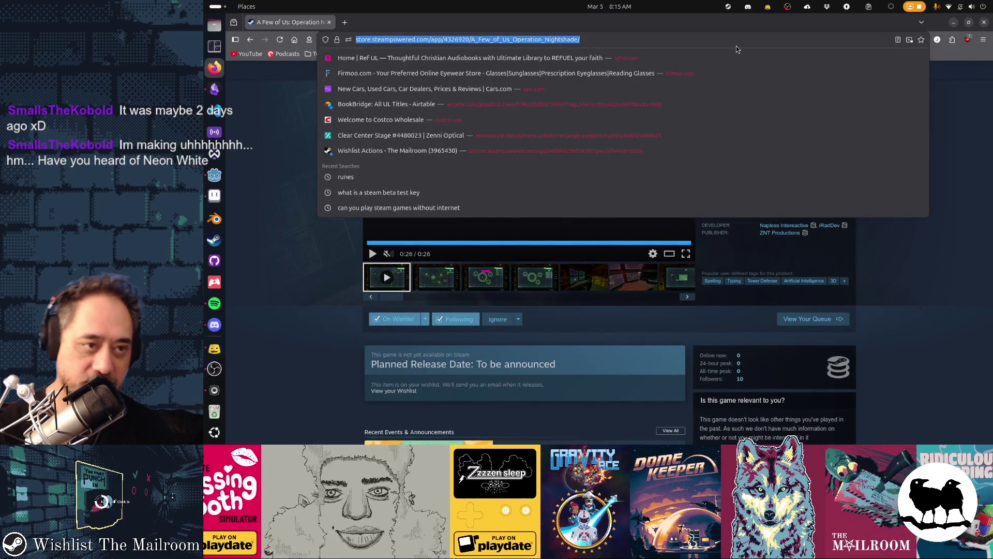
type("neon")
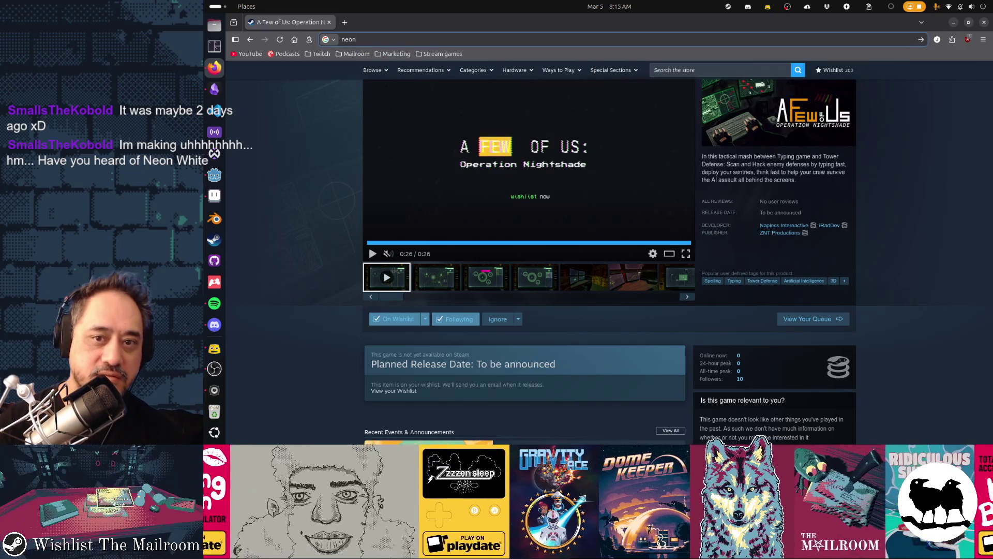
scroll(745, 83, "up", 1)
left_click(754, 72)
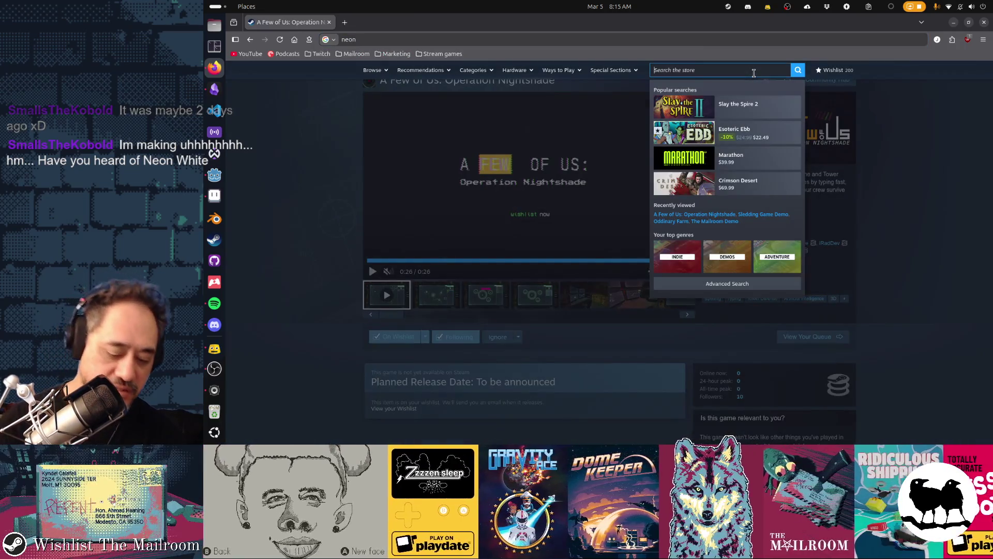
type("neon")
scroll(268, 171, "up", 1)
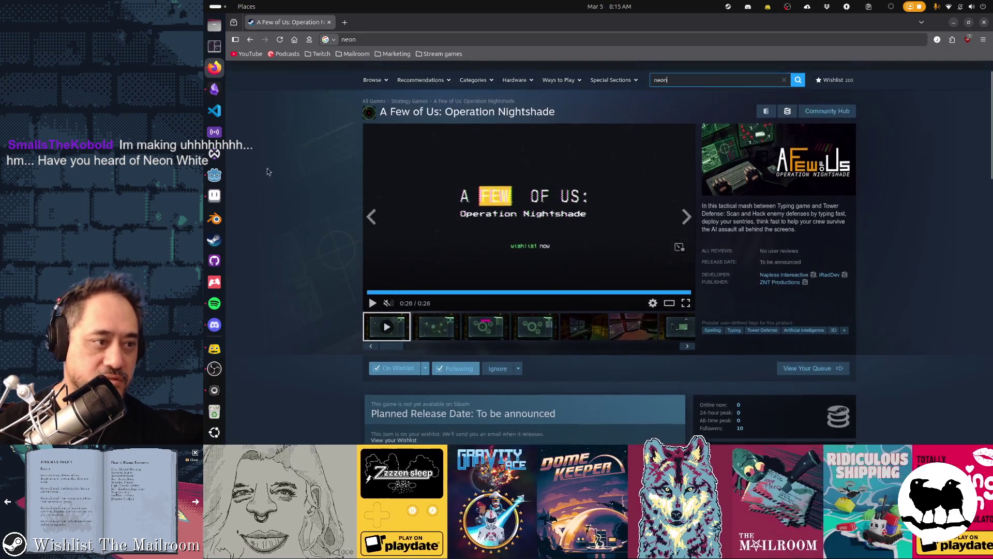
scroll(466, 155, "down", 1)
scroll(637, 93, "down", 2)
scroll(637, 91, "down", 1)
Step: Complete the search as 'neon white' and open the Neon White result's store page
type(" white")
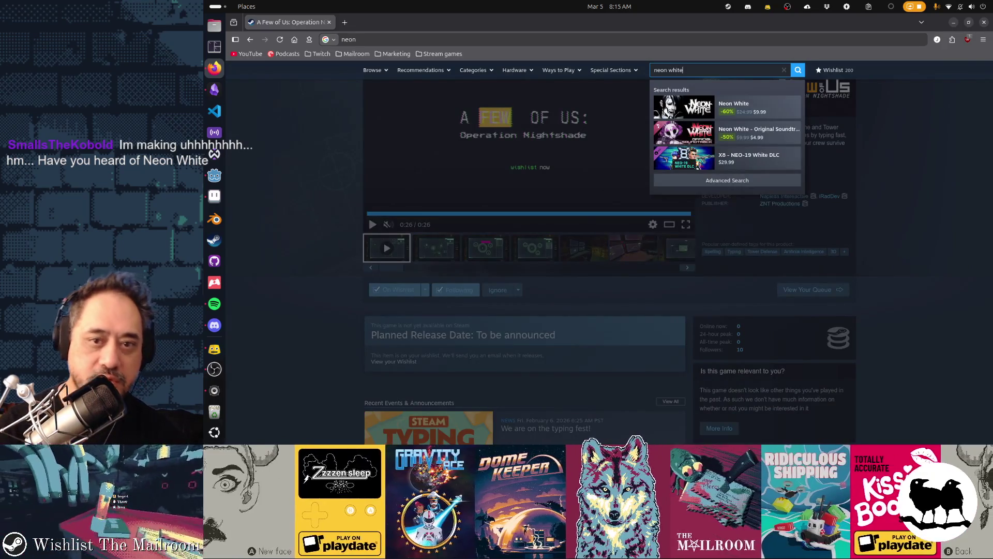
key("Down")
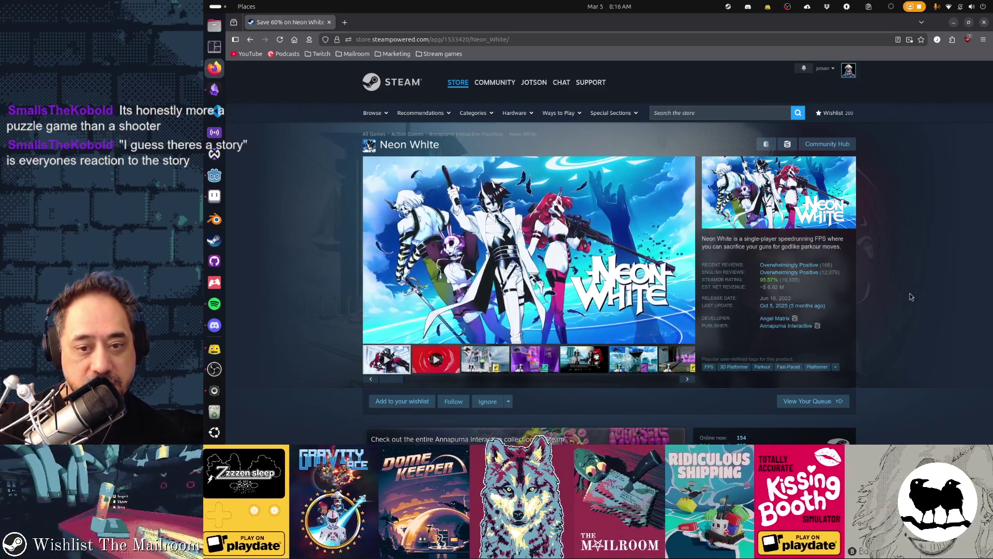
mouse_move(832, 268)
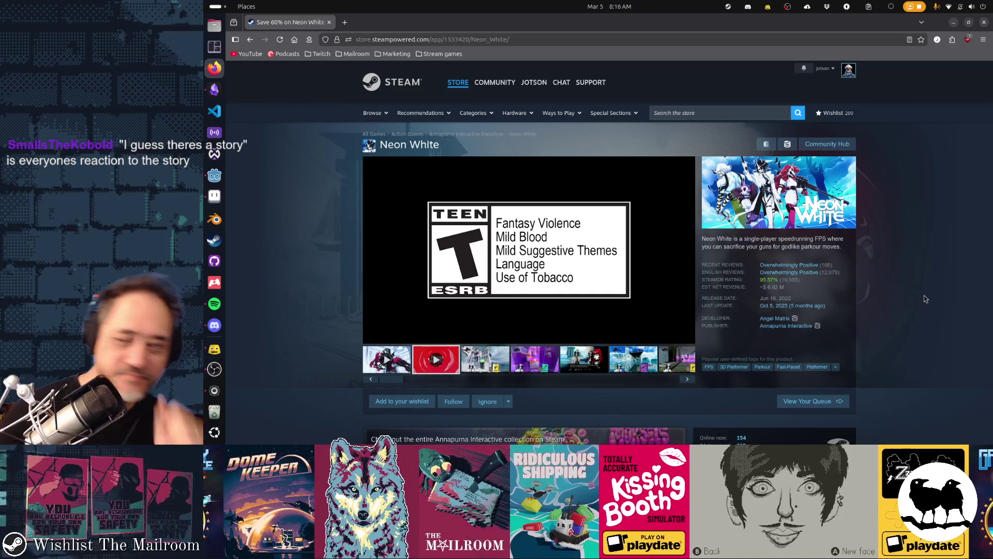
Step: Search the store for 'mirror' and open the Ocean Mirror result
left_click(693, 113)
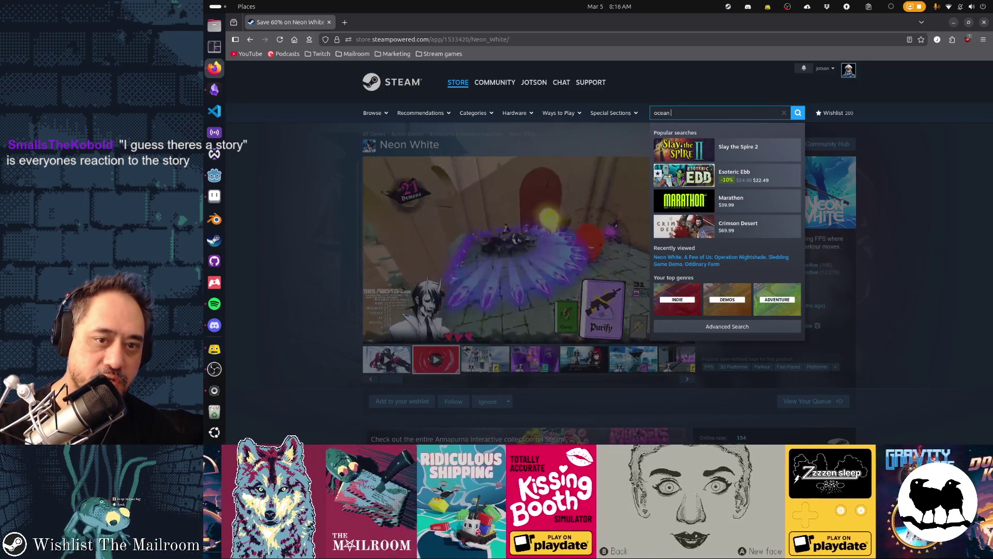
type("mirror")
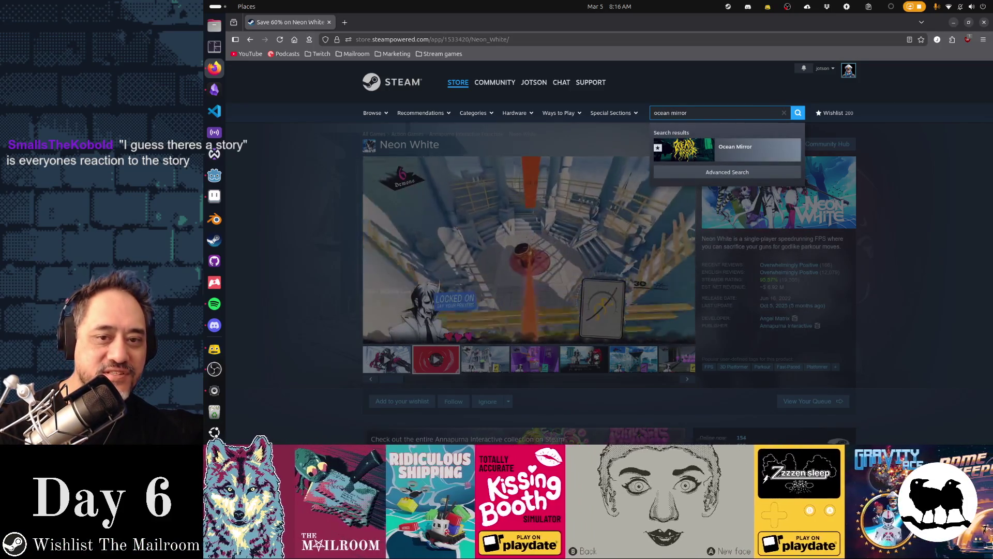
key("Return")
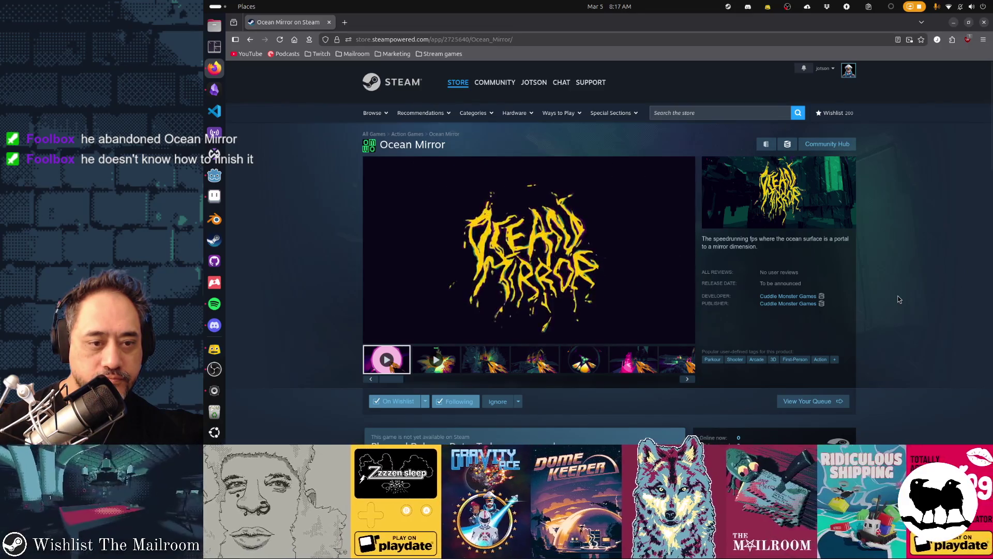
Step: Look over the Ocean Mirror page, then go back to the Neon White page
key("alt+Left")
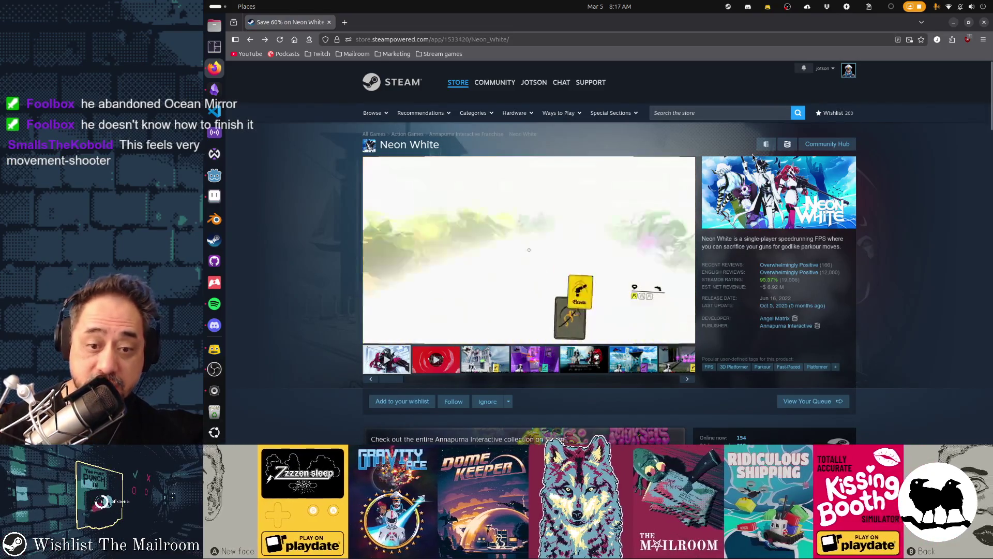
key("alt+Right")
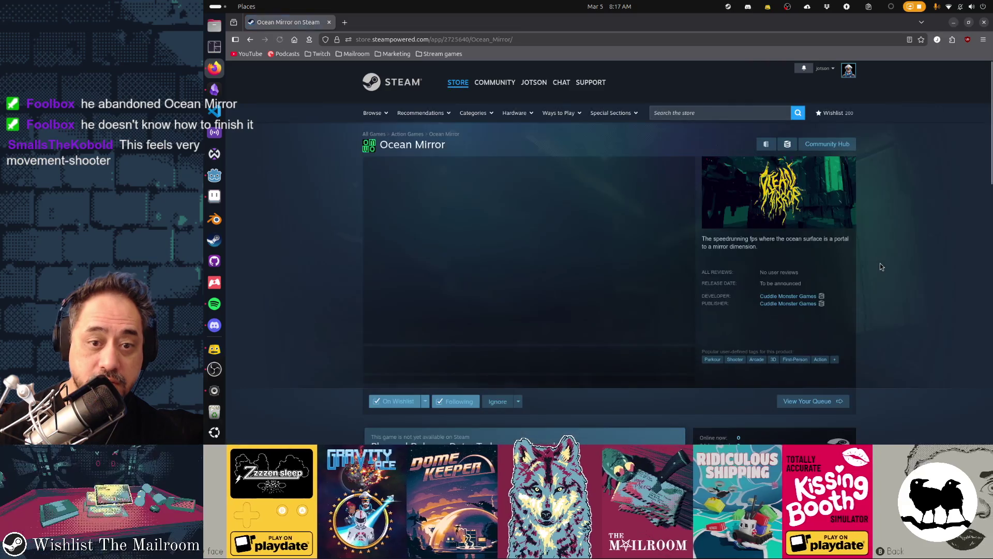
scroll(889, 231, "down", 3)
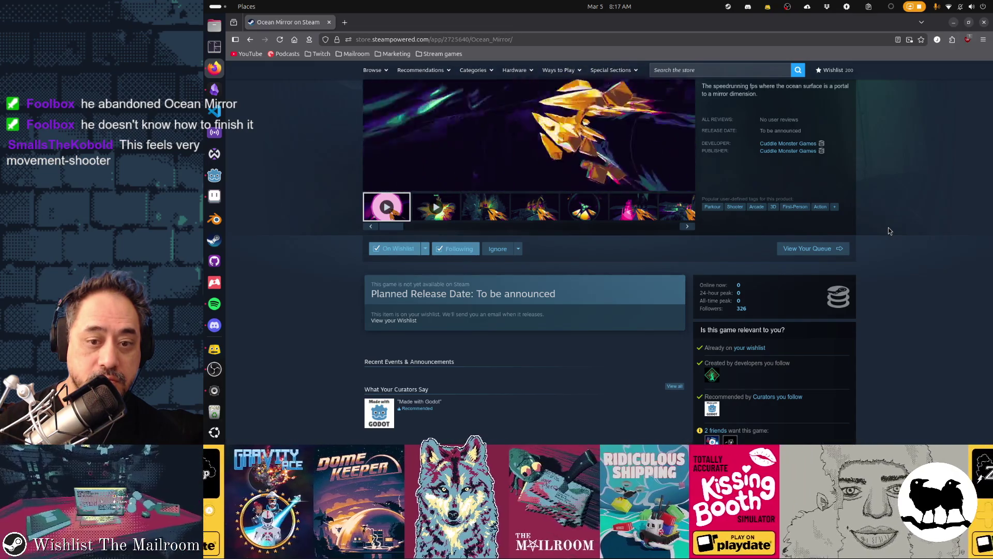
scroll(888, 231, "up", 1)
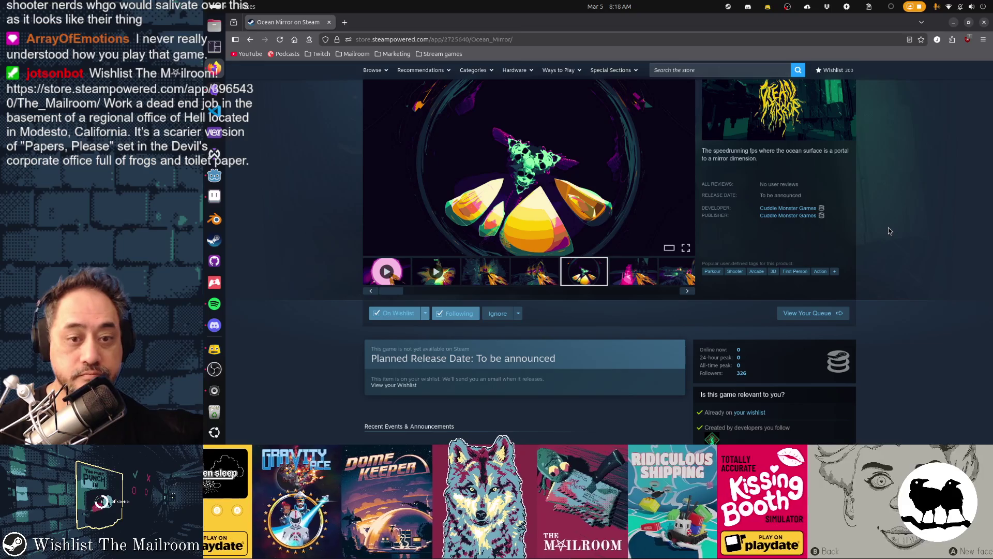
scroll(885, 189, "up", 3)
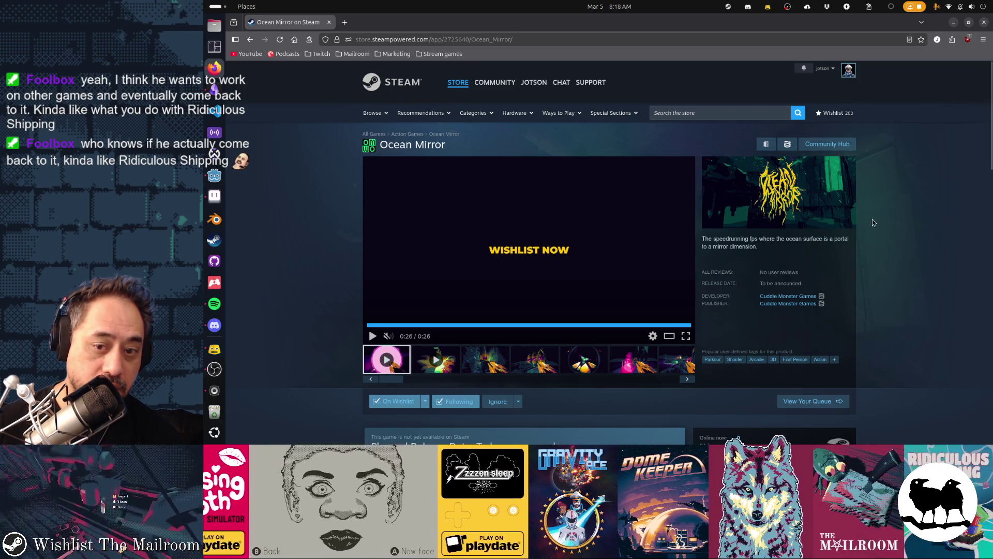
key("alt+Left")
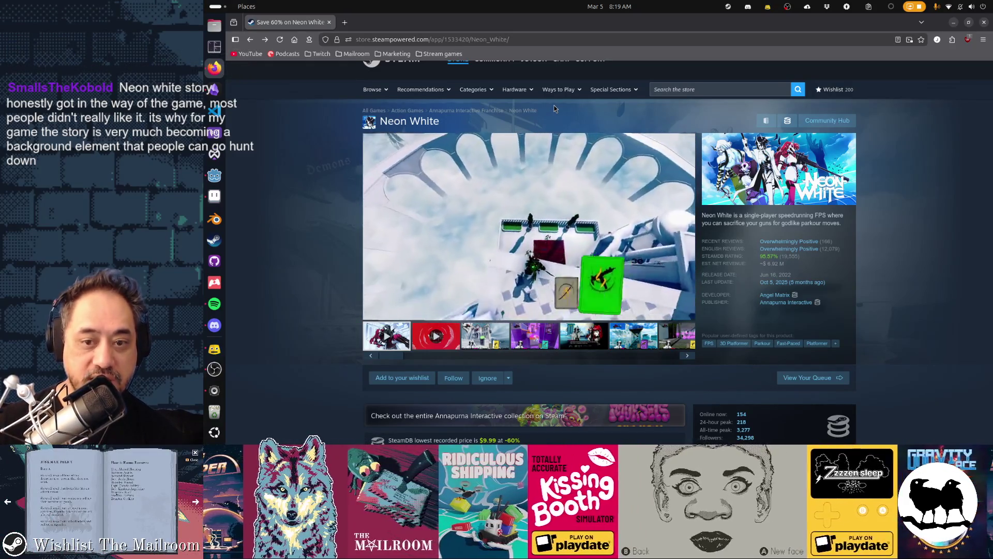
Step: Look over the Neon White page, then leave it for Firefox's blank New Tab page
mouse_move(447, 291)
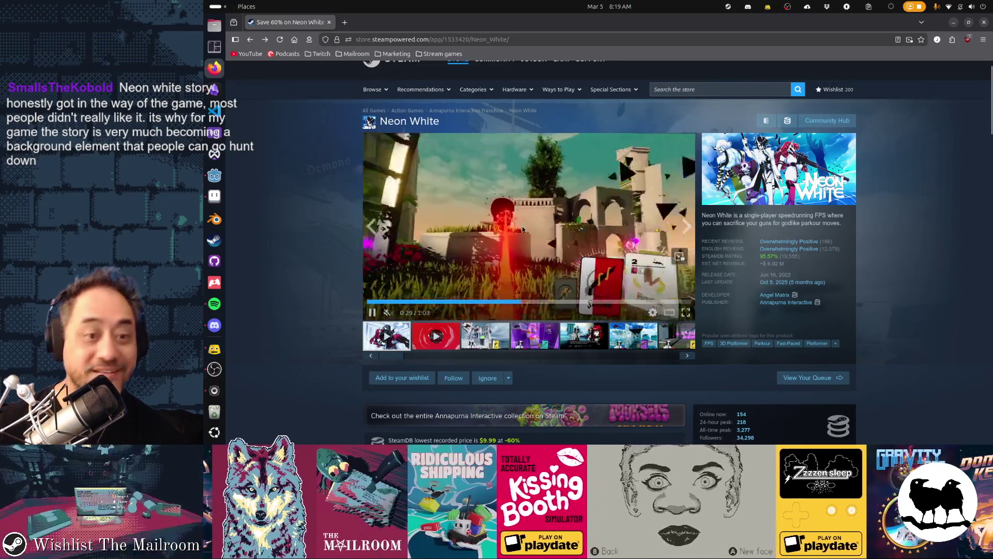
mouse_move(836, 256)
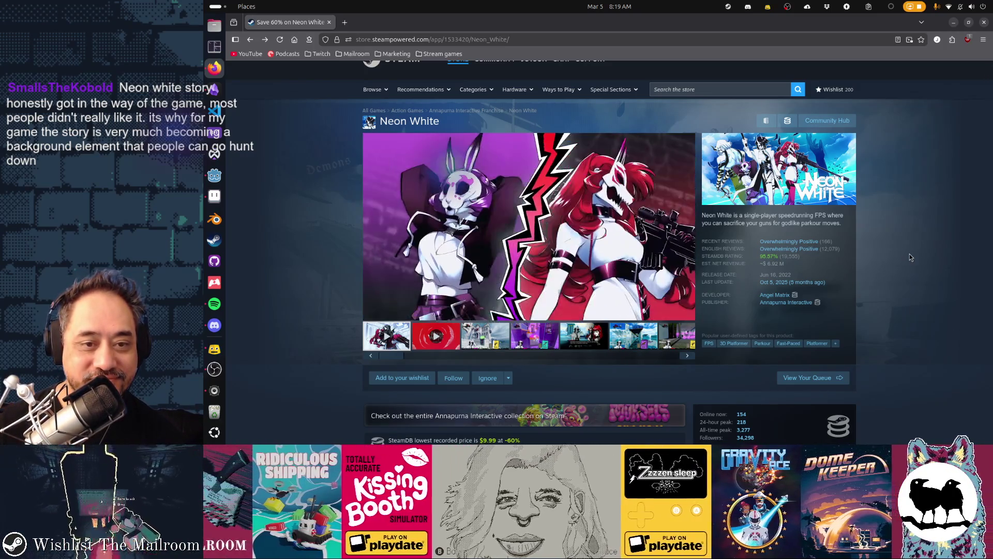
mouse_move(376, 223)
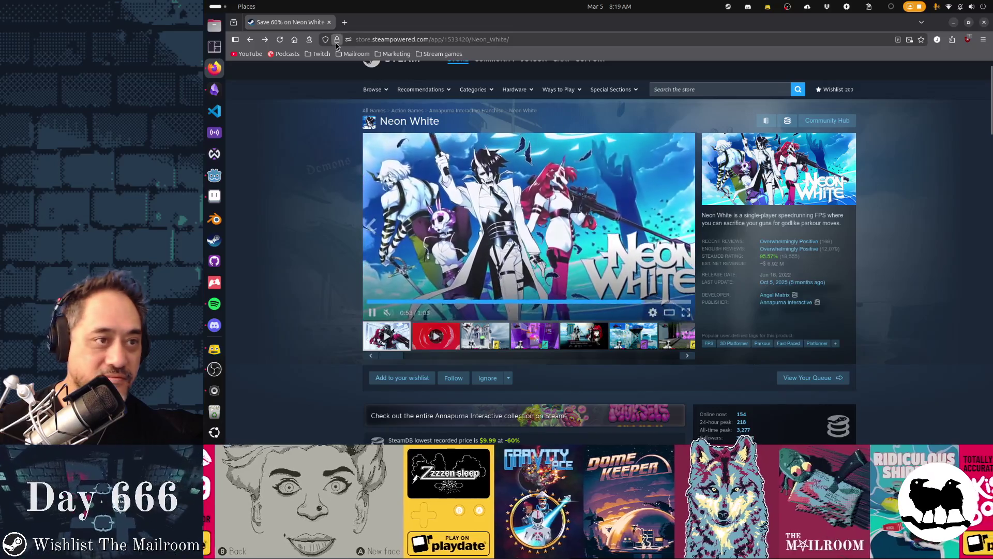
left_click(295, 41)
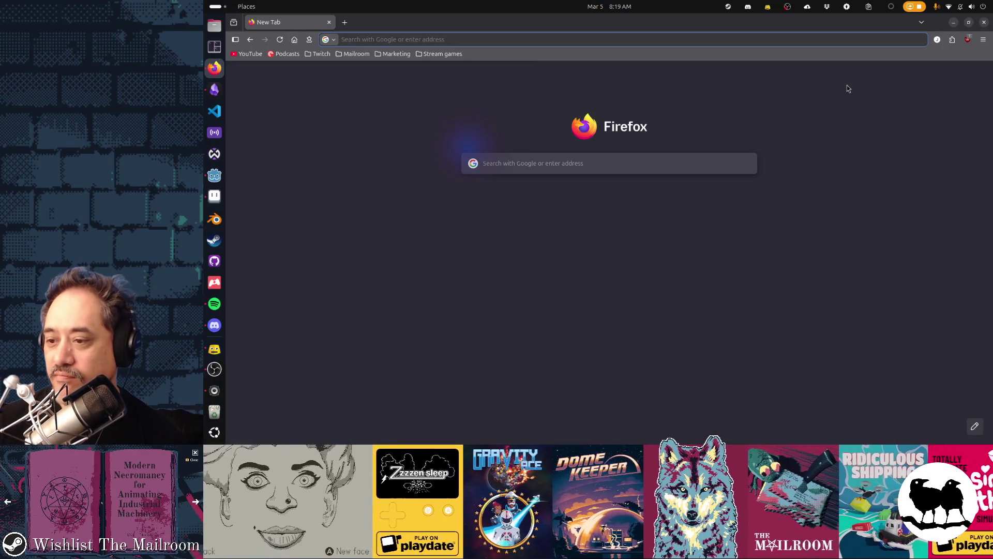